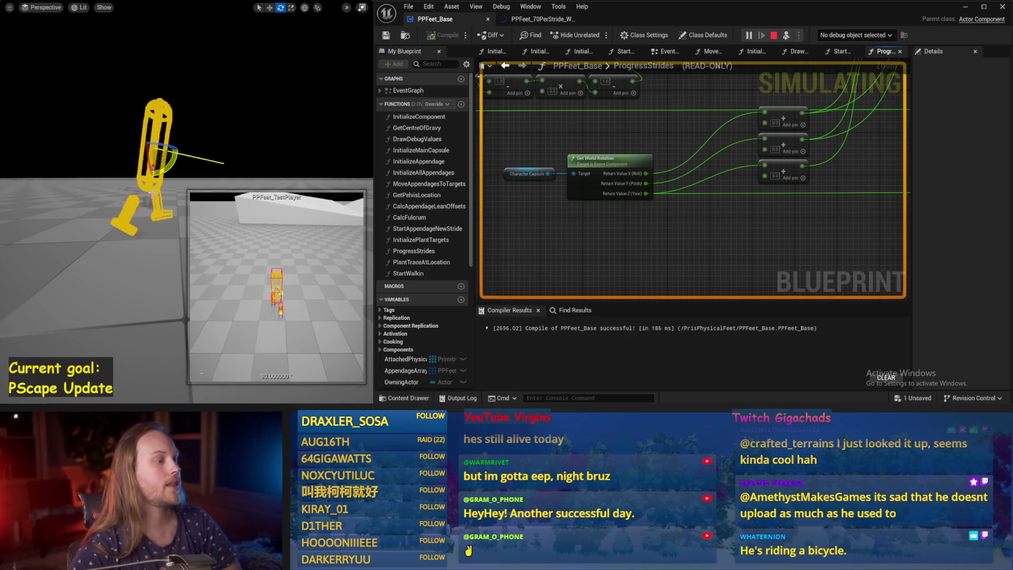
End the simulation, compile and save PPFeet_Base, and deselect the capsule in the level view.
key(Escape)
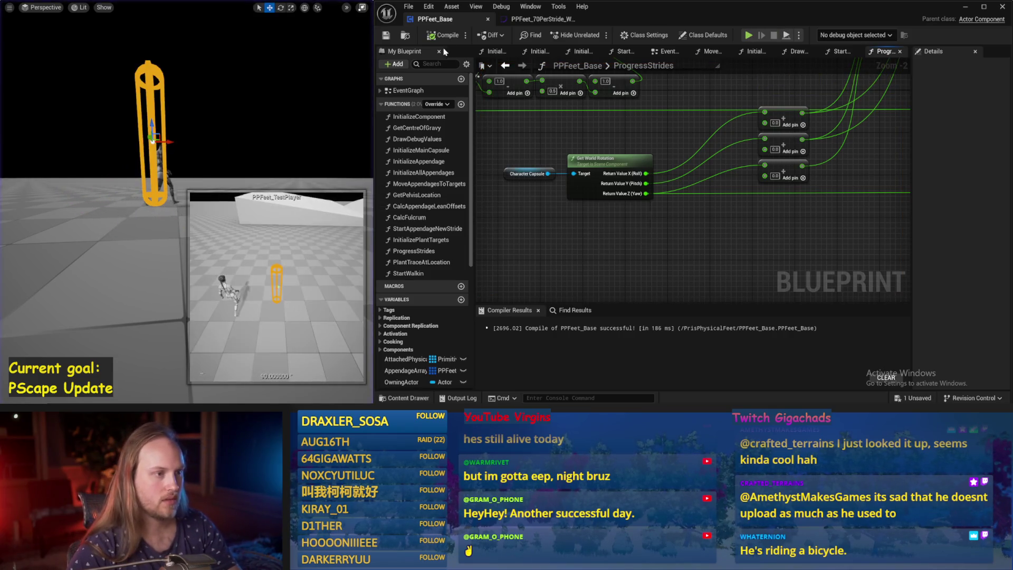
click(443, 35)
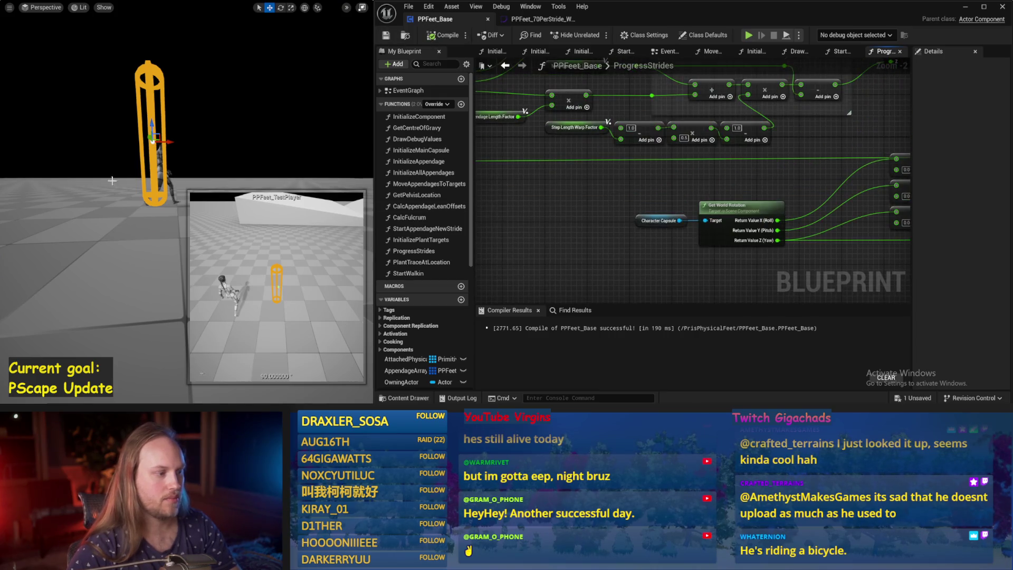
click(94, 245)
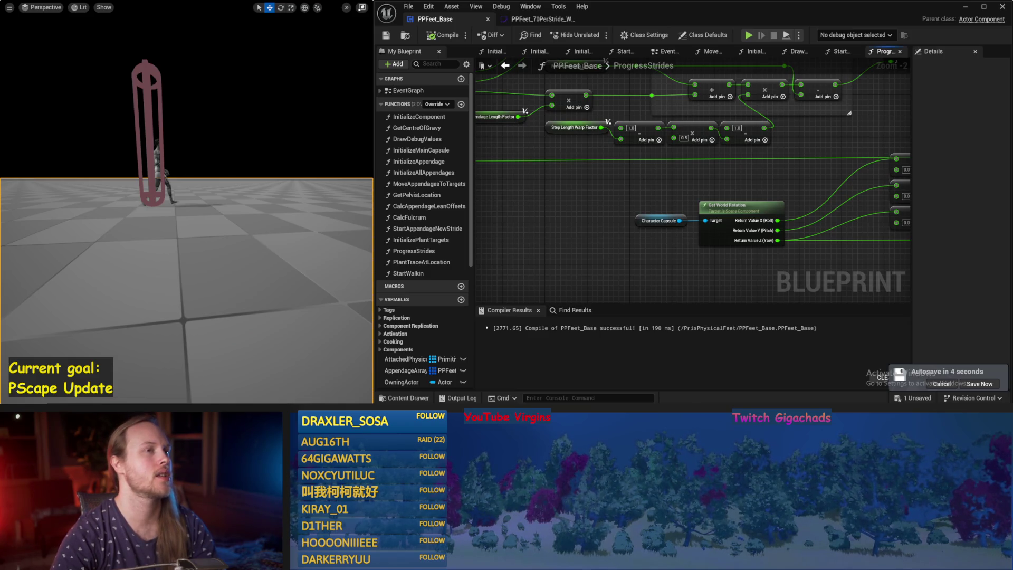
drag(654, 174, 609, 201)
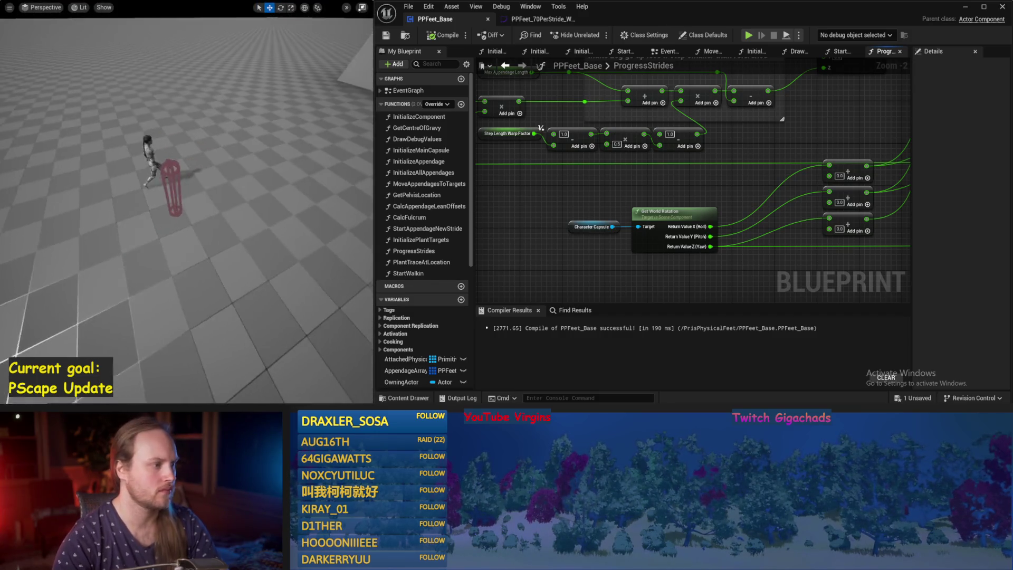
Run a brief Alt+S simulation of the stride logic, stop it, and open the StartWalkin graph.
key(alt+s)
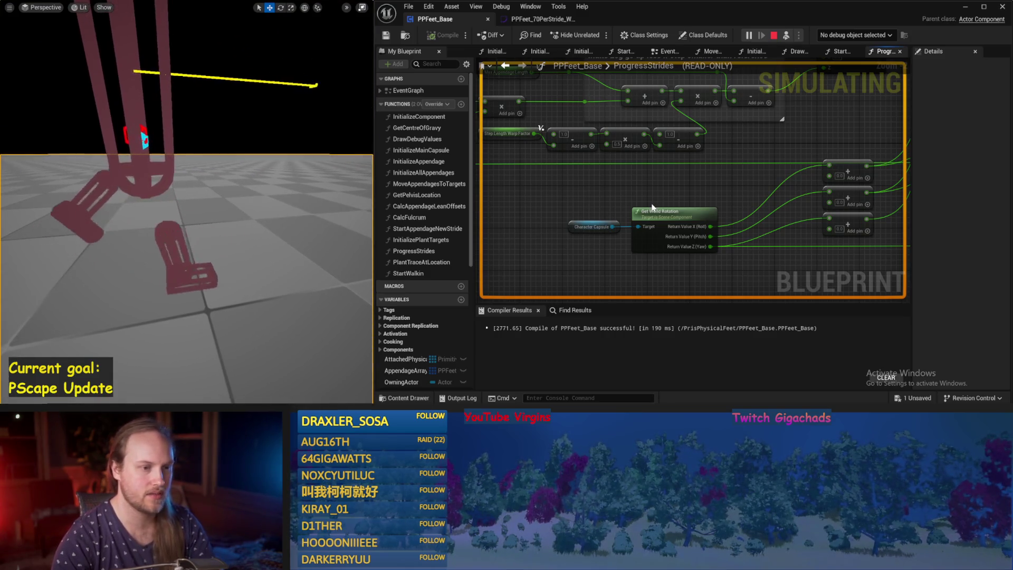
key(Escape)
click(846, 51)
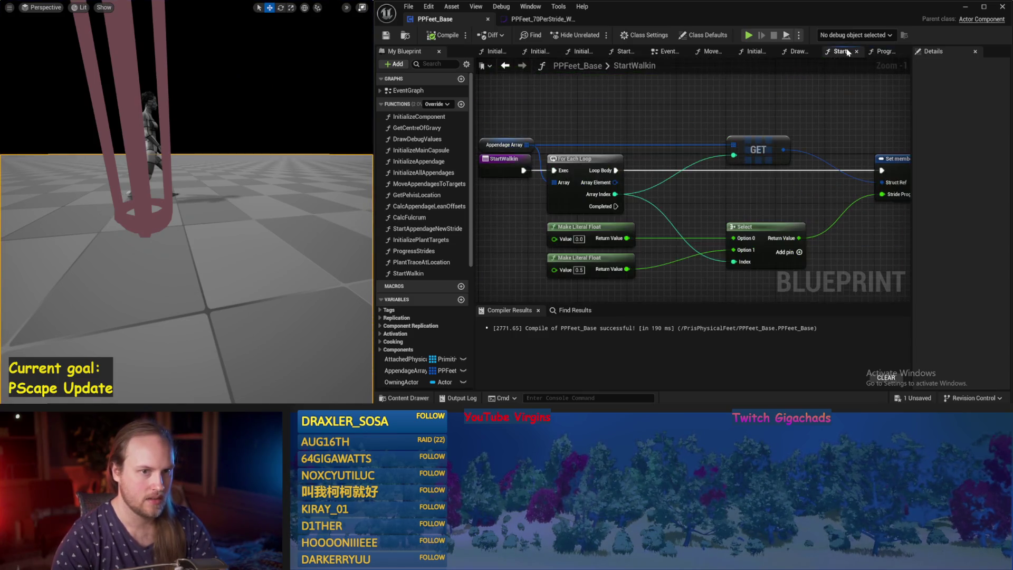
Recompile PPFeet_Base and re-centre the StartWalkin For Each loop nodes.
scroll(623, 137, down, 2)
click(443, 35)
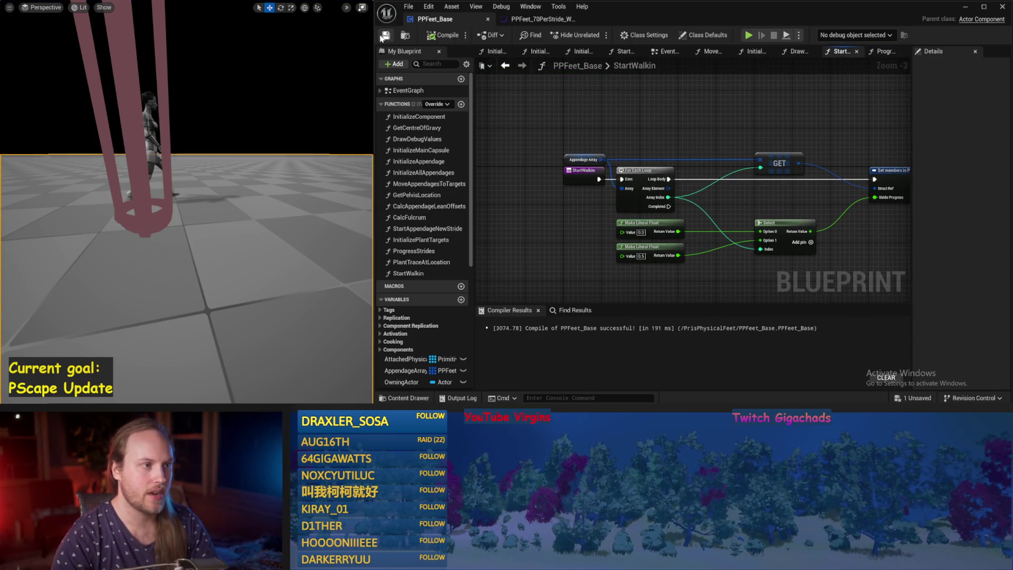
drag(669, 119, 585, 162)
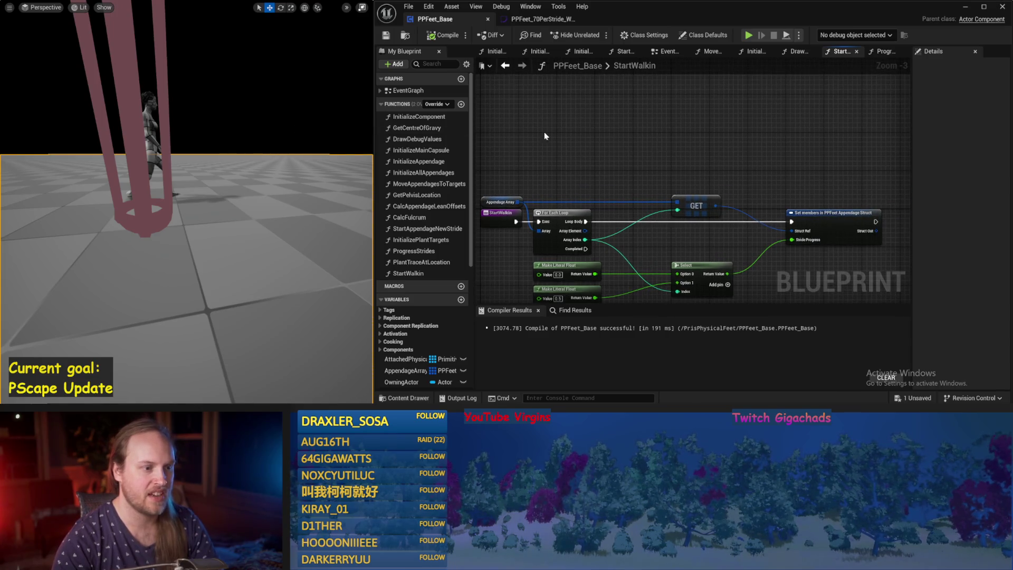
drag(544, 136, 667, 147)
scroll(395, 321, down, 5)
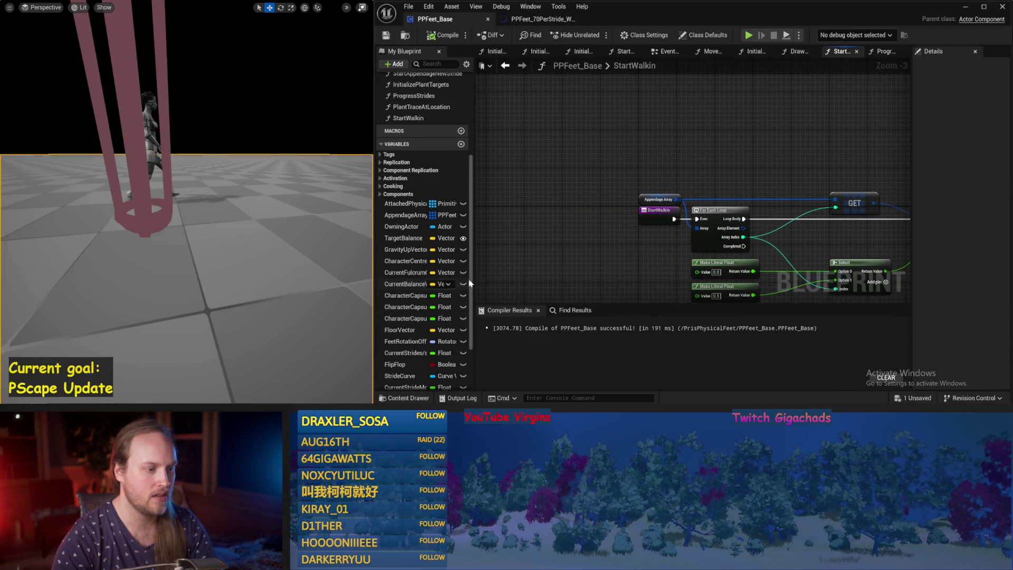
Widen the My Blueprint variable list to show full names and types, then compile and save.
drag(469, 284, 580, 283)
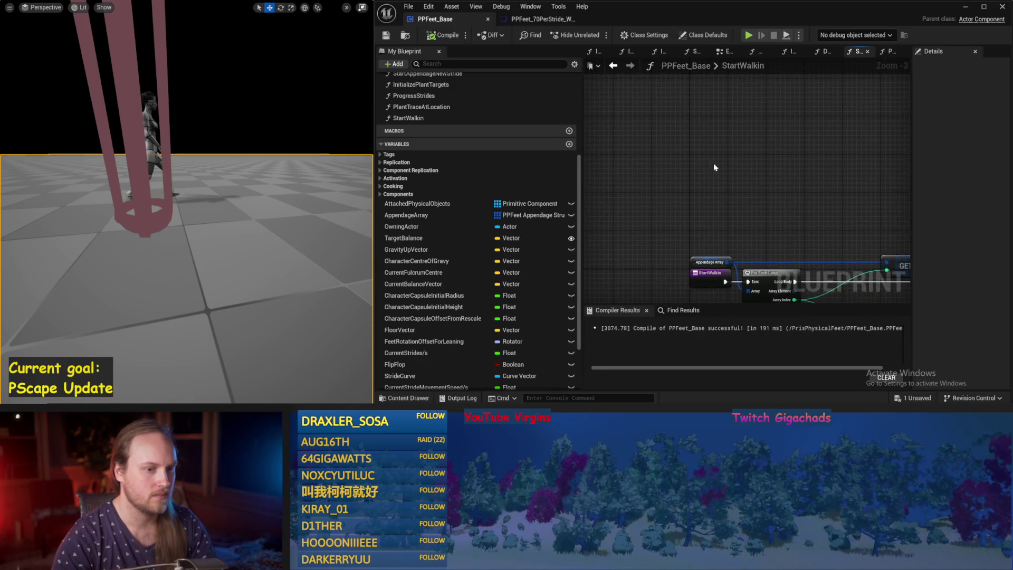
drag(713, 167, 586, 99)
click(447, 35)
click(385, 35)
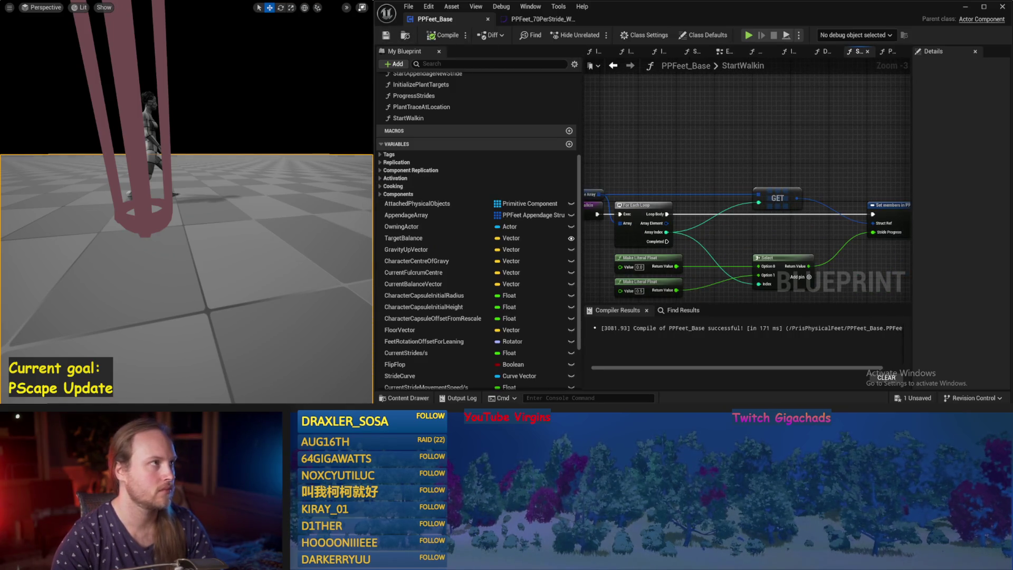
drag(713, 138, 716, 161)
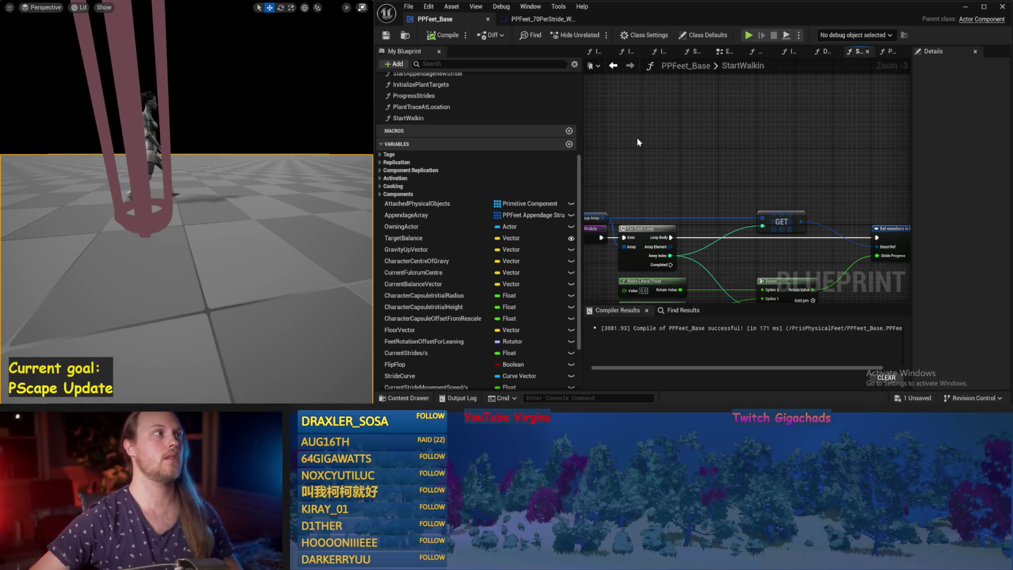
View the walking character beside the red capsule and save the test level with Ctrl+S.
drag(28, 335, 86, 262)
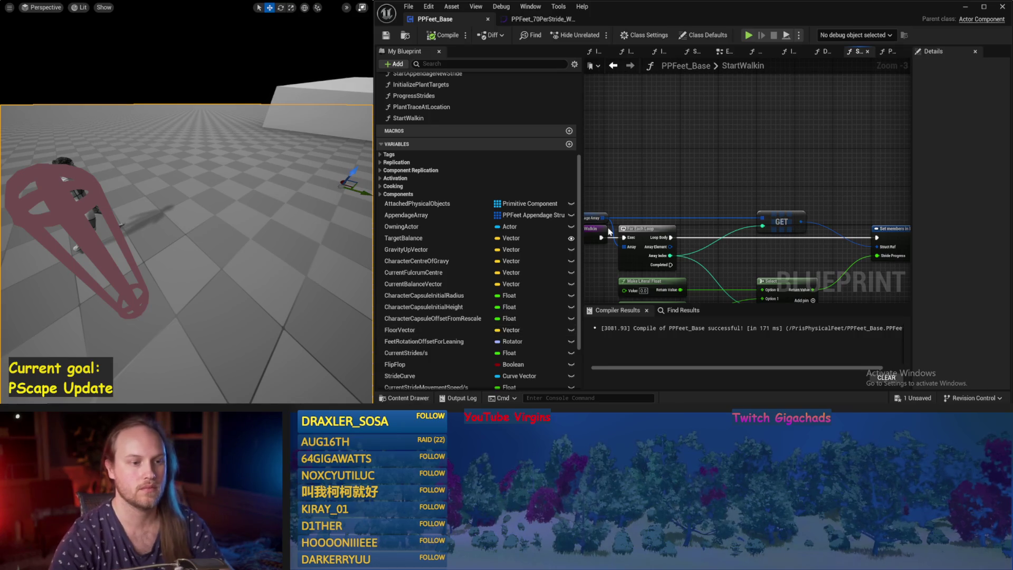
click(182, 317)
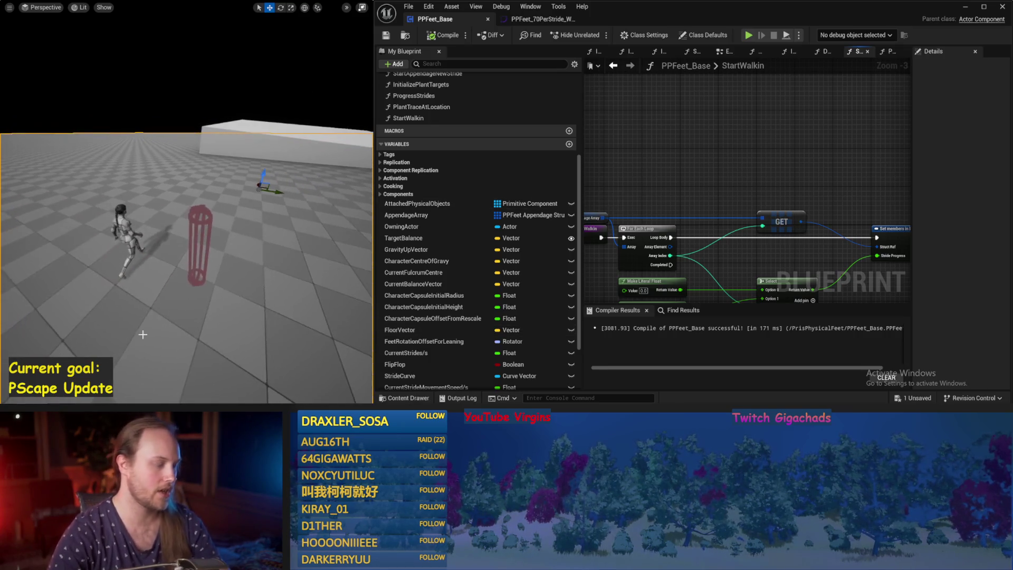
drag(182, 317, 221, 315)
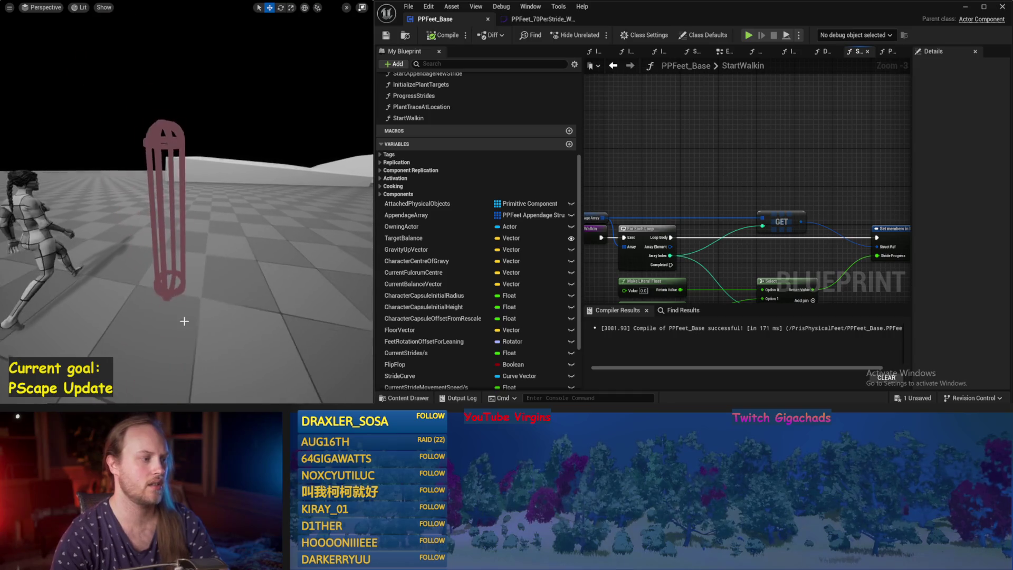
key(ctrl+s)
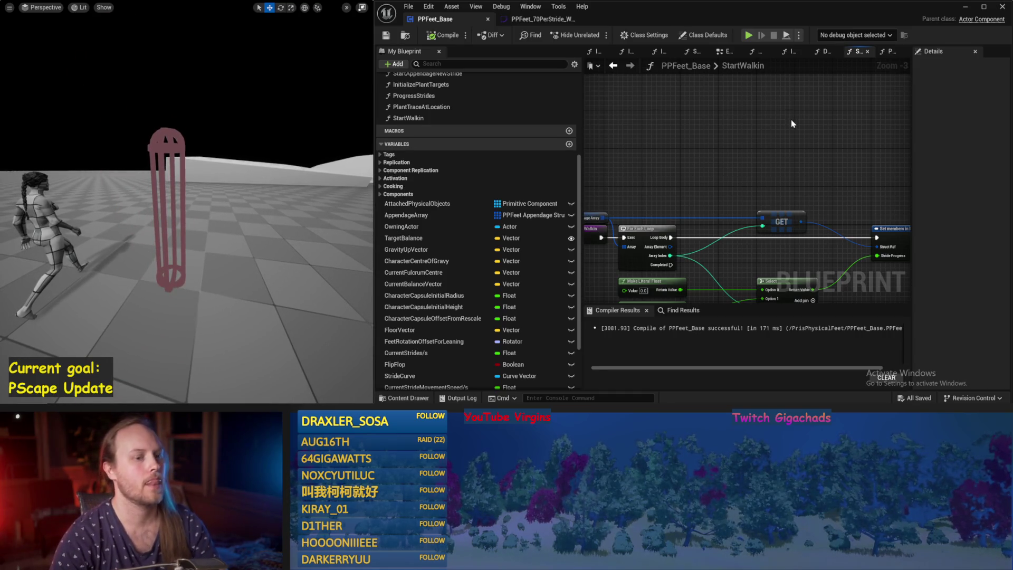
drag(718, 163, 718, 123)
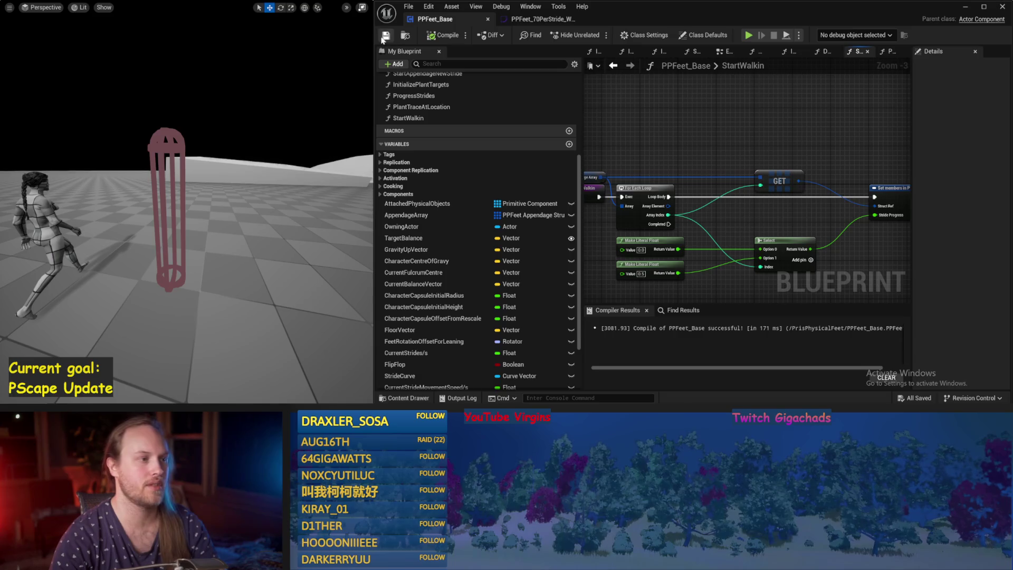
Select the capsule to preview it, save the test level, then deselect it.
drag(177, 265, 181, 279)
click(150, 230)
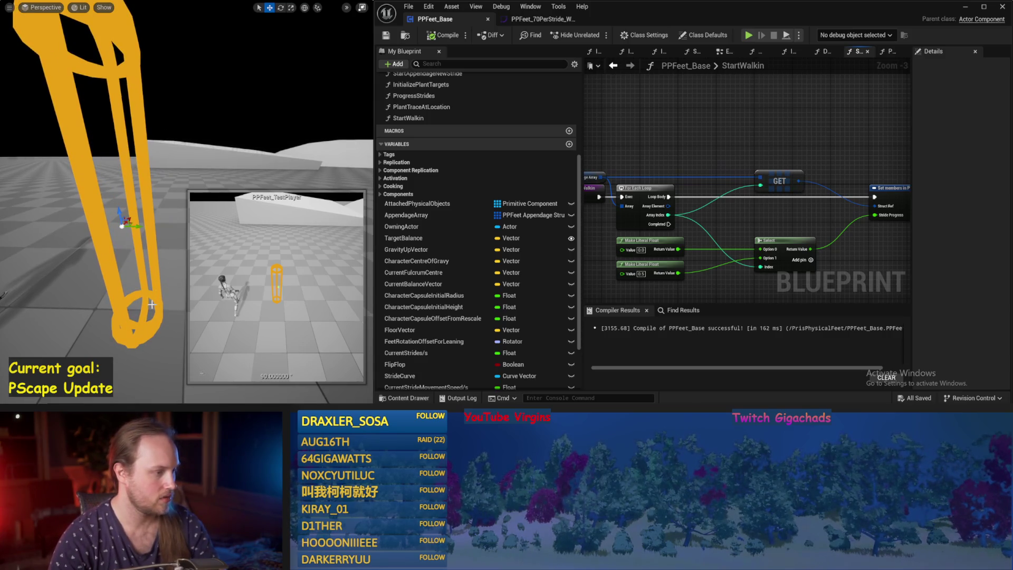
drag(129, 309, 129, 332)
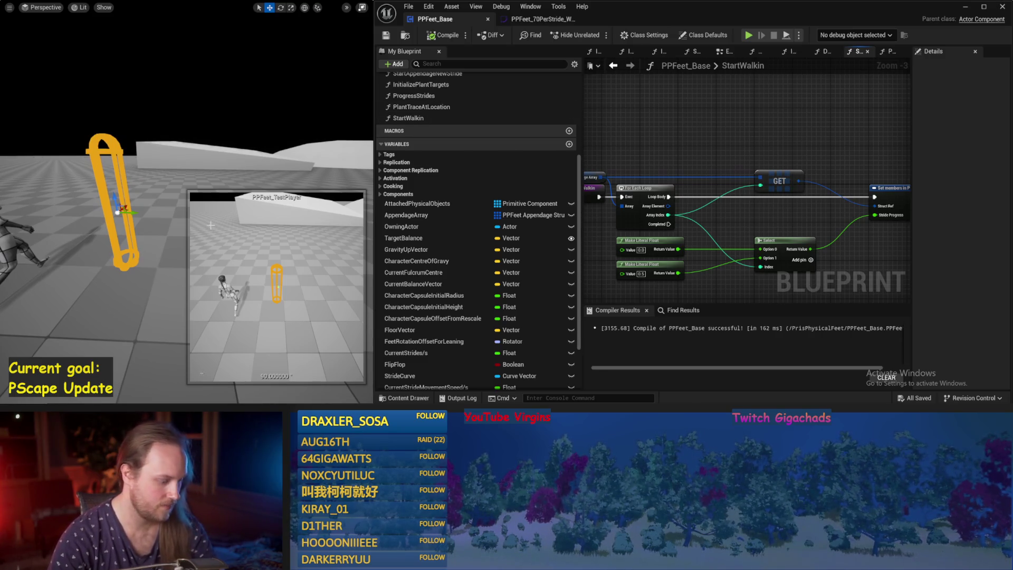
drag(144, 277, 182, 275)
key(ctrl+s)
click(144, 277)
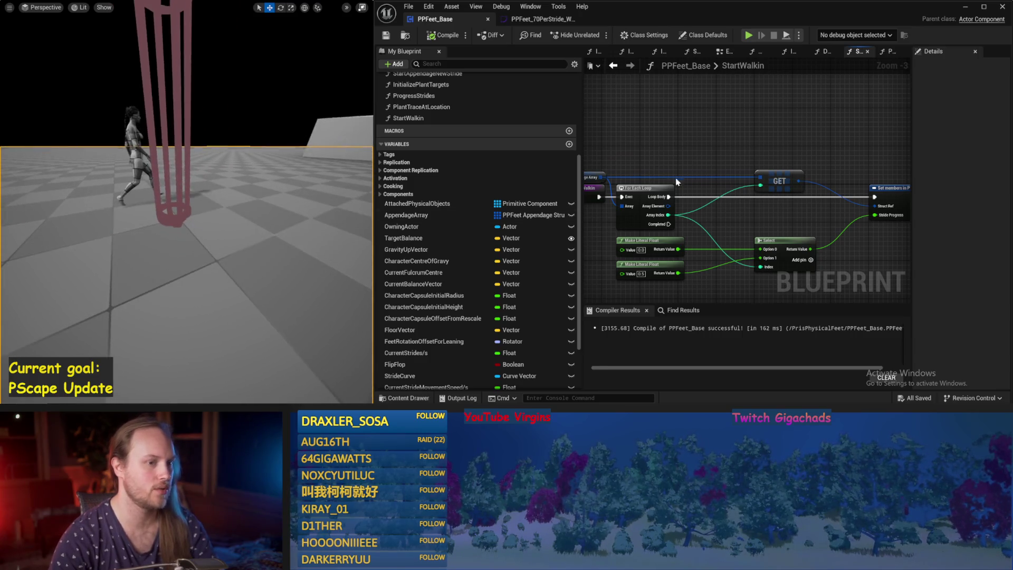
mouse_move(669, 148)
mouse_down()
mouse_move(693, 102)
mouse_move(686, 109)
mouse_up()
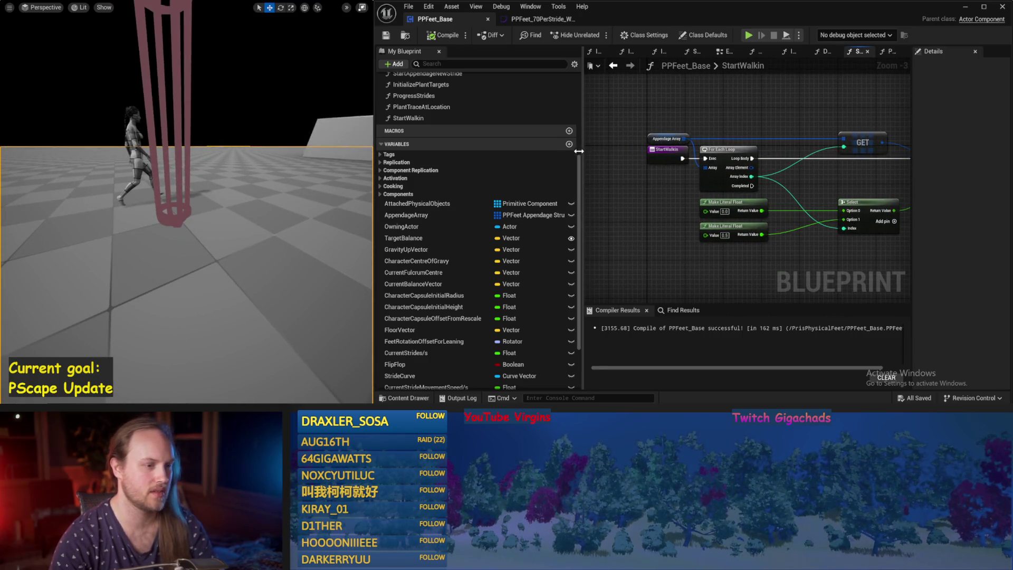
Recompile PPFeet_Base and centre the StartWalkin loop nodes in the graph.
drag(581, 153, 514, 158)
drag(178, 244, 200, 244)
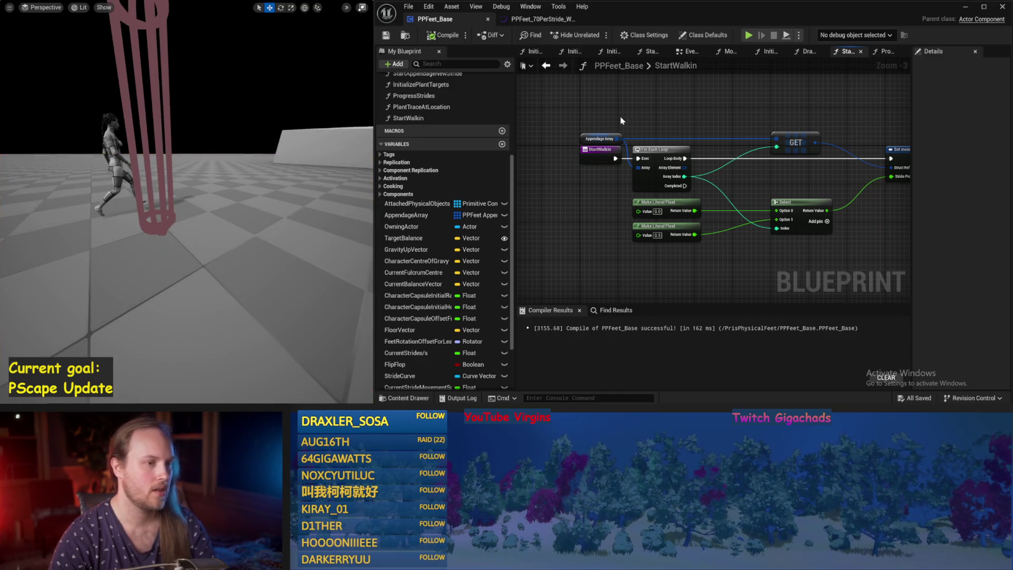
click(435, 35)
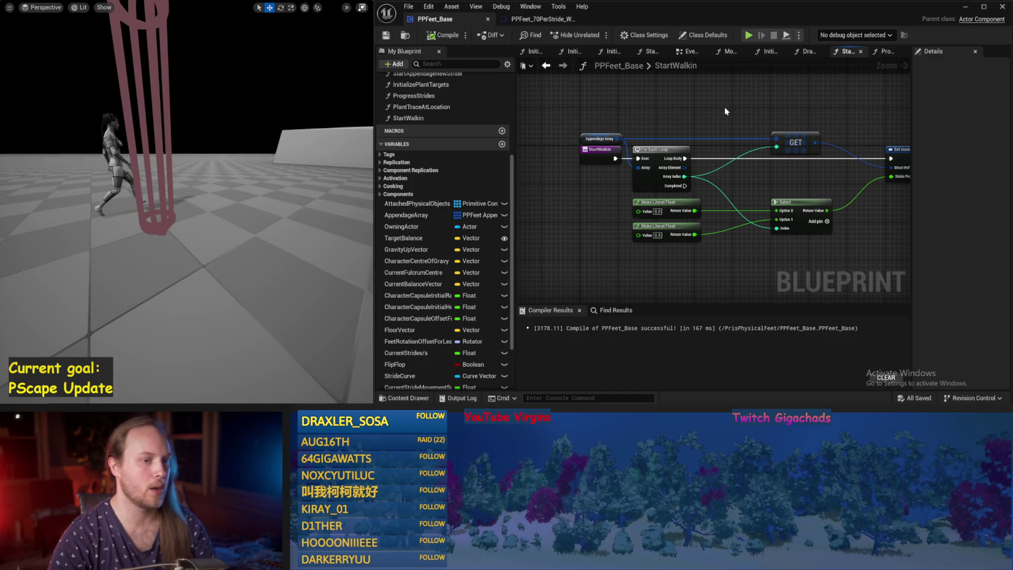
drag(726, 112, 657, 132)
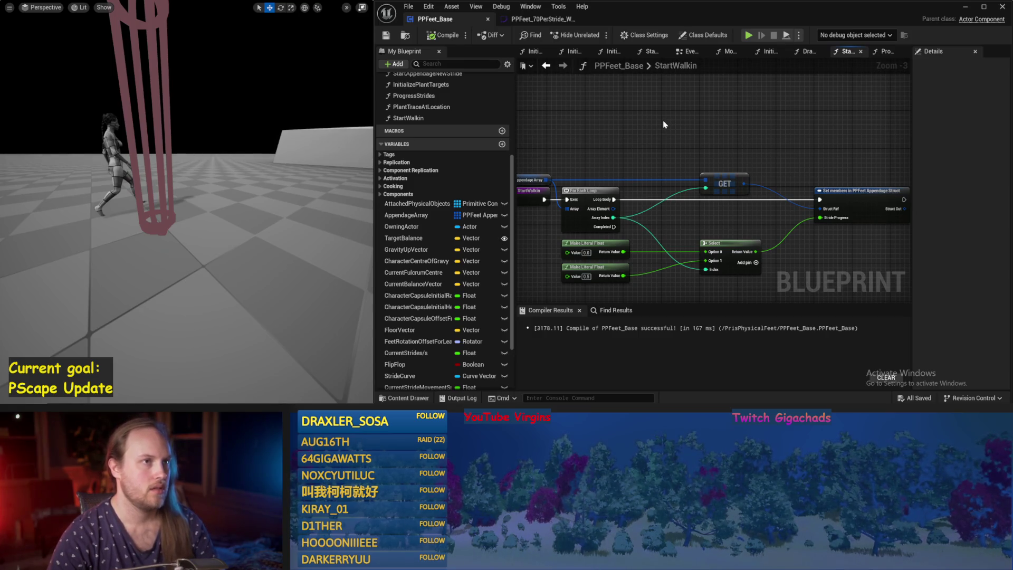
mouse_move(649, 132)
mouse_down()
mouse_move(695, 109)
mouse_move(645, 143)
mouse_up()
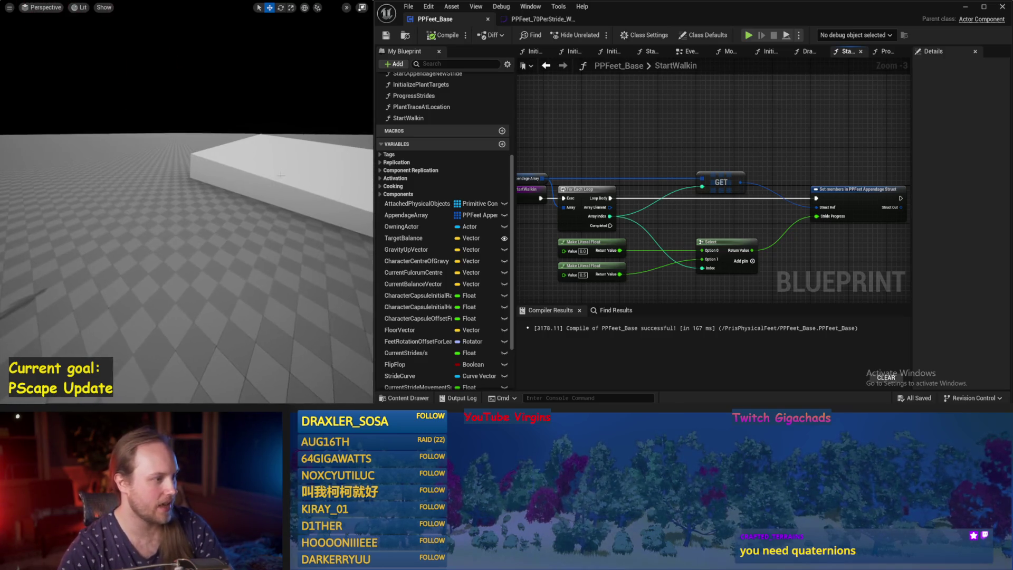
Move the grey box to the left and restore the full editor layout with a wider Outliner.
click(227, 201)
mouse_move(232, 204)
mouse_down()
mouse_move(126, 266)
mouse_move(159, 212)
mouse_move(217, 309)
mouse_move(275, 322)
mouse_up()
key(F11)
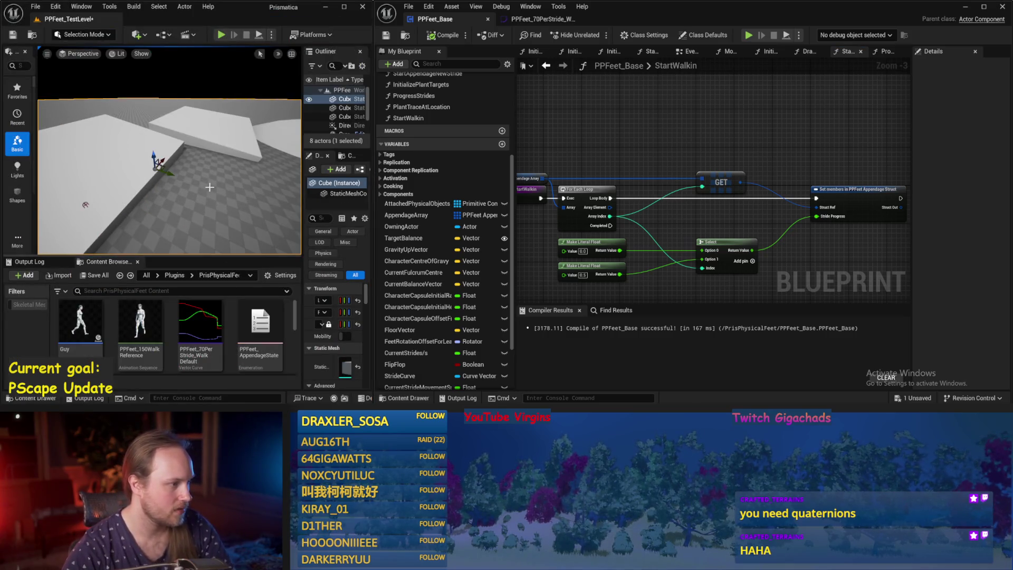
drag(210, 187, 201, 167)
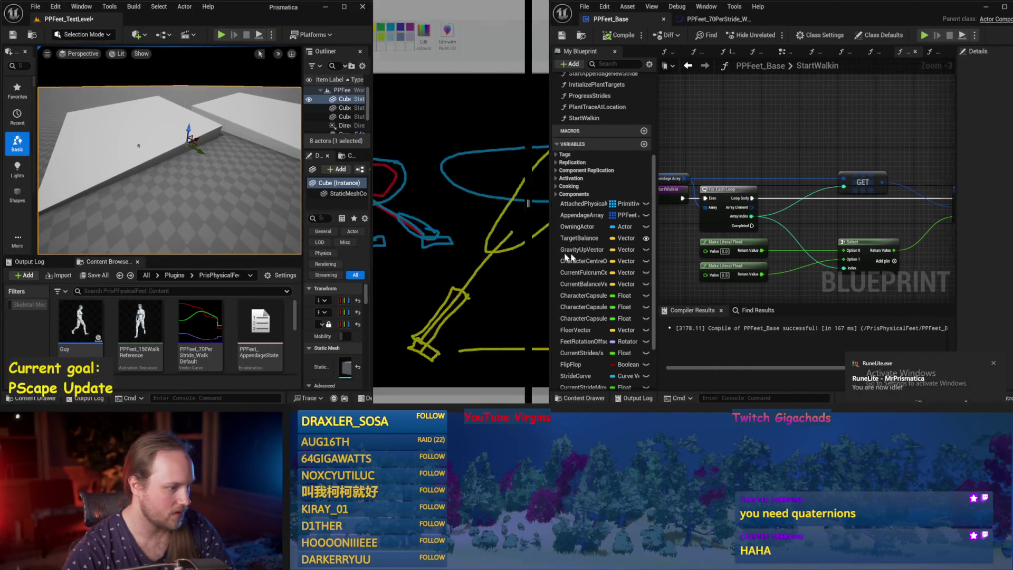
scroll(528, 343, down, 3)
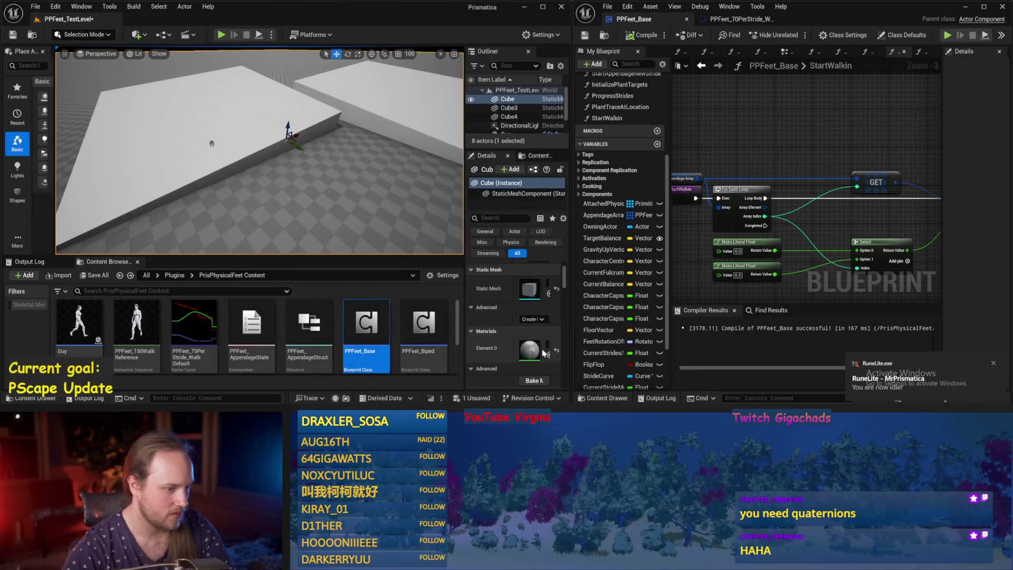
drag(467, 349, 396, 349)
Apply the M_ProcGrid material to the floor slab.
click(526, 344)
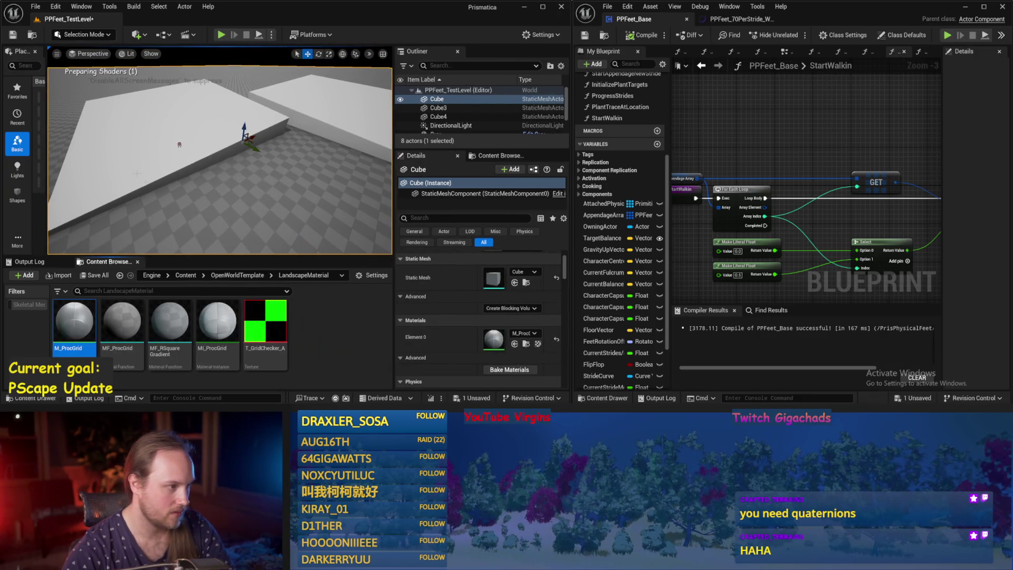
click(170, 205)
mouse_move(74, 322)
mouse_down()
mouse_move(182, 185)
mouse_move(174, 196)
mouse_up()
Shift the Cube4 slab to the left and maximise the level viewport with F11.
click(204, 178)
key(r)
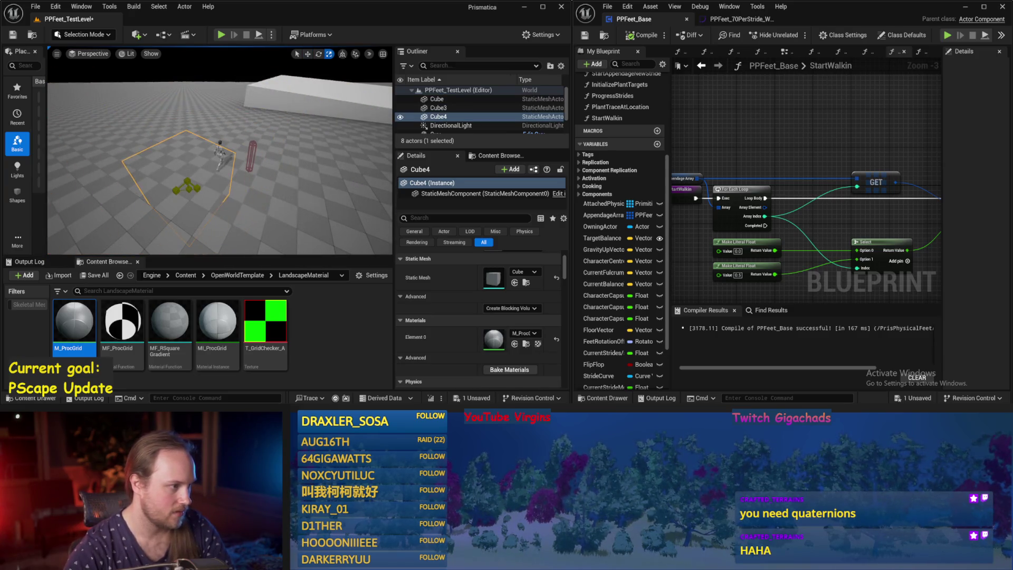
mouse_move(287, 221)
mouse_down()
mouse_move(242, 208)
mouse_move(248, 172)
mouse_move(222, 166)
mouse_up()
key(r)
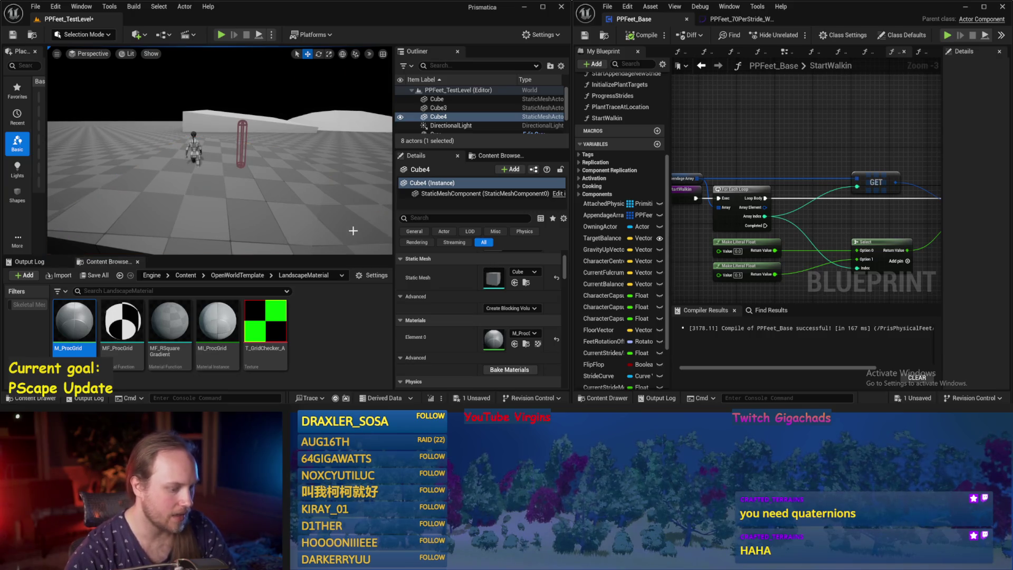
key(F11)
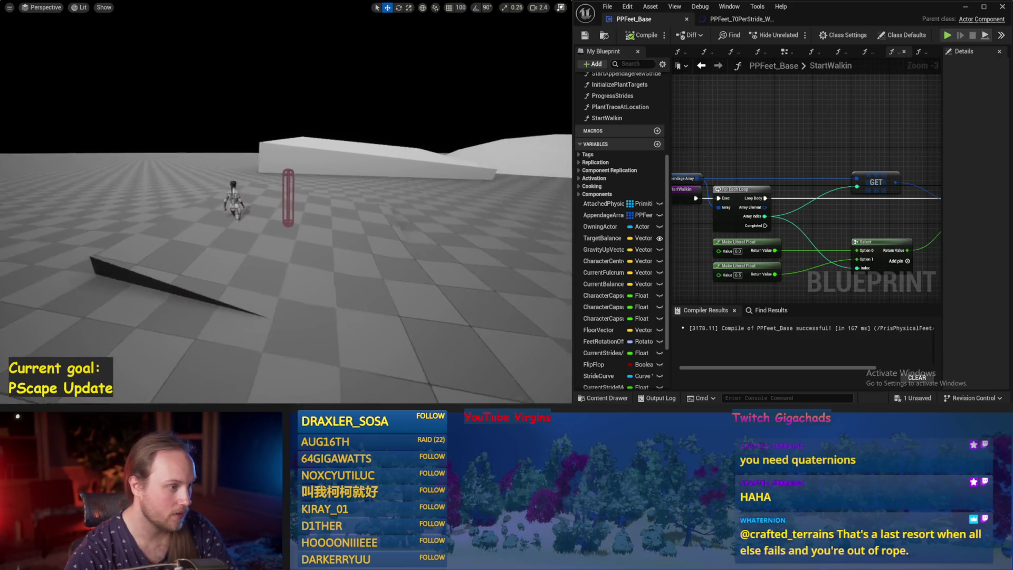
Select the red capsule, try rotating it, then undo the rotation.
drag(323, 217, 313, 250)
scroll(312, 250, up, 1)
drag(511, 302, 511, 303)
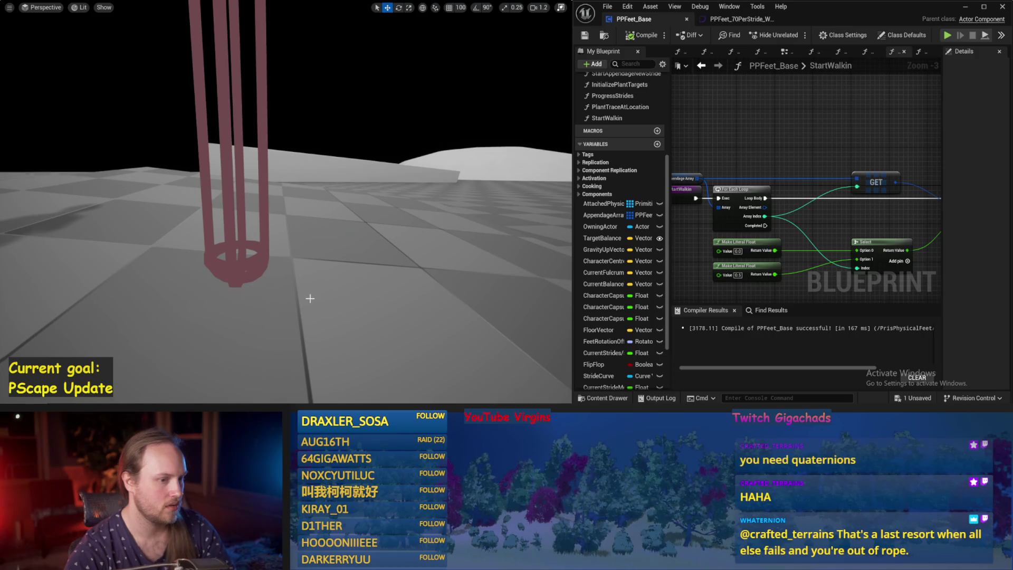
drag(274, 251, 274, 250)
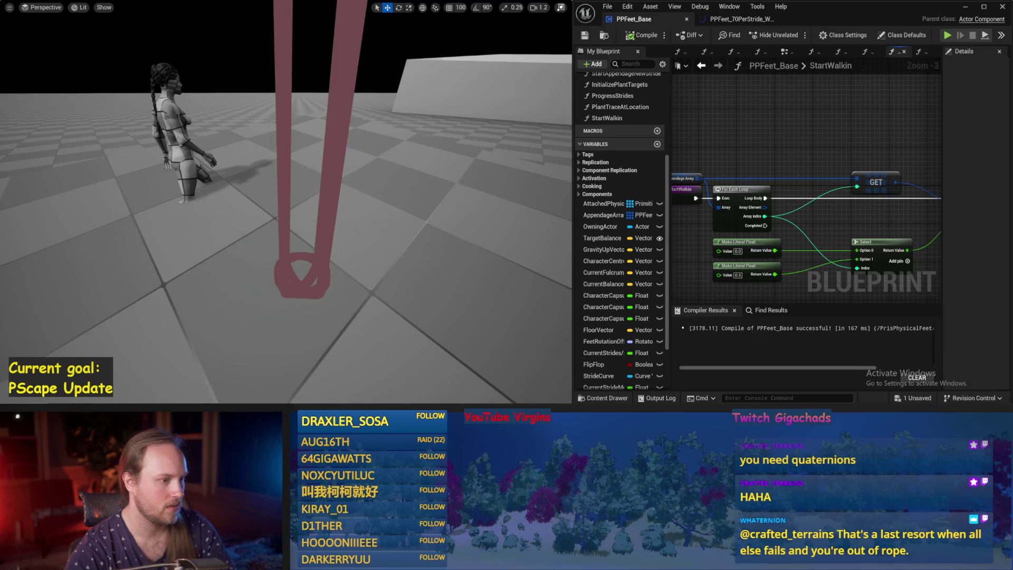
drag(245, 125, 245, 126)
click(248, 126)
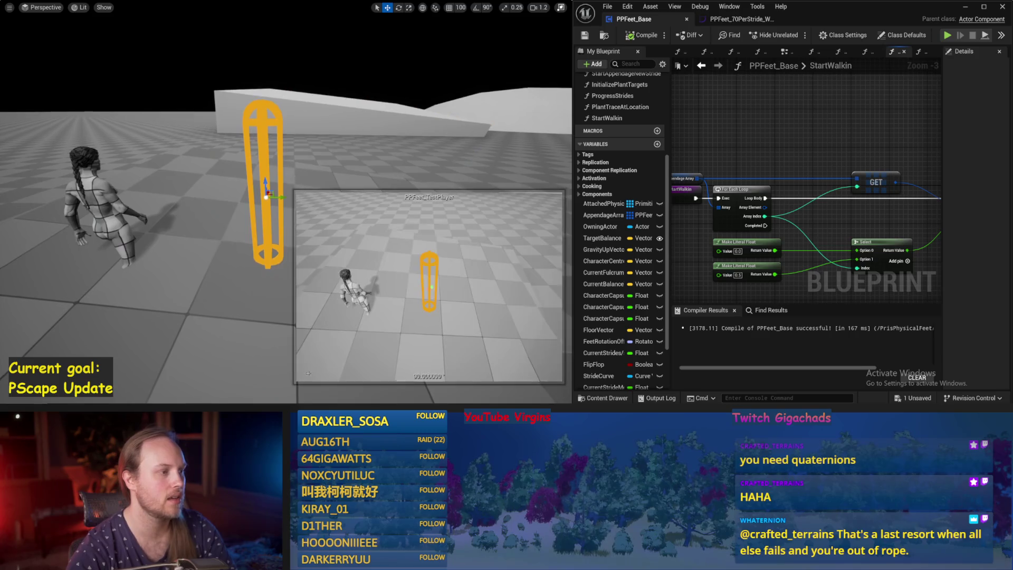
drag(271, 229, 252, 228)
key(e)
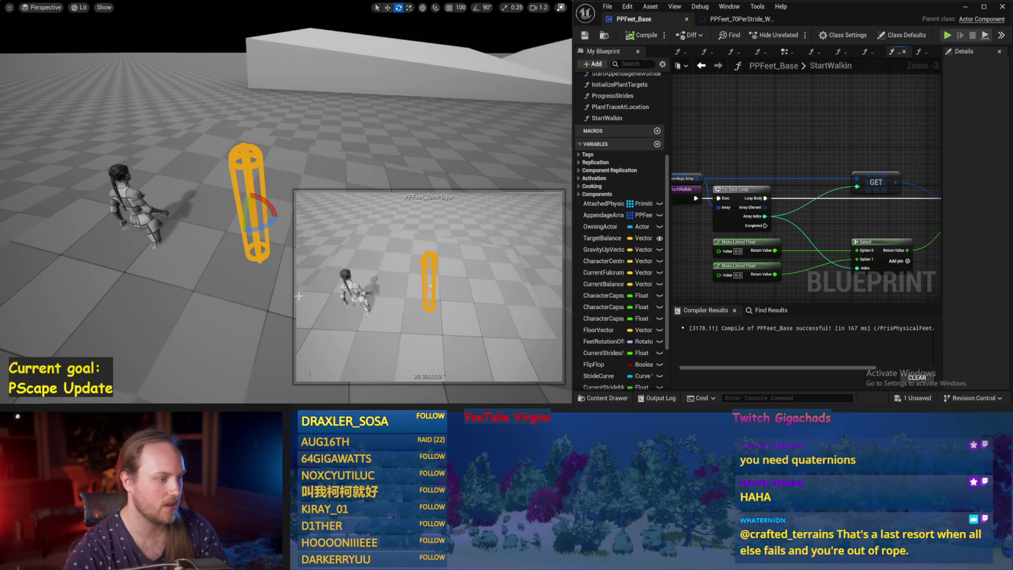
key(ctrl+z)
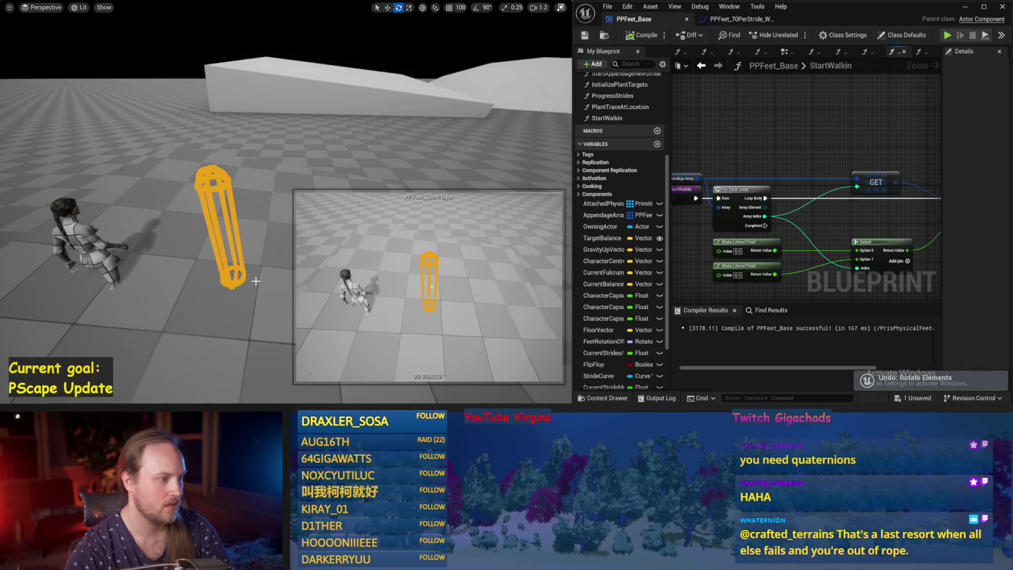
Save the level and recompile PPFeet_Base with Compile and F7.
key(ctrl+s)
mouse_move(259, 287)
mouse_down()
mouse_move(232, 267)
mouse_move(343, 292)
mouse_up()
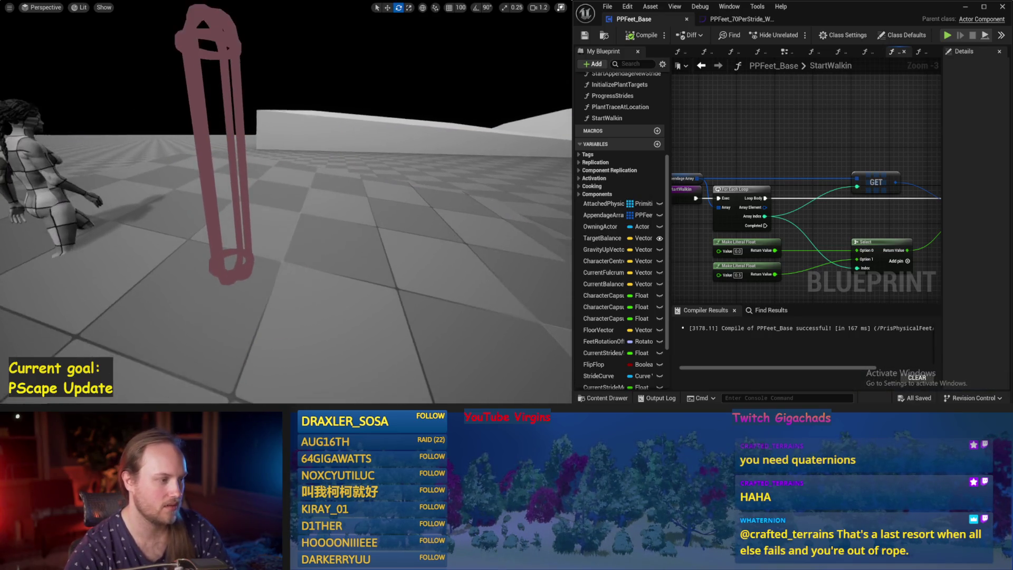
key(ctrl+s)
click(585, 35)
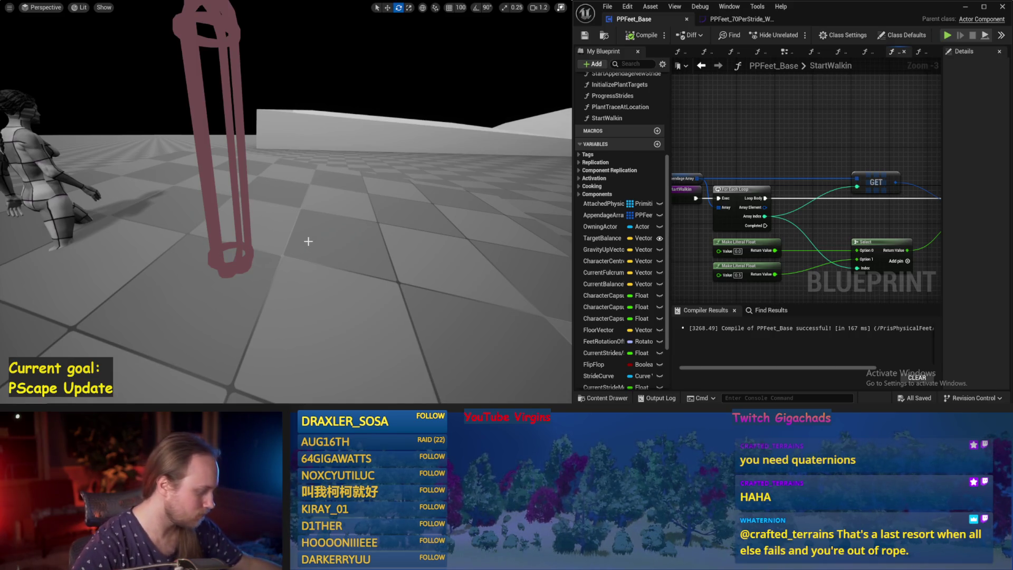
scroll(755, 159, down, 2)
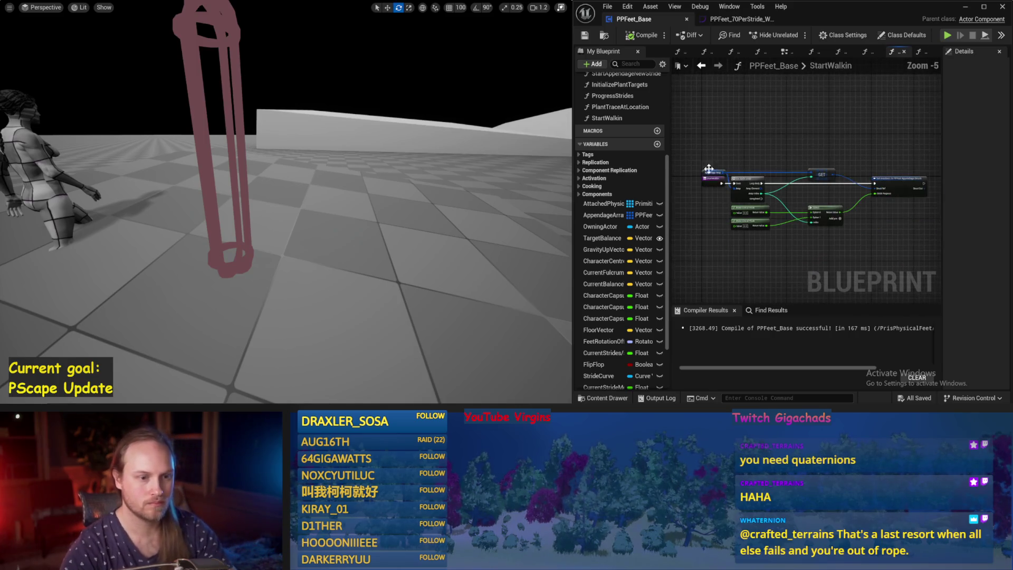
key(F7)
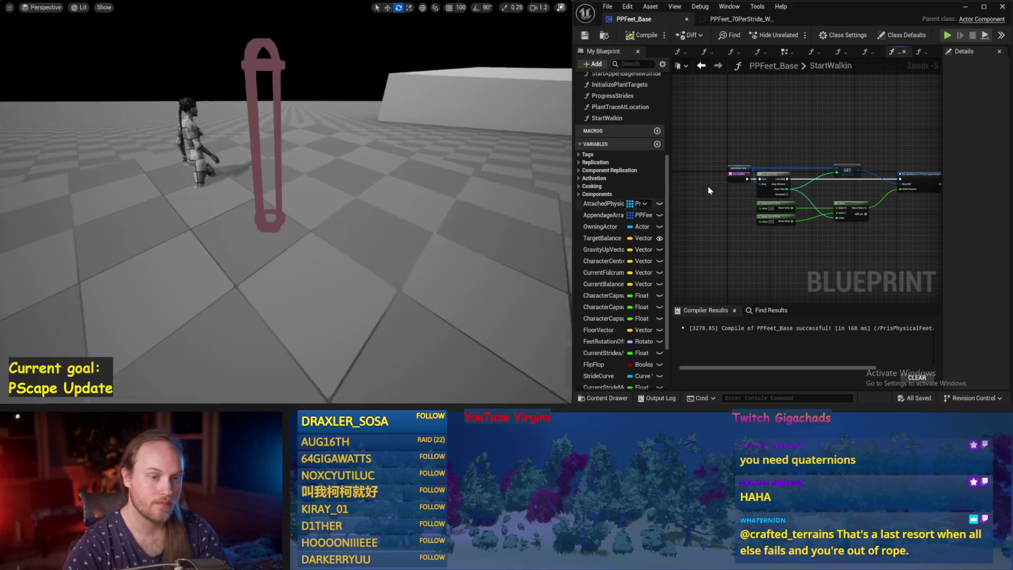
drag(777, 131, 731, 147)
Simulate the level, briefly select the capsule rig, then stop the simulation.
key(alt+s)
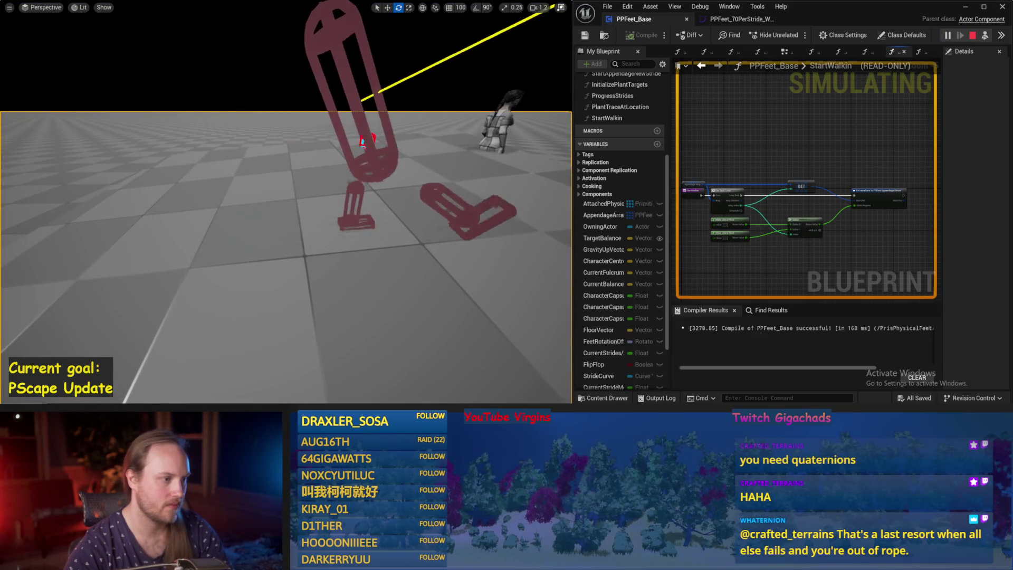
click(326, 209)
key(w)
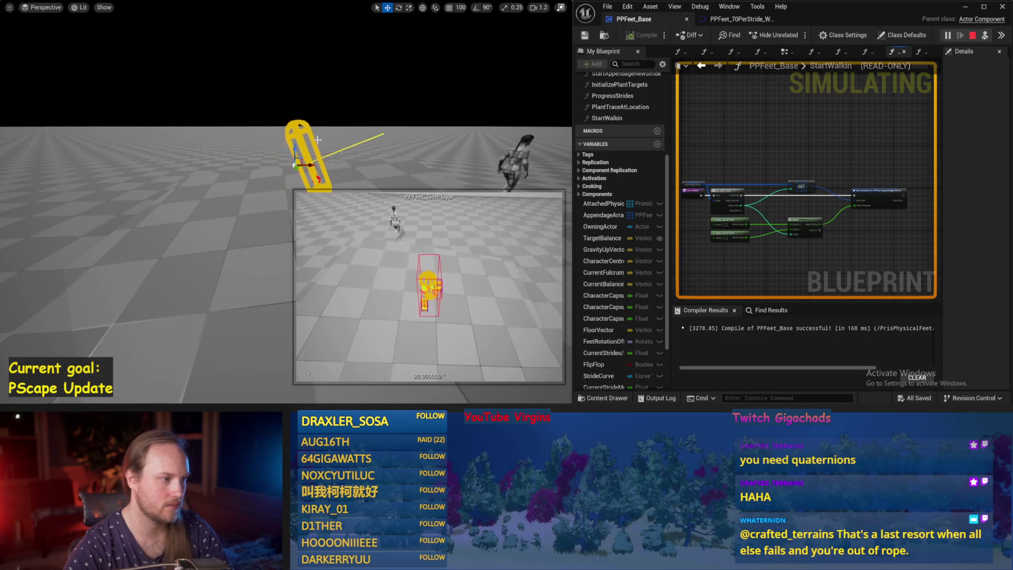
click(201, 185)
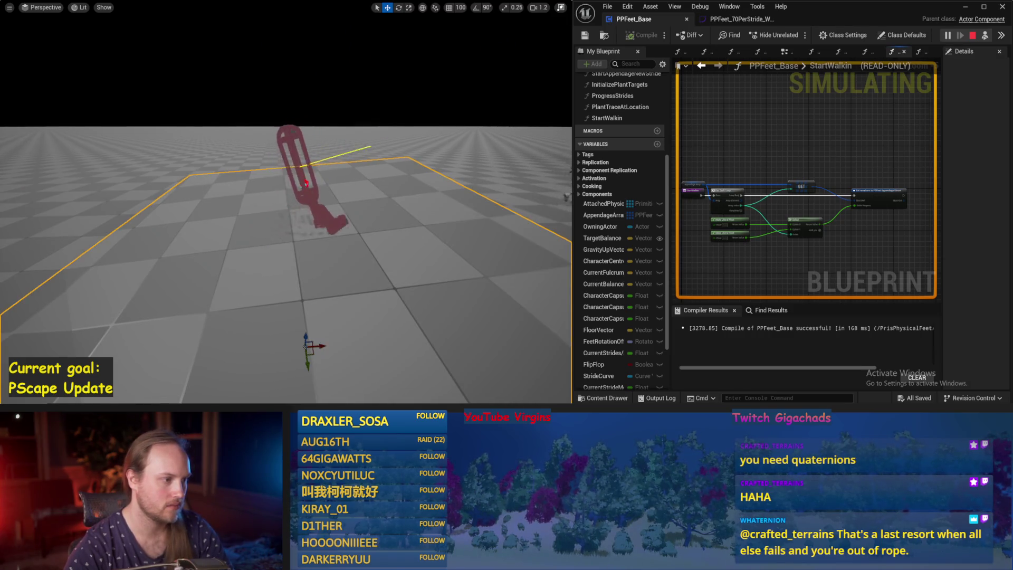
key(Escape)
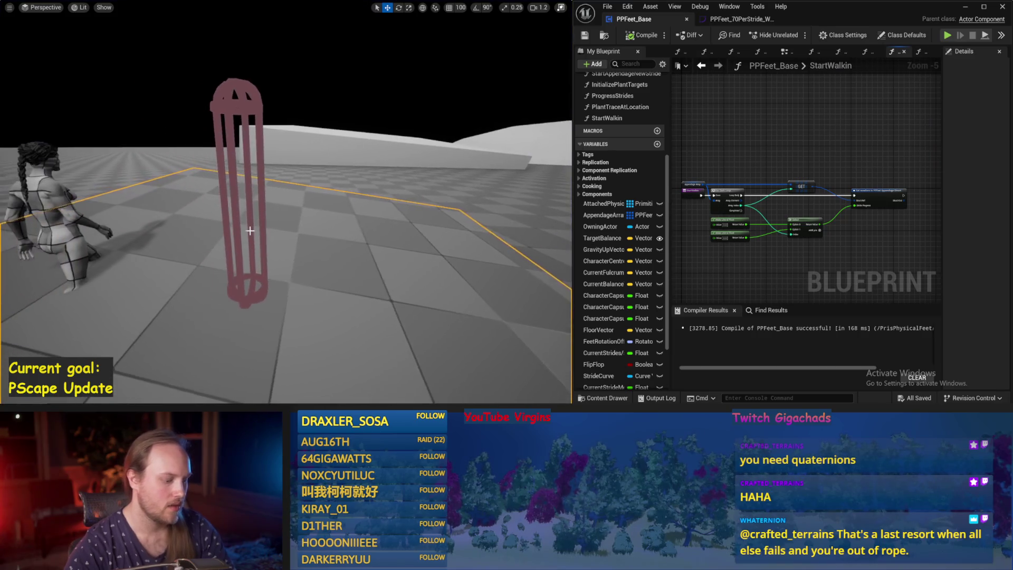
drag(763, 142, 748, 113)
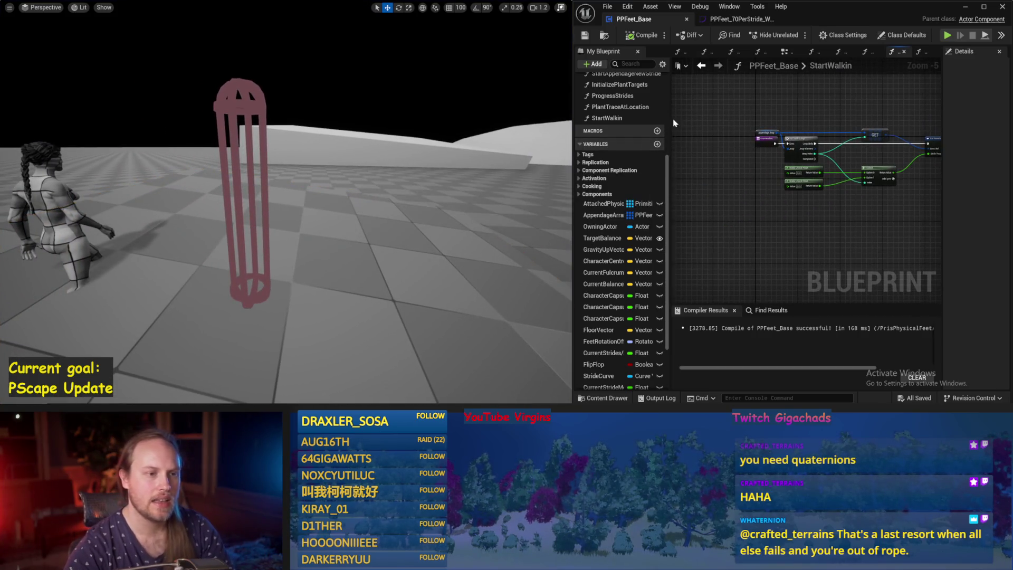
scroll(747, 113, up, 2)
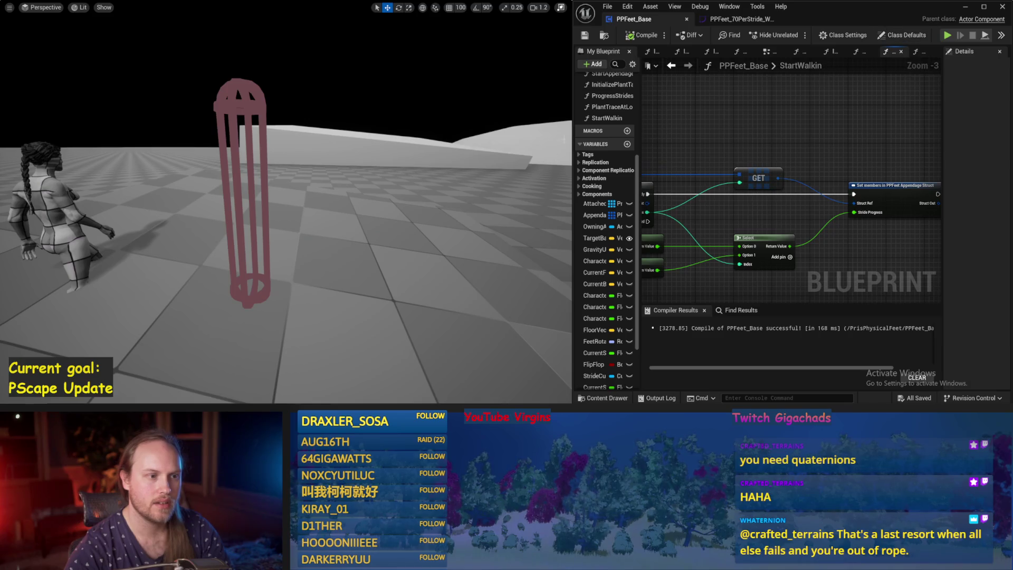
drag(576, 145, 484, 145)
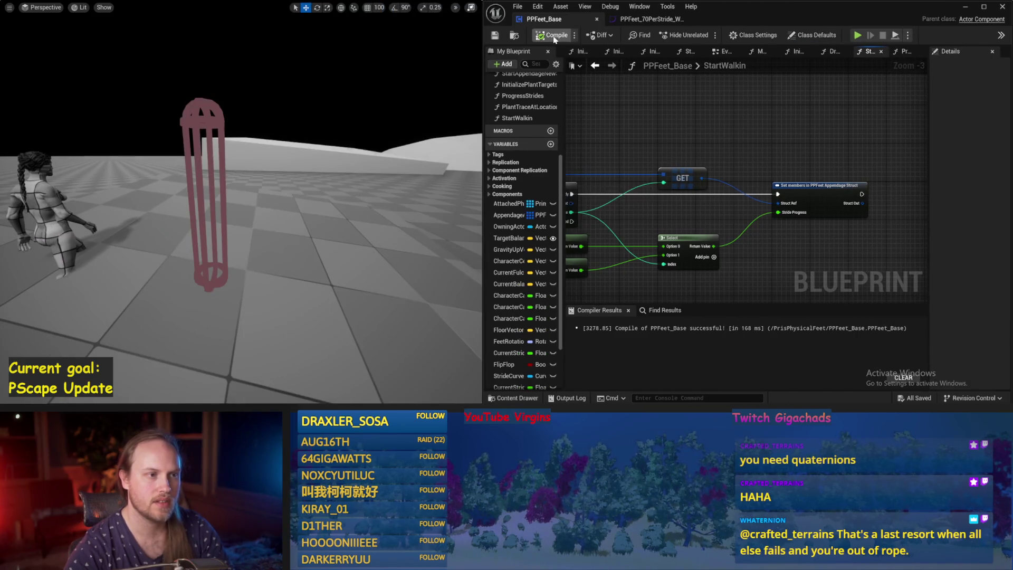
Frame all X, Y and Z stride curves and inspect the red key at time 0.
click(649, 19)
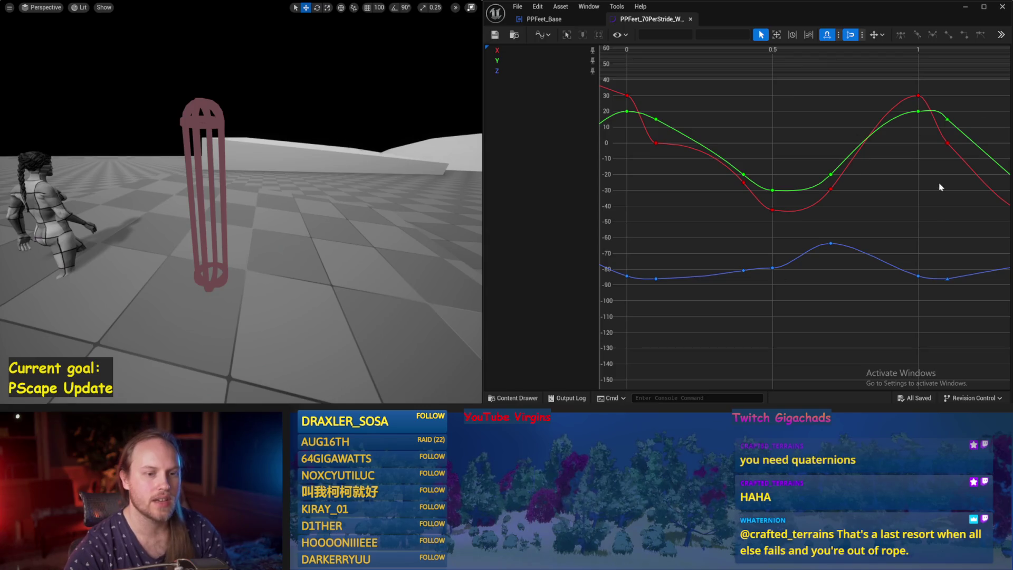
key(f)
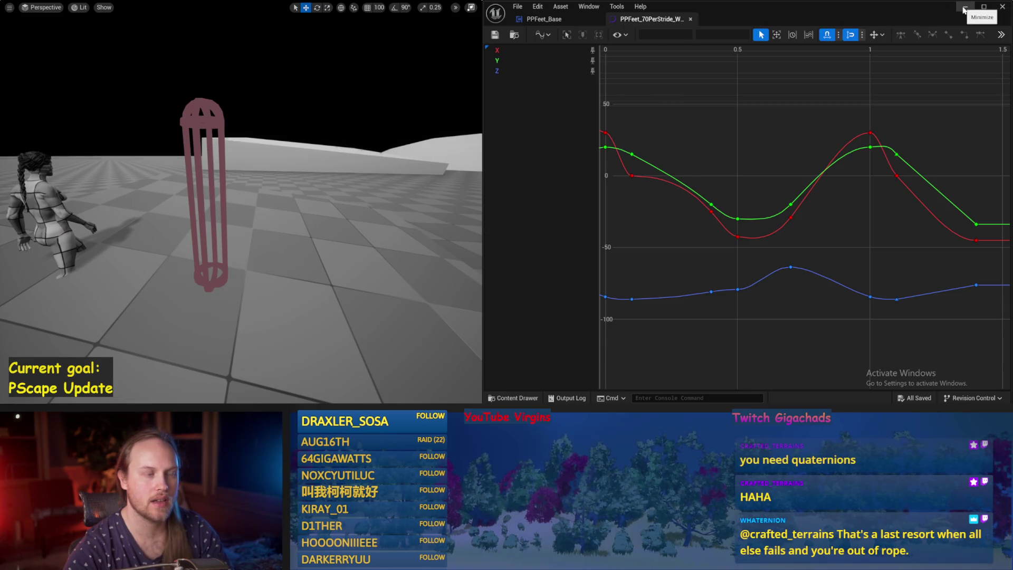
click(964, 9)
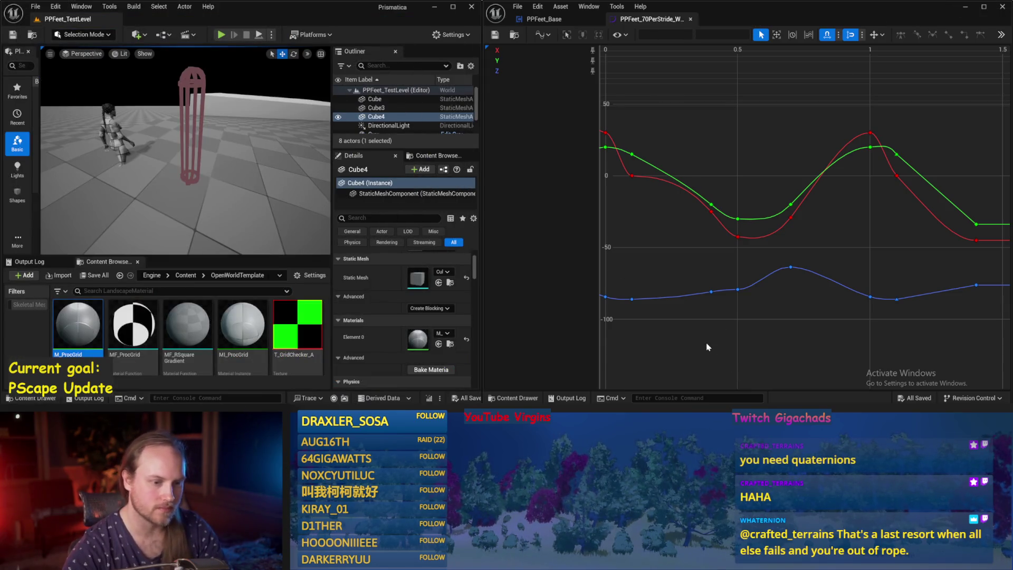
drag(225, 204, 219, 174)
drag(669, 240, 683, 257)
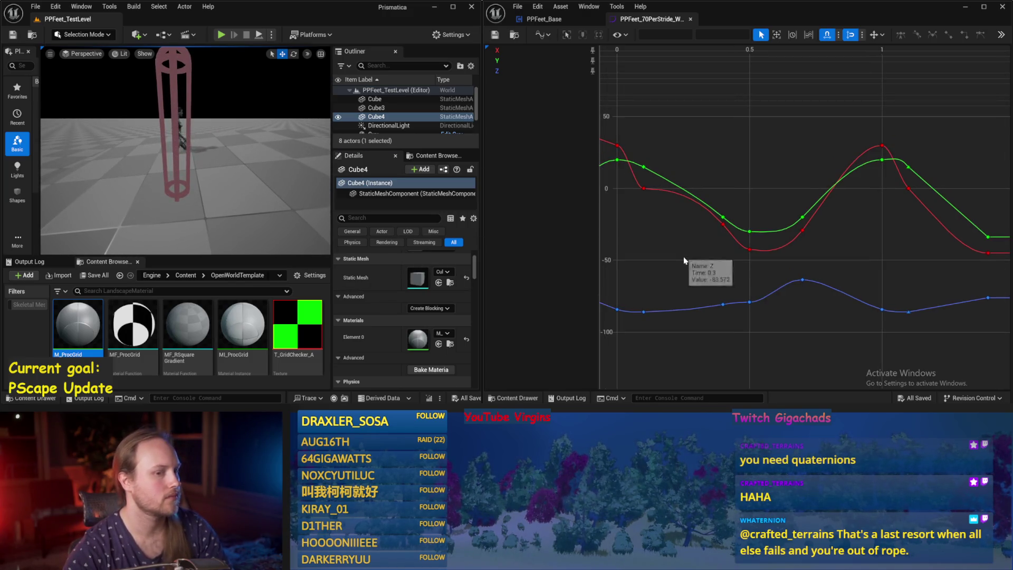
mouse_move(671, 206)
mouse_down()
mouse_move(817, 188)
mouse_move(763, 187)
mouse_up()
click(715, 183)
click(794, 162)
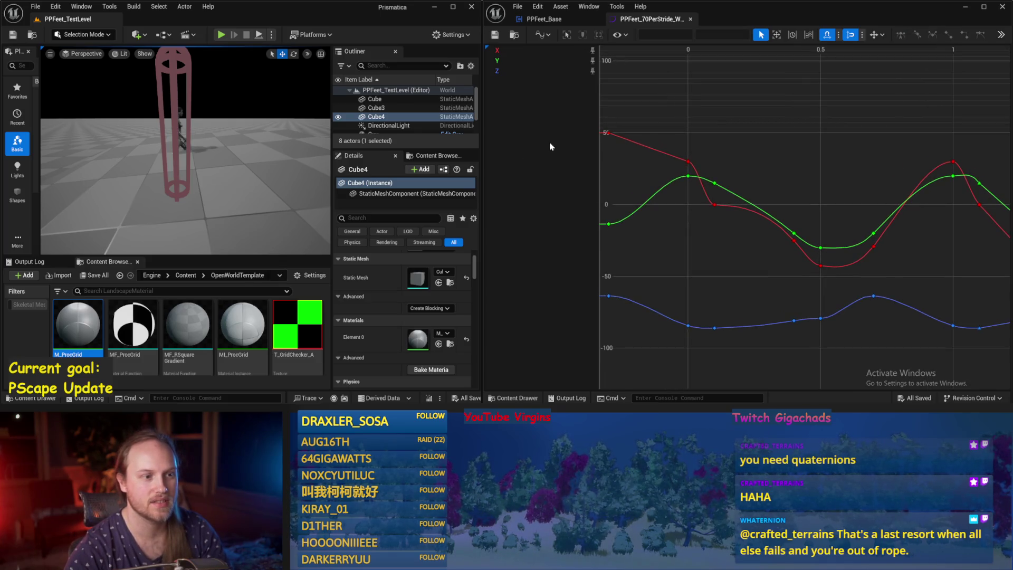
Close the PPFeet_Base blueprint and curve editor windows, then maximise the level editor.
click(544, 19)
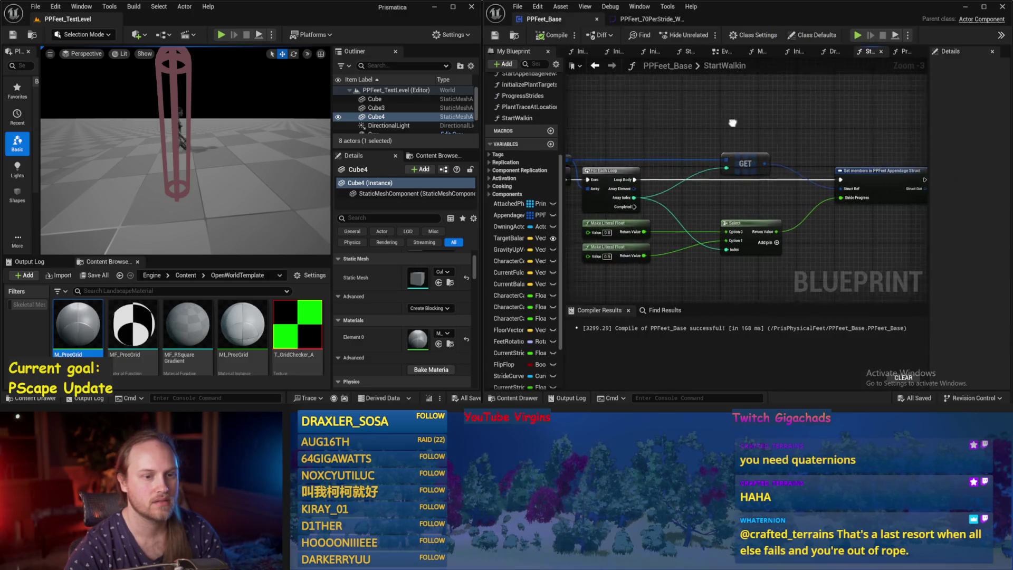
drag(489, 179, 323, 180)
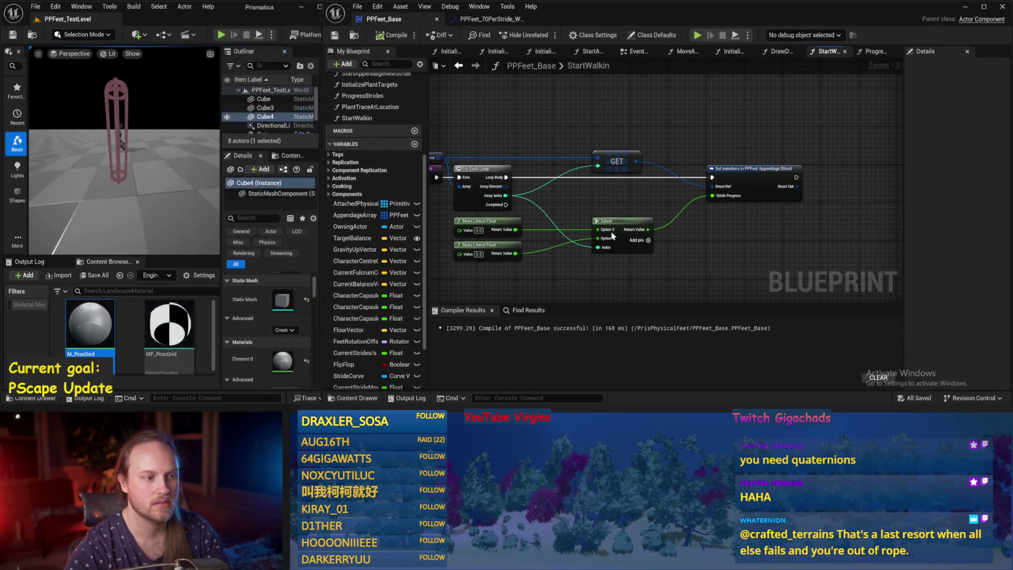
click(437, 19)
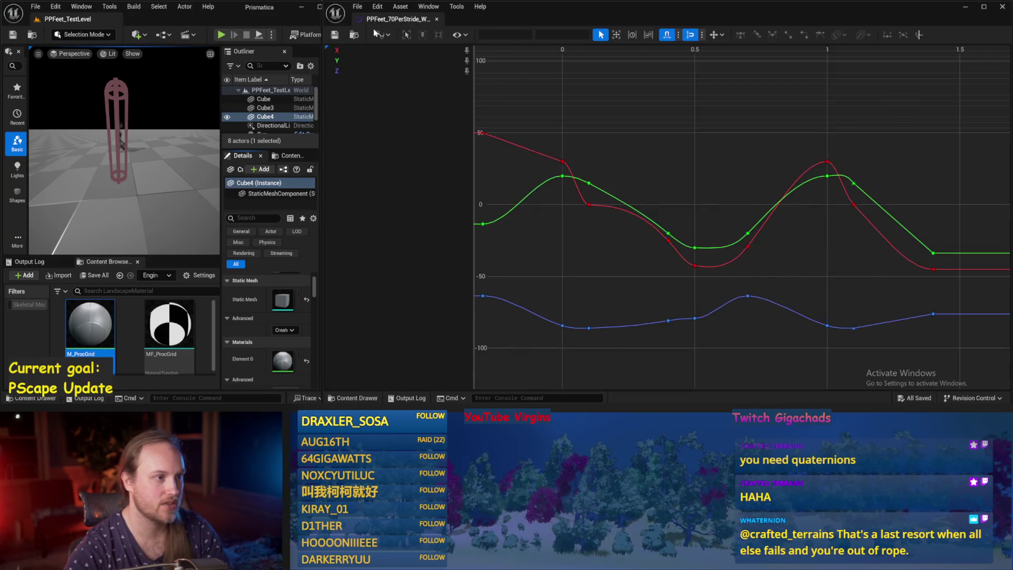
click(437, 19)
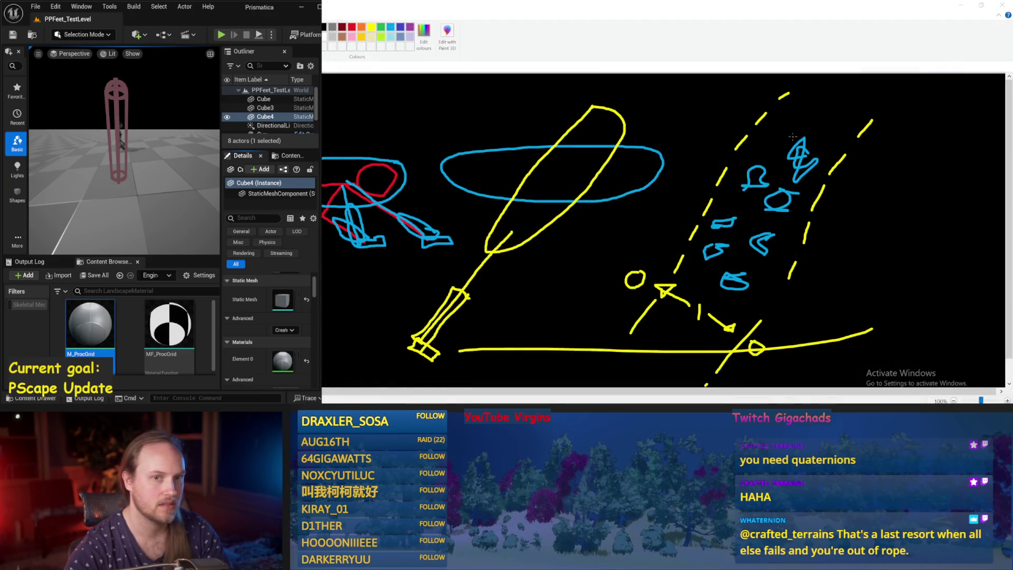
click(319, 7)
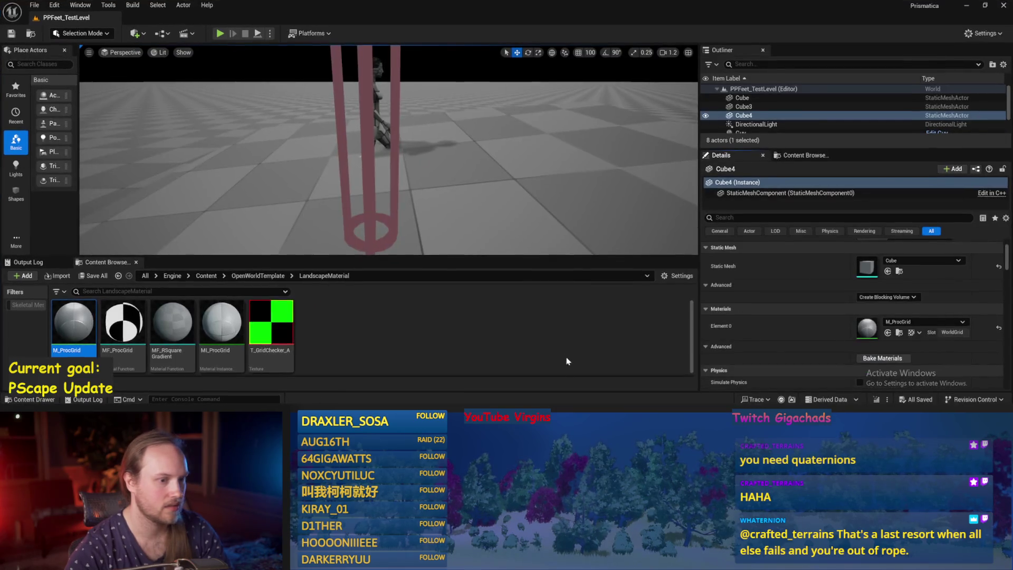
Save all, then open PPFeet_AppendageStruct from the PrisPhysicalFeet Content folder.
click(93, 276)
click(117, 275)
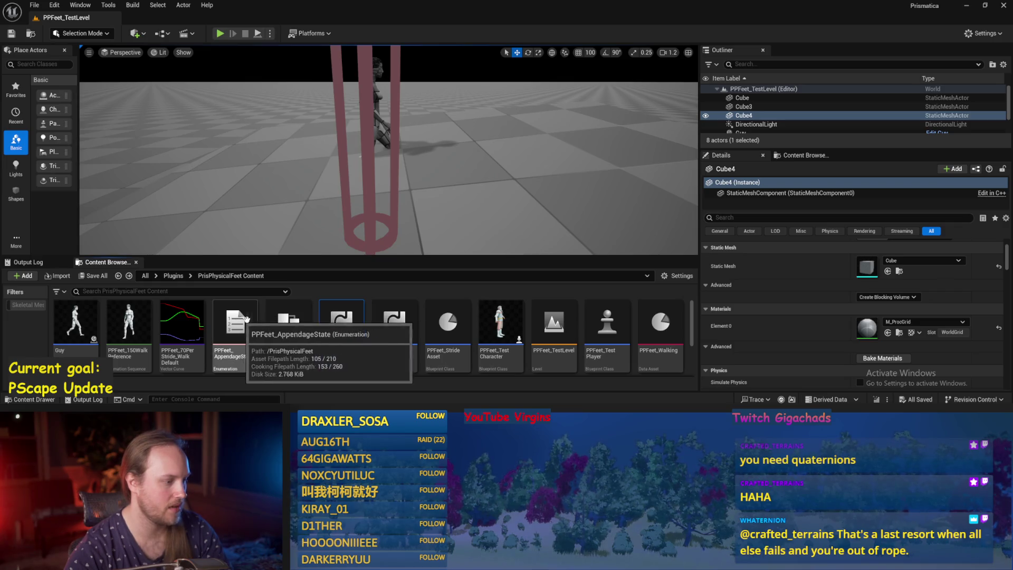
double_click(285, 320)
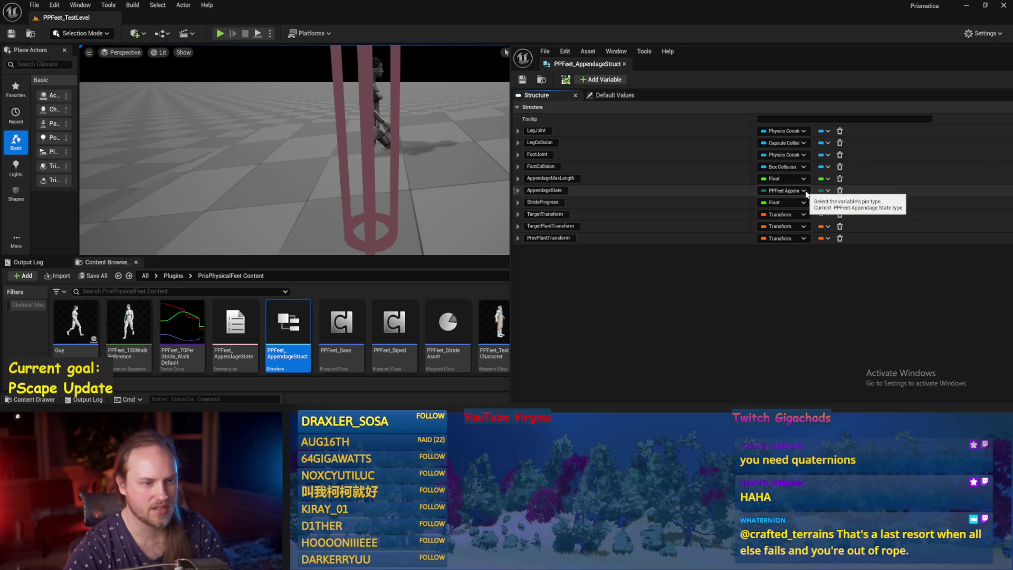
Add a member named CurrentPlantedness, set its type to Float, and save the struct.
click(604, 80)
click(543, 250)
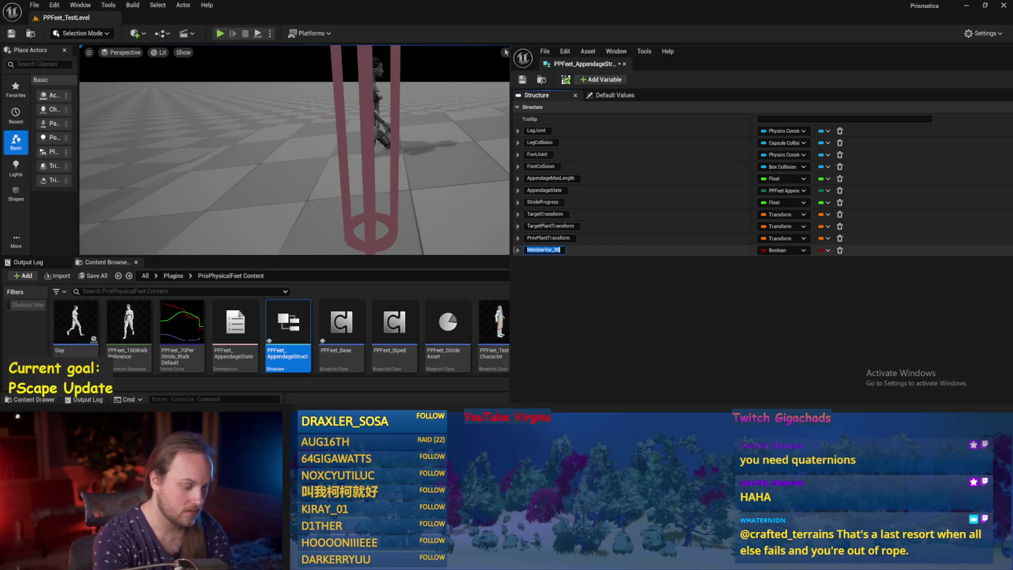
text(CurrentPlantedness)
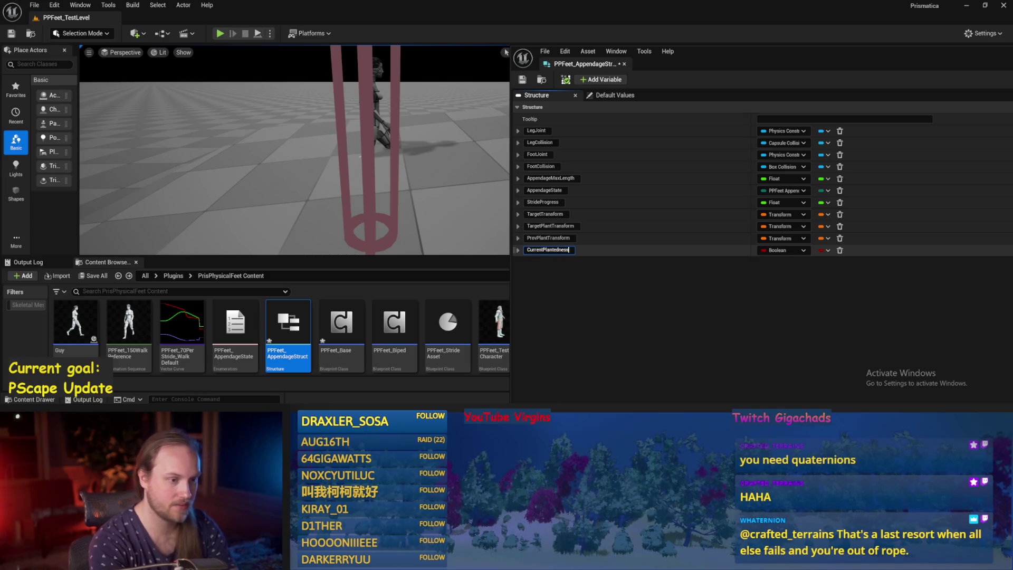
key(Return)
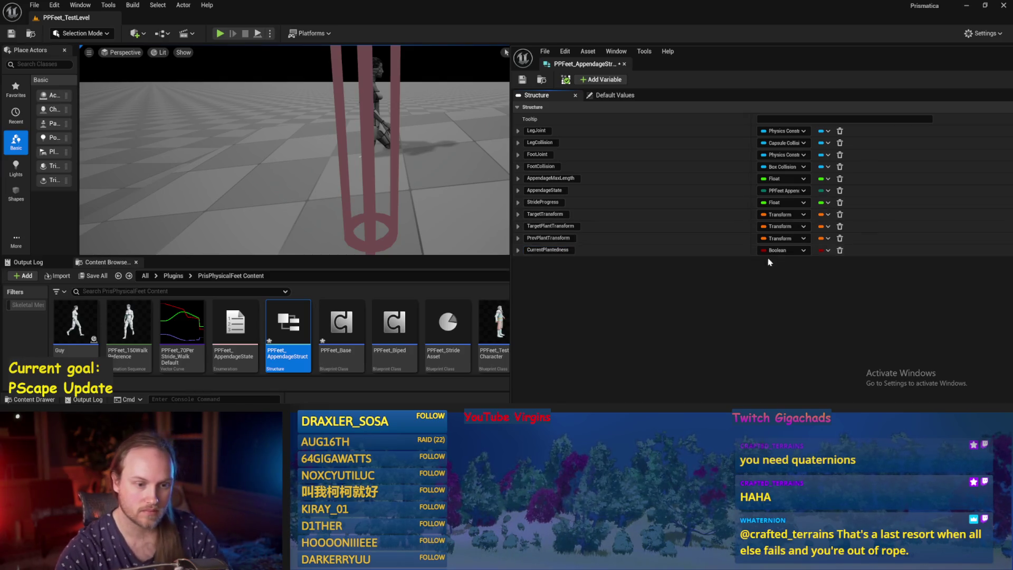
click(780, 250)
click(781, 127)
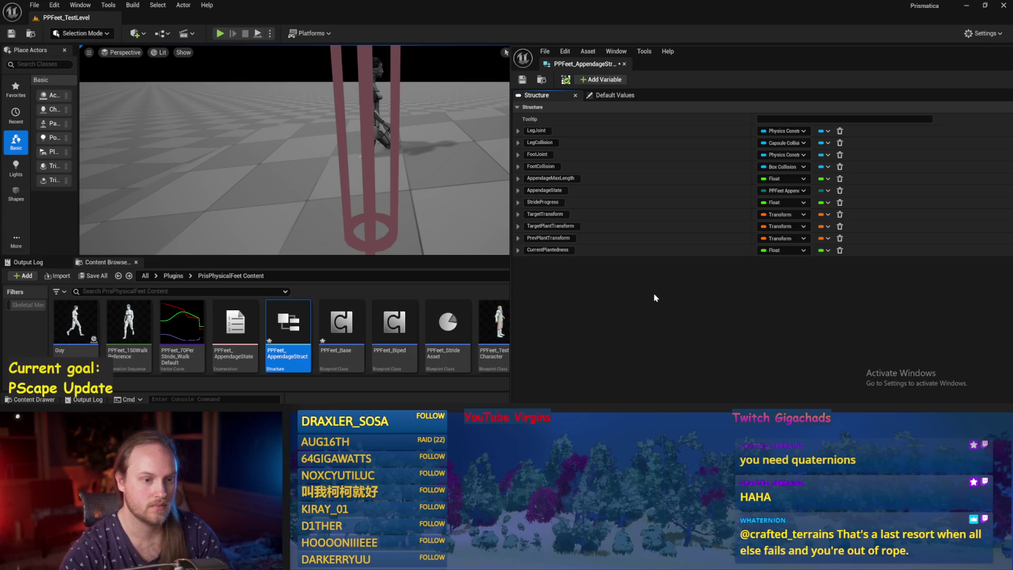
click(521, 79)
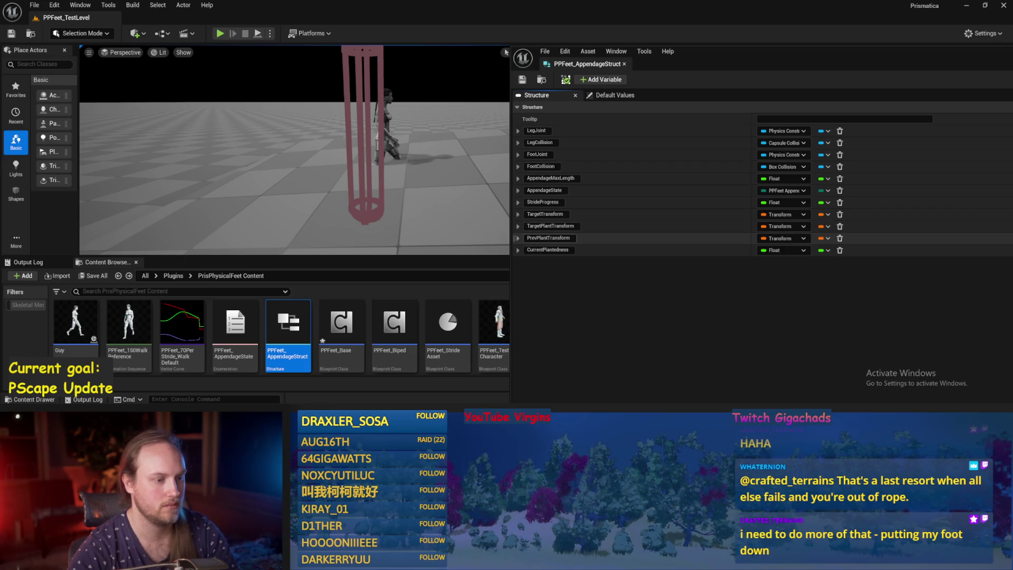
Close the PPFeet_AppendageStruct editor and save the current level.
click(623, 64)
drag(470, 214, 475, 211)
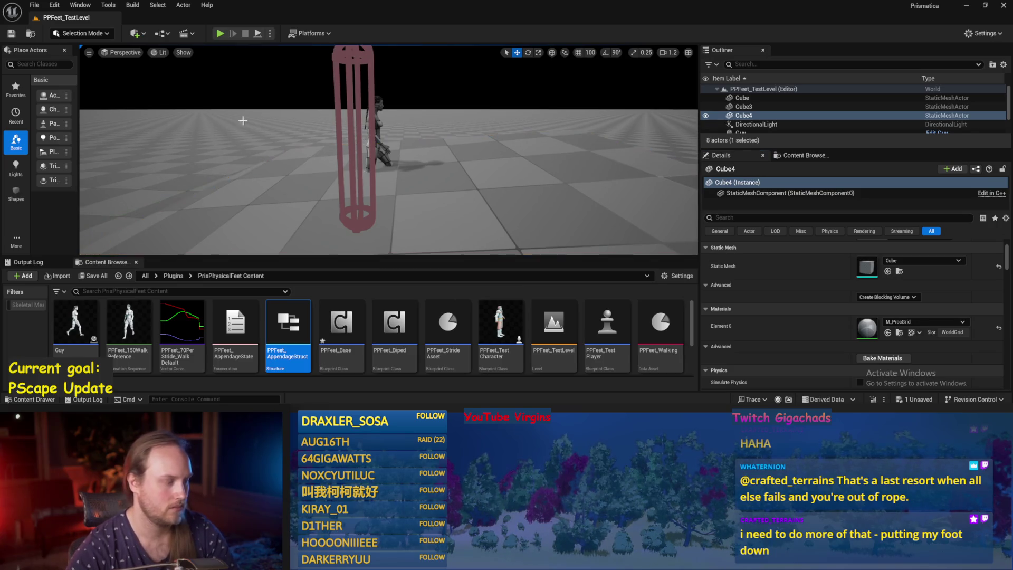
click(34, 6)
click(53, 123)
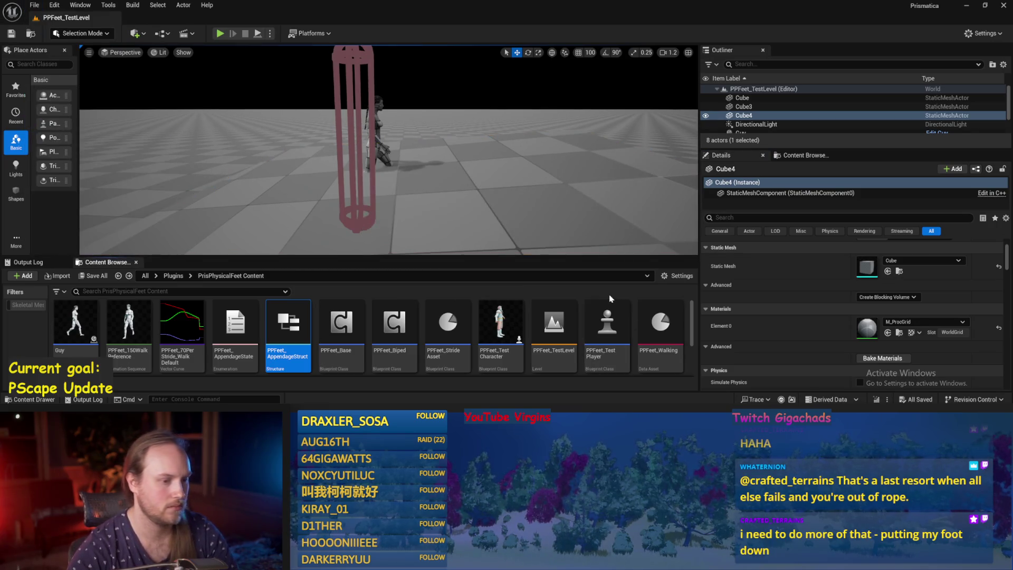
Fly around the cage and walking character, then open the PPFeet_Base blueprint.
drag(475, 184, 490, 177)
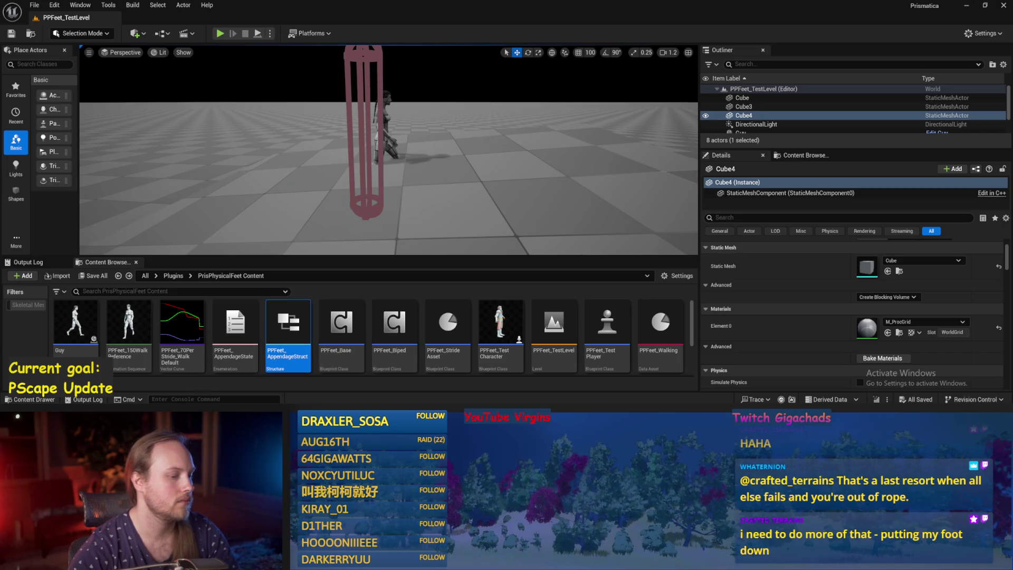
drag(413, 190, 397, 187)
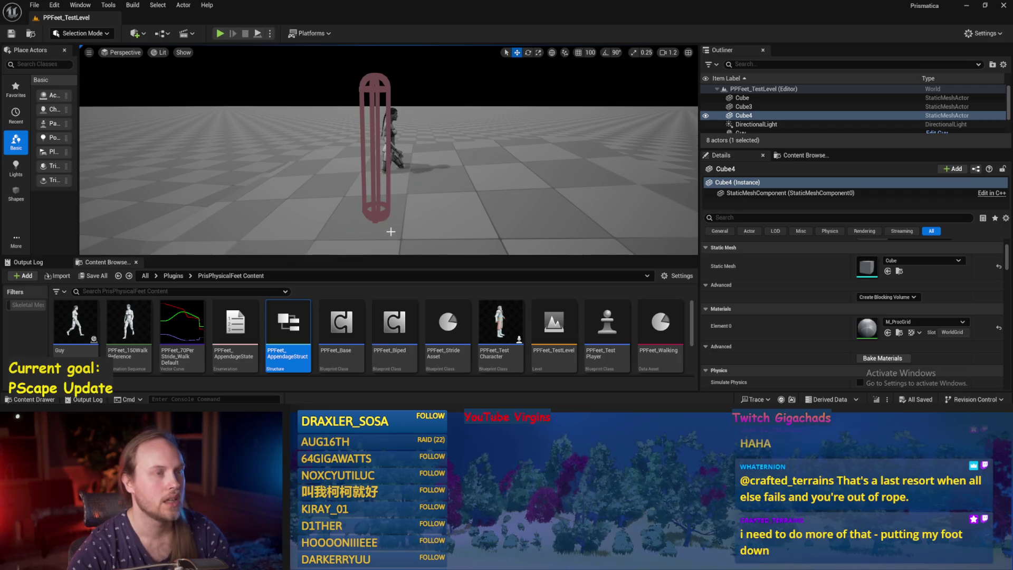
drag(391, 232, 388, 247)
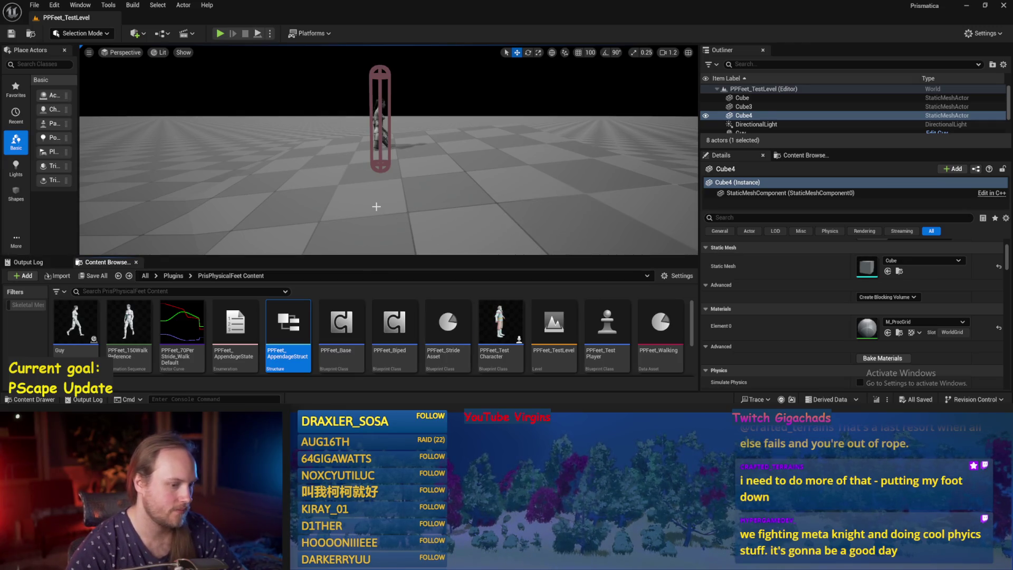
scroll(377, 201, down, 3)
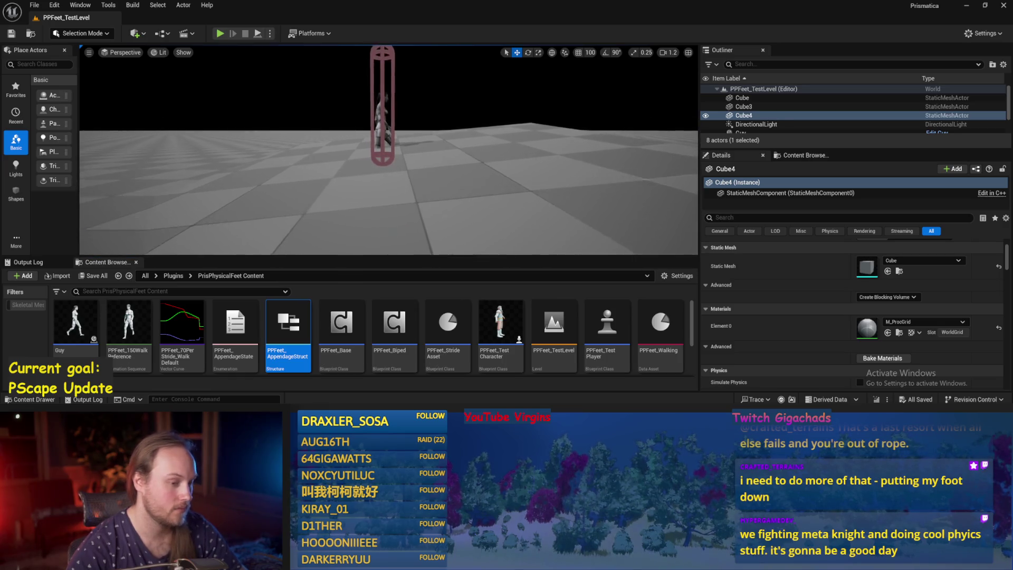
double_click(343, 327)
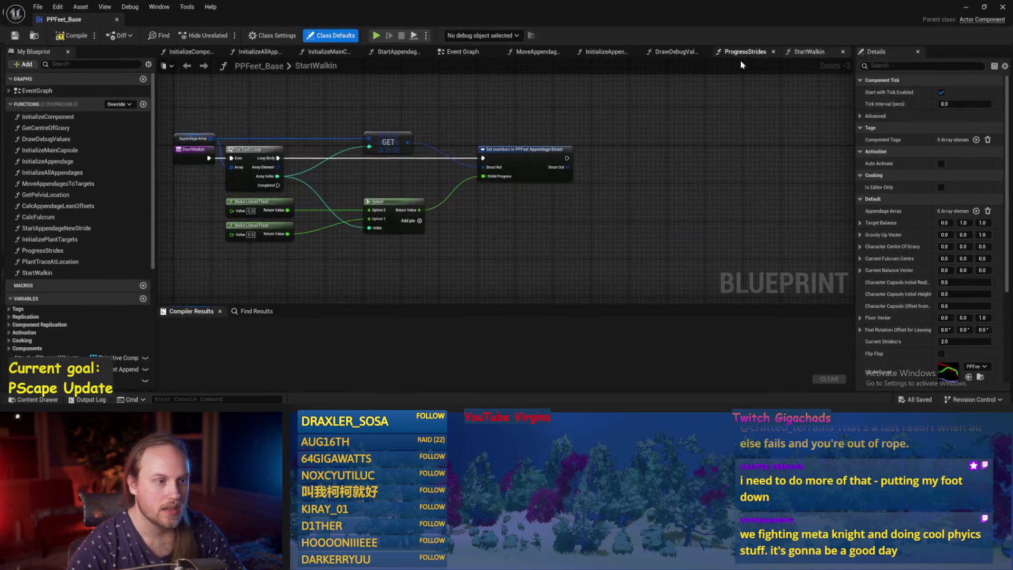
In ProgressStrides, move the Add, reroute, Get World Rotation and Character Capsule nodes down, then compile.
double_click(752, 59)
click(745, 49)
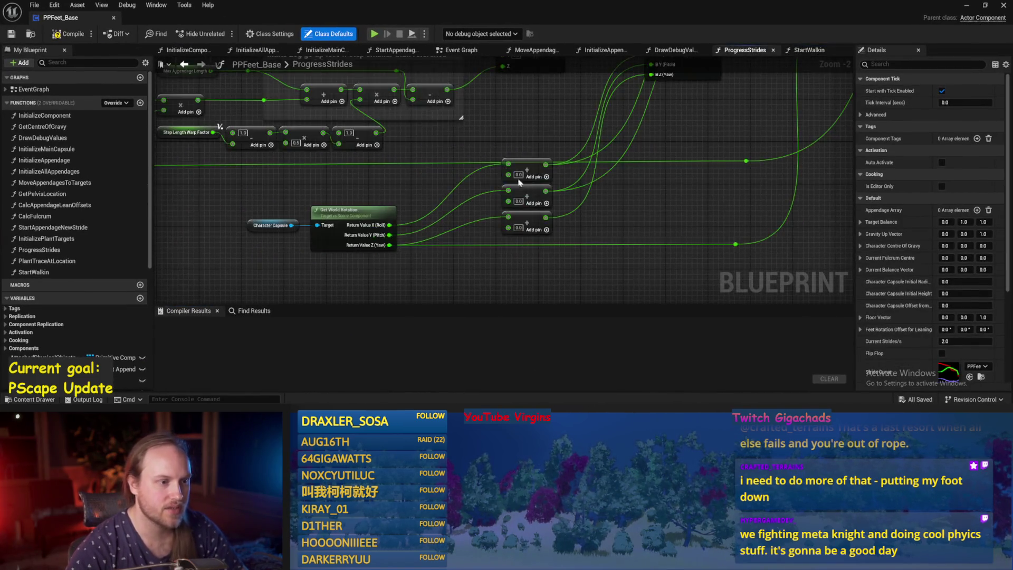
drag(657, 141, 493, 267)
ctrl+click(677, 212)
ctrl+click(422, 191)
ctrl+click(368, 200)
drag(418, 196, 414, 243)
click(237, 134)
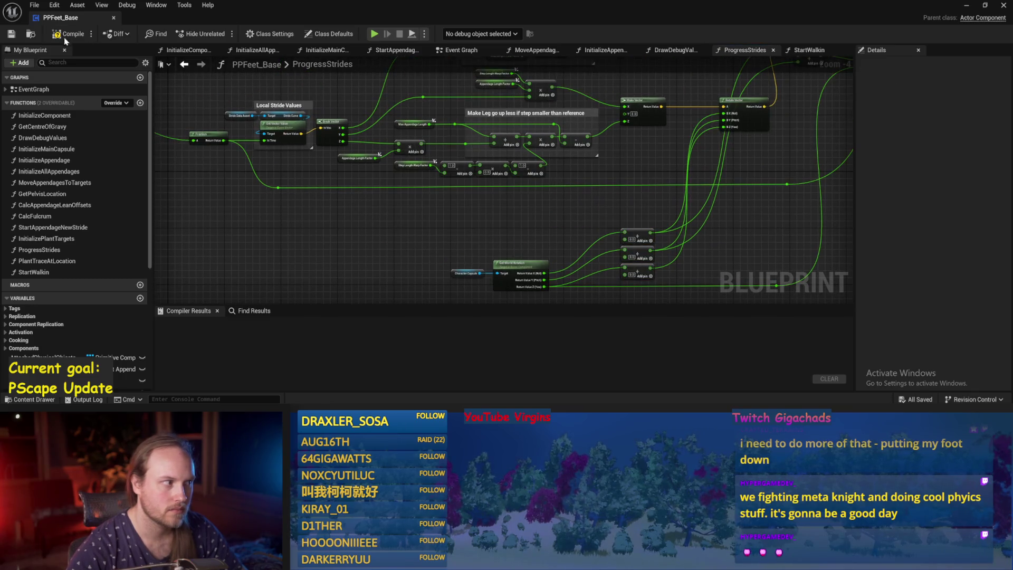
click(66, 36)
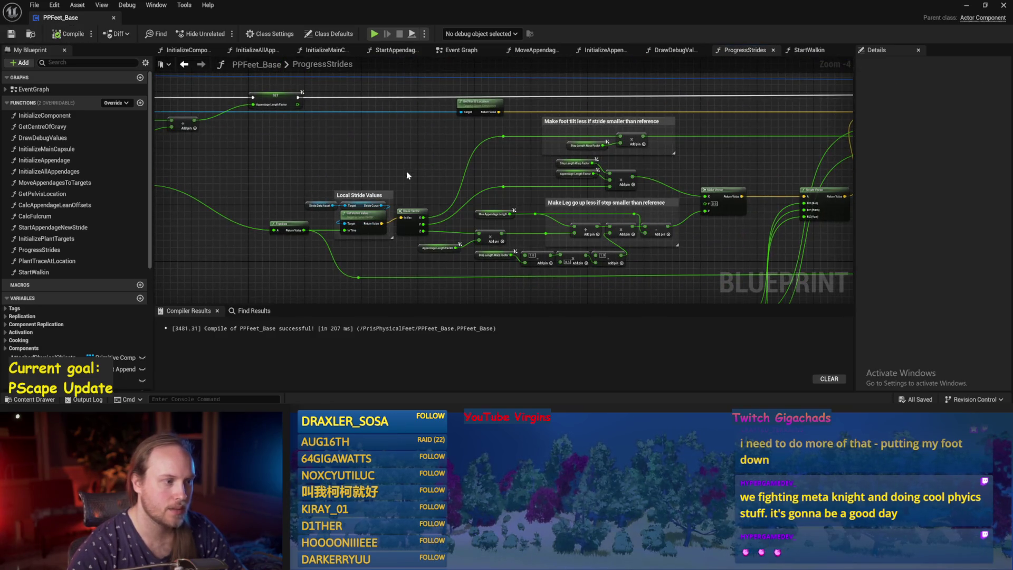
Shift the SET Step Length Warp Factor and five step-length nodes right, then save.
mouse_move(356, 161)
mouse_down()
mouse_move(562, 165)
mouse_move(716, 198)
mouse_up()
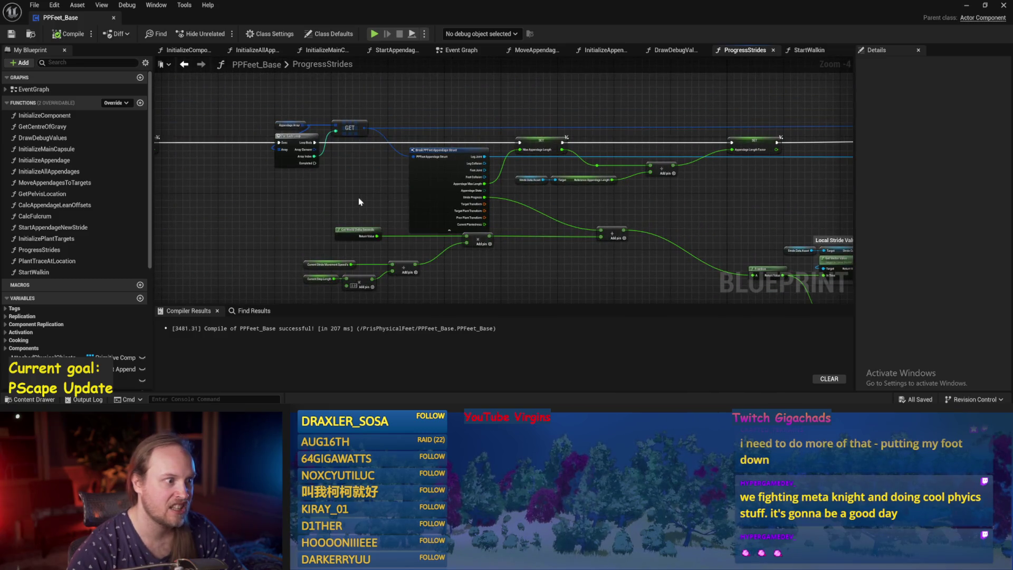
drag(359, 198, 584, 200)
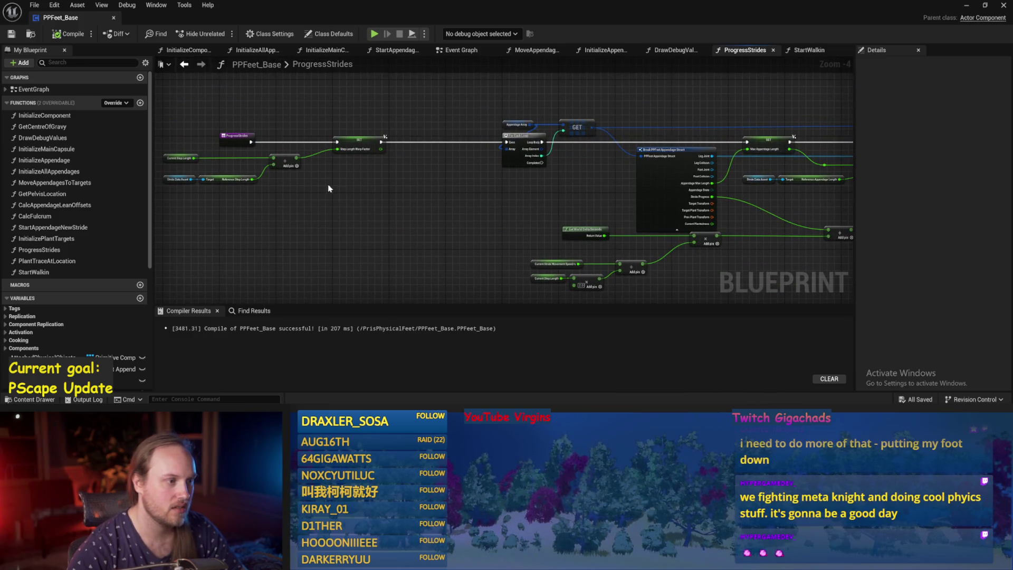
drag(359, 140, 415, 140)
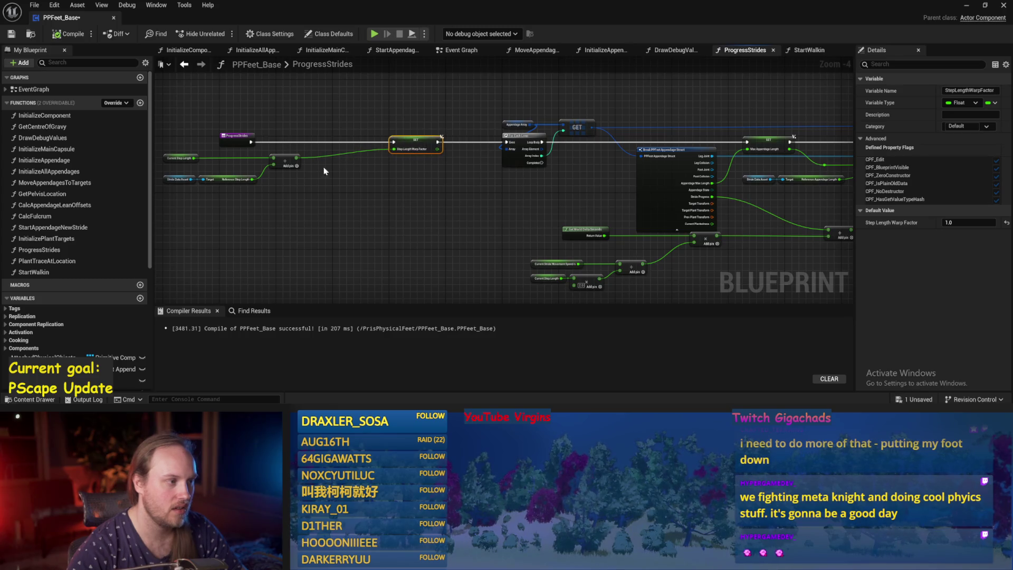
mouse_move(324, 171)
mouse_down()
mouse_move(435, 154)
mouse_move(277, 194)
mouse_up()
mouse_move(407, 167)
mouse_down()
mouse_move(457, 167)
mouse_move(363, 134)
mouse_up()
key(ctrl+s)
Rearrange the stride speed math, leg and foot math, Make Vector and Rotate Vector nodes.
drag(633, 262, 352, 230)
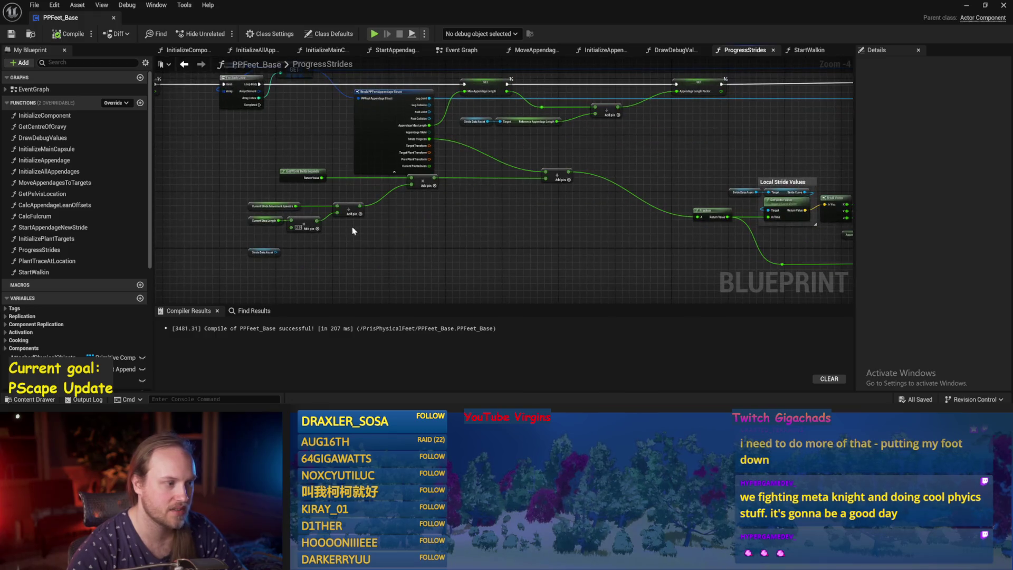
scroll(283, 176, up, 2)
drag(230, 168, 615, 226)
mouse_move(507, 272)
mouse_down()
mouse_move(213, 158)
mouse_move(651, 152)
mouse_move(493, 181)
mouse_move(437, 163)
mouse_up()
scroll(213, 157, down, 1)
scroll(436, 163, down, 1)
mouse_move(398, 135)
mouse_down()
mouse_move(345, 140)
mouse_move(369, 226)
mouse_move(460, 232)
mouse_up()
mouse_move(592, 256)
mouse_down()
mouse_move(322, 147)
mouse_move(335, 105)
mouse_up()
scroll(546, 210, up, 1)
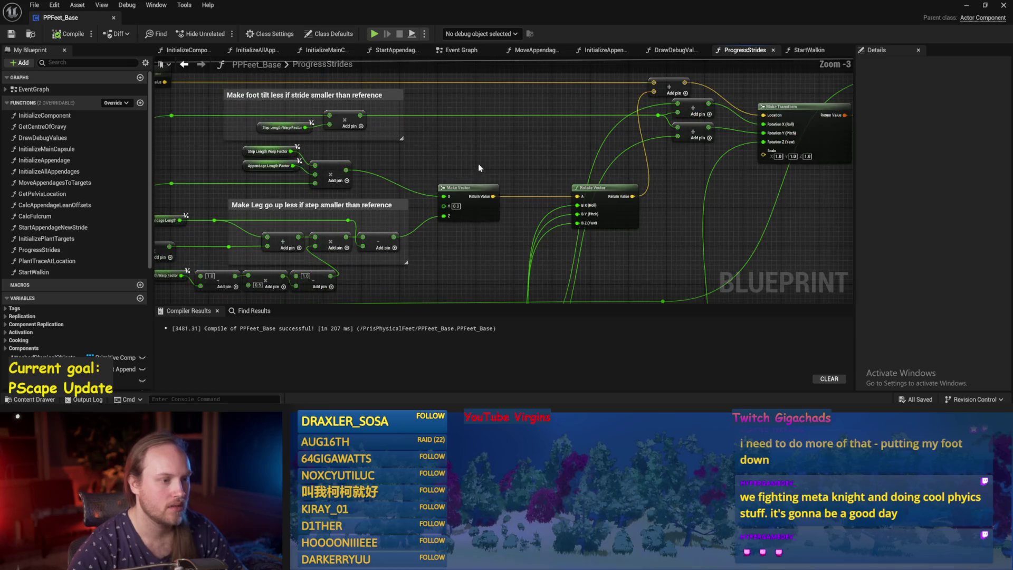
mouse_move(478, 163)
mouse_down()
mouse_move(511, 193)
mouse_move(473, 141)
mouse_up()
scroll(512, 192, down, 1)
mouse_move(473, 251)
mouse_down()
mouse_move(543, 166)
mouse_move(191, 277)
mouse_move(234, 286)
mouse_up()
Move Make Transform, Set members and the reroute nodes further right, then save.
mouse_move(584, 211)
mouse_down()
mouse_move(479, 188)
mouse_move(524, 181)
mouse_move(426, 188)
mouse_up()
mouse_move(560, 162)
mouse_down()
mouse_move(458, 132)
mouse_move(462, 178)
mouse_move(452, 139)
mouse_up()
drag(633, 193, 554, 220)
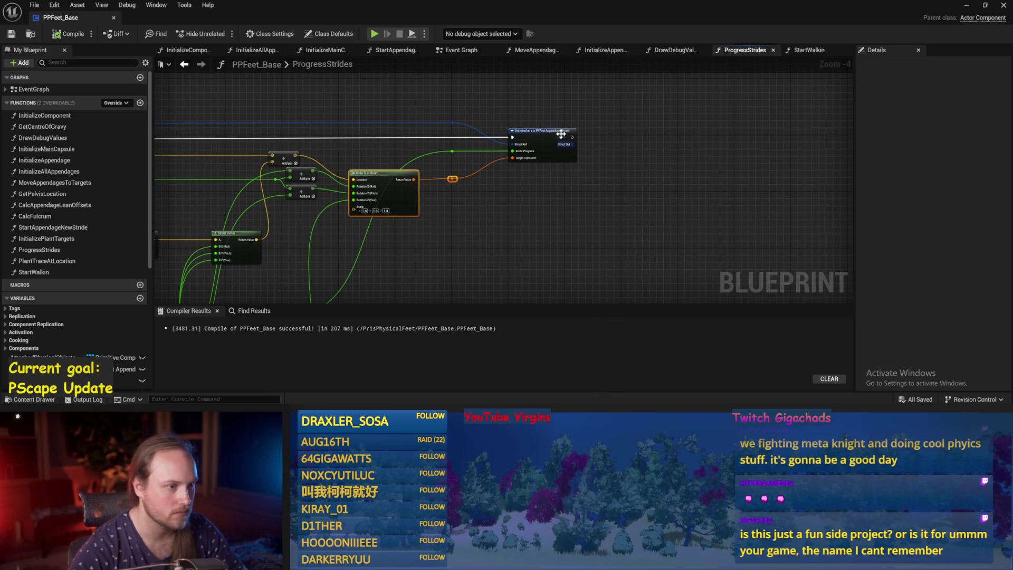
drag(581, 94, 435, 159)
drag(534, 138, 652, 138)
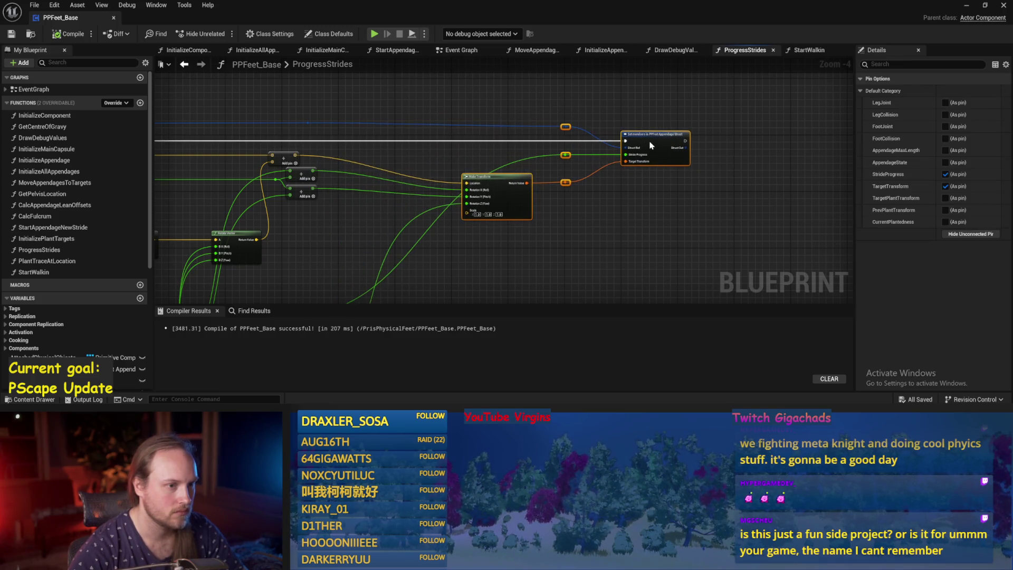
click(417, 177)
scroll(417, 177, up, 1)
scroll(486, 124, up, 1)
key(ctrl+s)
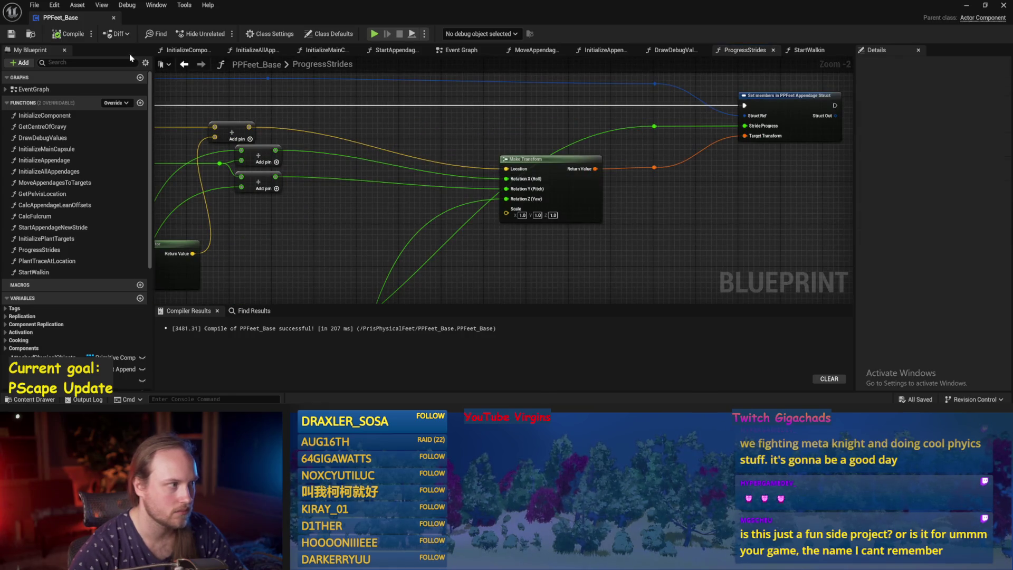
Line up the top Add node by Break Vector and Rotate Vector, save and recompile.
scroll(517, 253, down, 1)
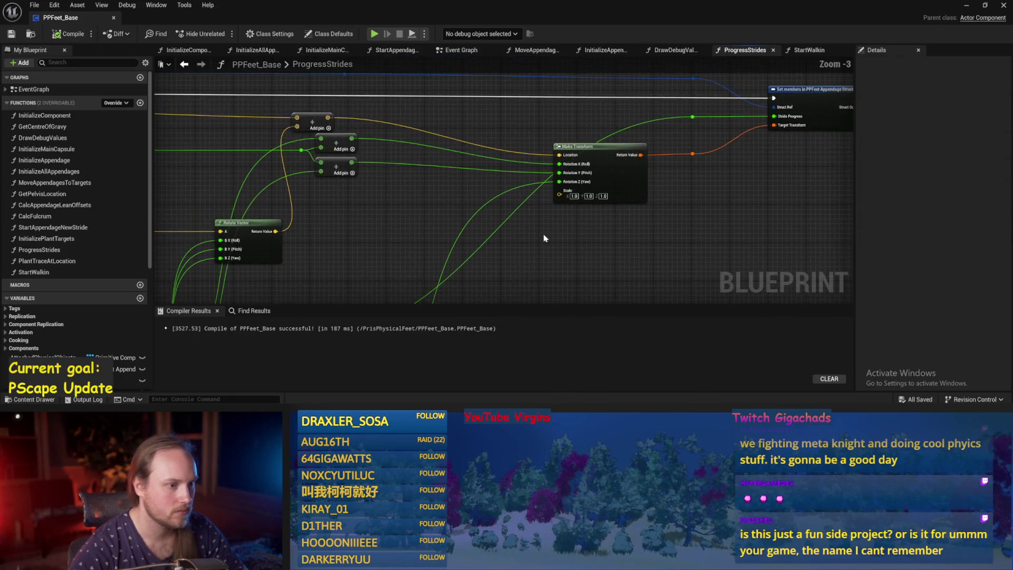
scroll(574, 164, down, 1)
drag(574, 164, 536, 220)
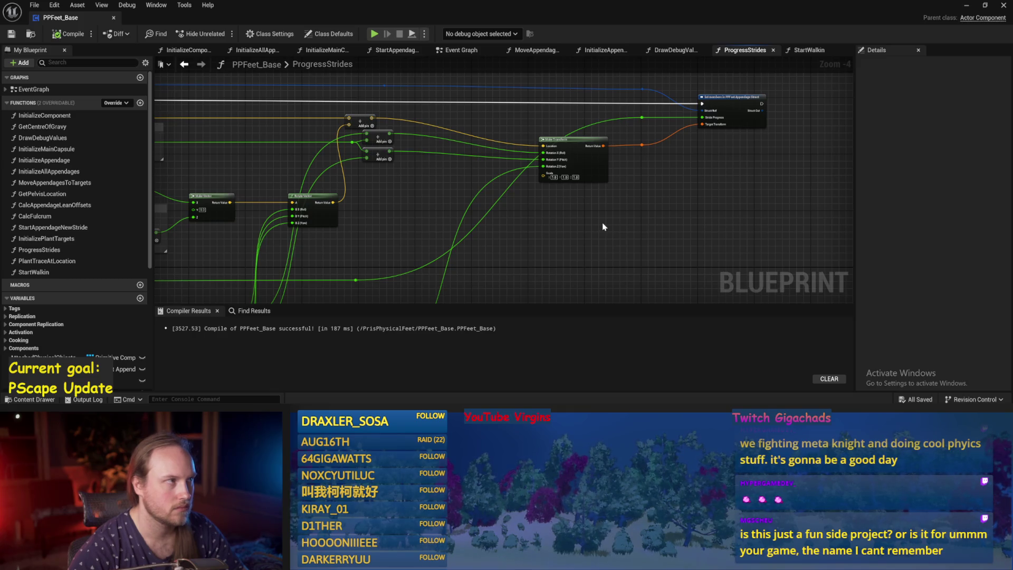
drag(360, 117, 378, 117)
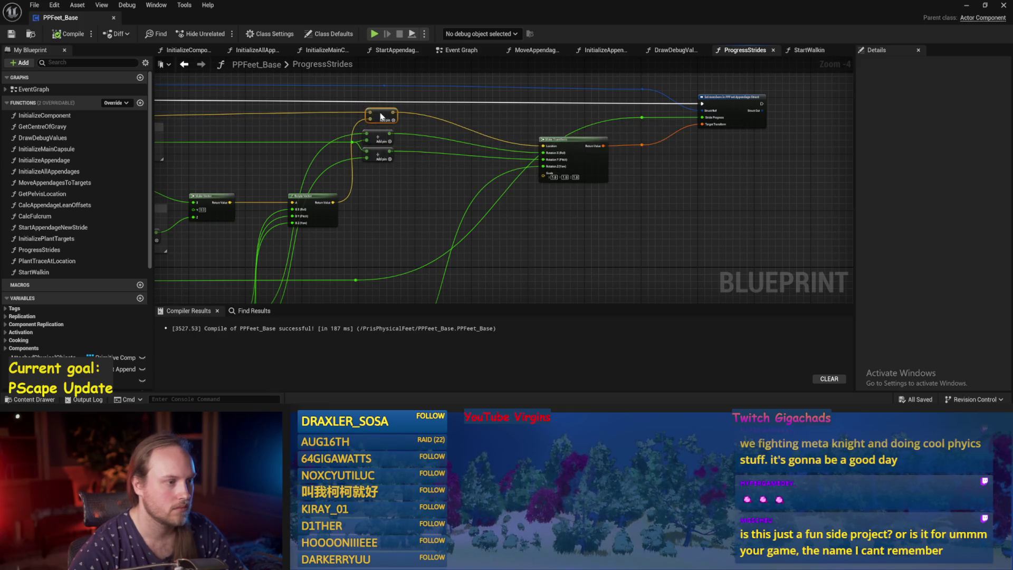
key(ctrl+s)
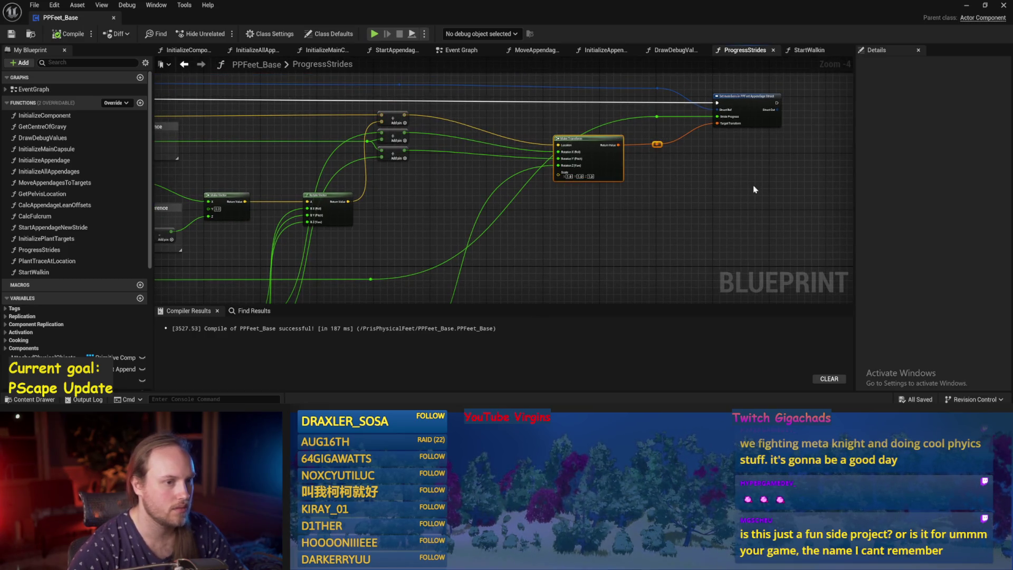
click(60, 36)
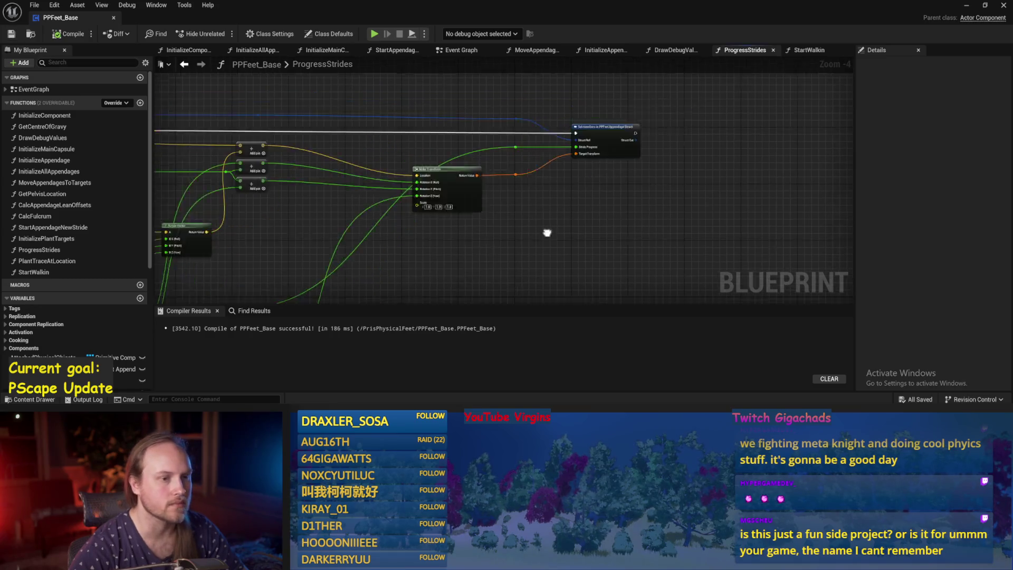
Select the Set members struct node and recompile the blueprint.
scroll(545, 231, up, 2)
click(600, 97)
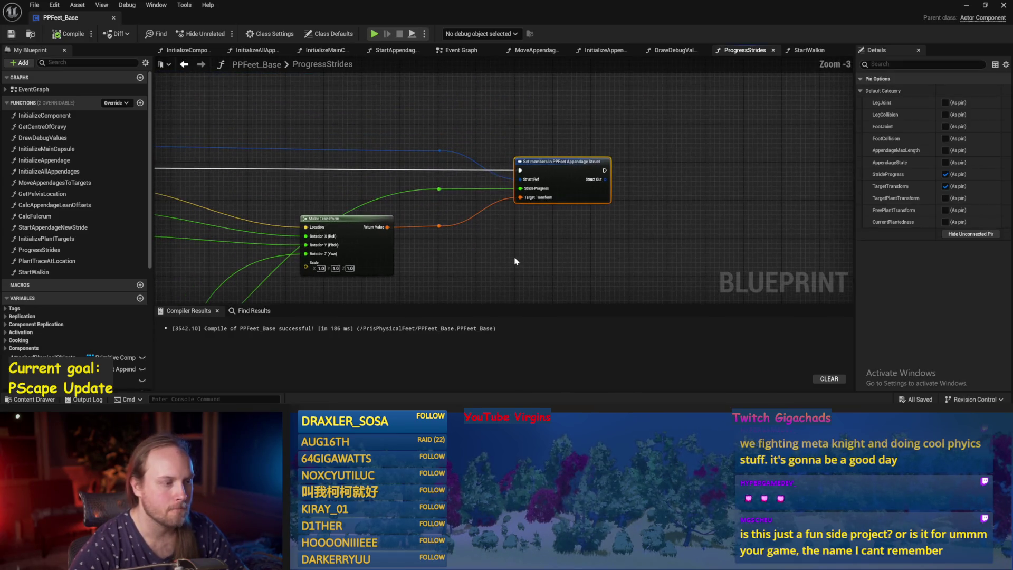
scroll(515, 260, down, 1)
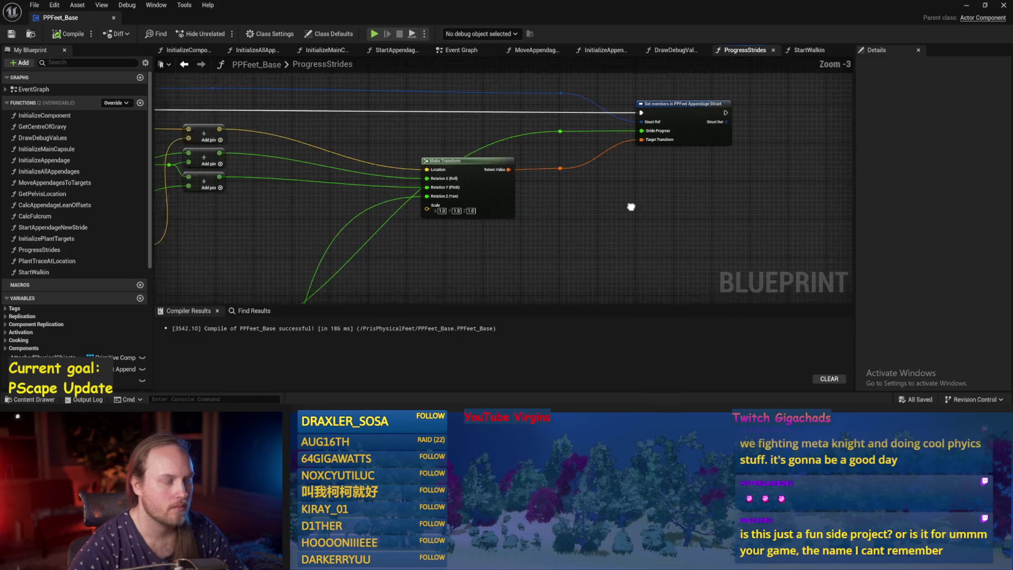
scroll(682, 206, up, 1)
scroll(662, 141, down, 3)
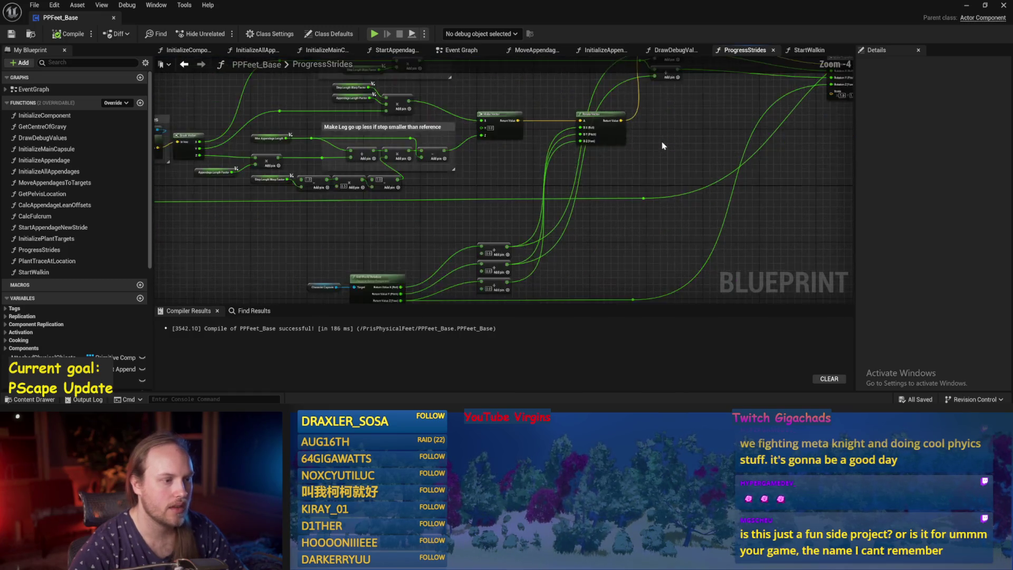
scroll(445, 239, up, 2)
scroll(509, 223, up, 3)
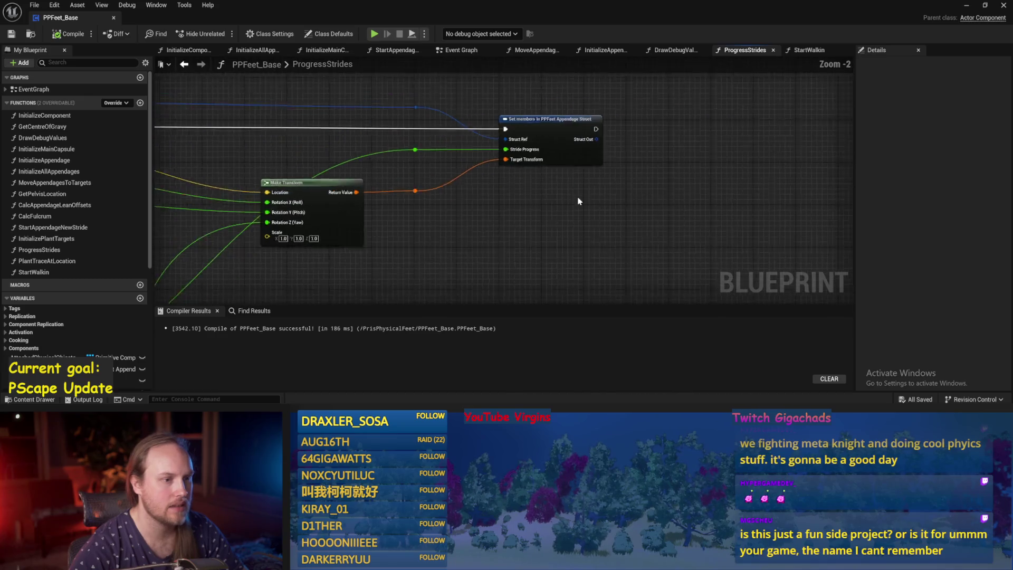
click(73, 35)
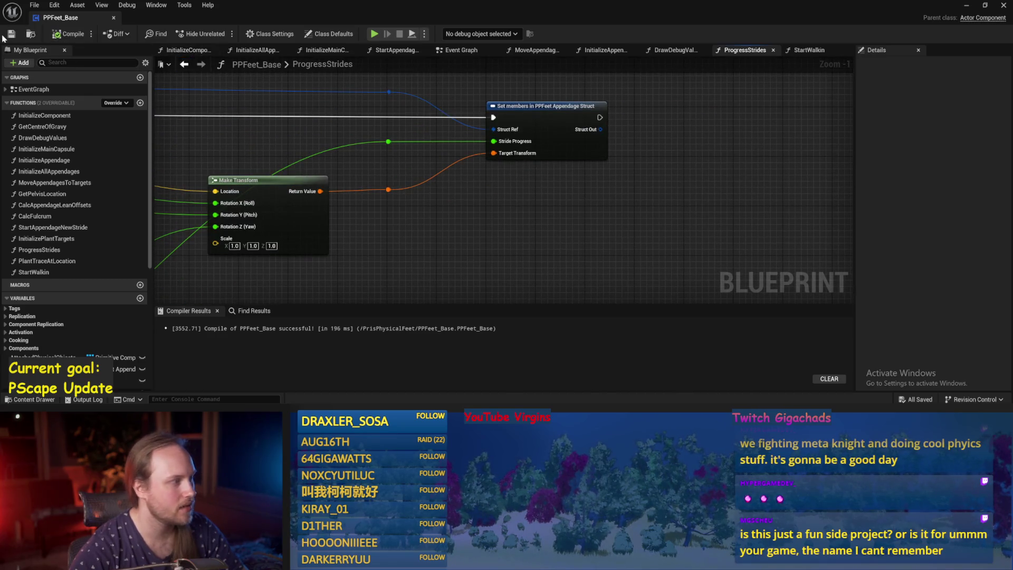
Nudge the Make Transform node, save, and select Set members to view its pins.
mouse_move(492, 218)
mouse_down()
mouse_move(629, 219)
mouse_move(547, 232)
mouse_up()
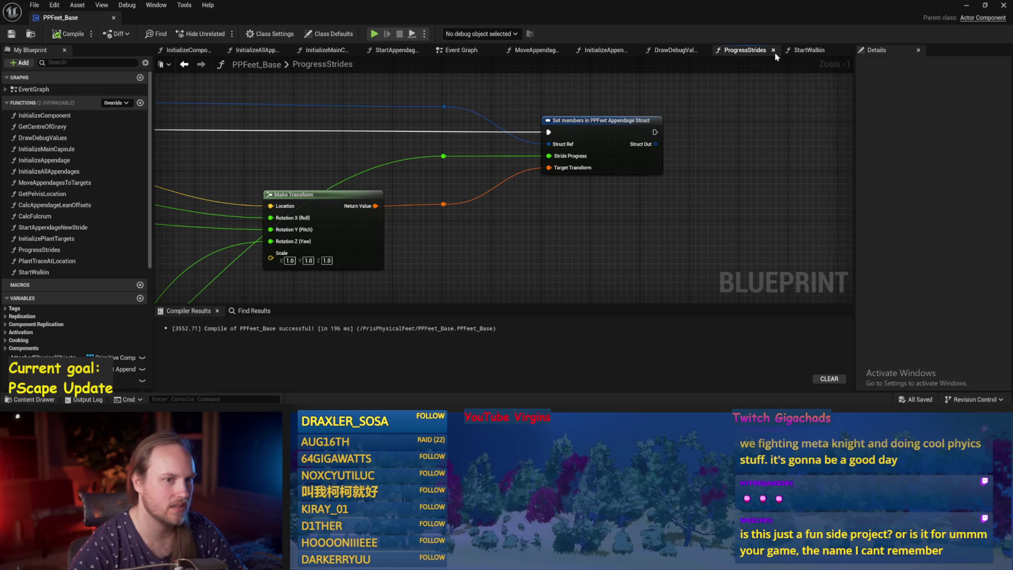
scroll(728, 191, down, 2)
drag(728, 191, 707, 138)
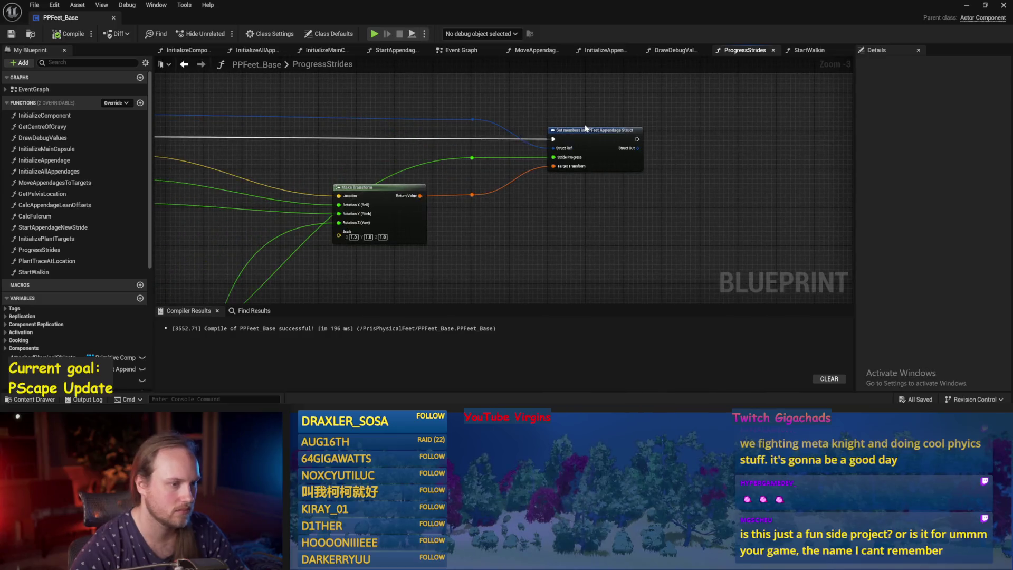
scroll(532, 210, down, 1)
mouse_move(531, 211)
mouse_down()
mouse_move(600, 152)
mouse_move(522, 183)
mouse_move(448, 169)
mouse_move(487, 173)
mouse_up()
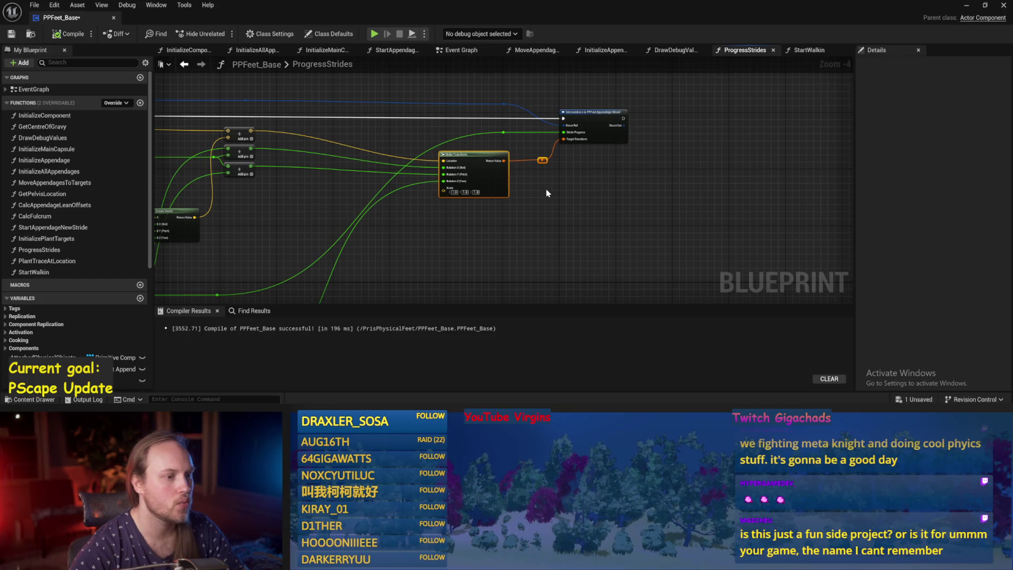
click(491, 200)
scroll(592, 135, up, 2)
scroll(548, 113, down, 3)
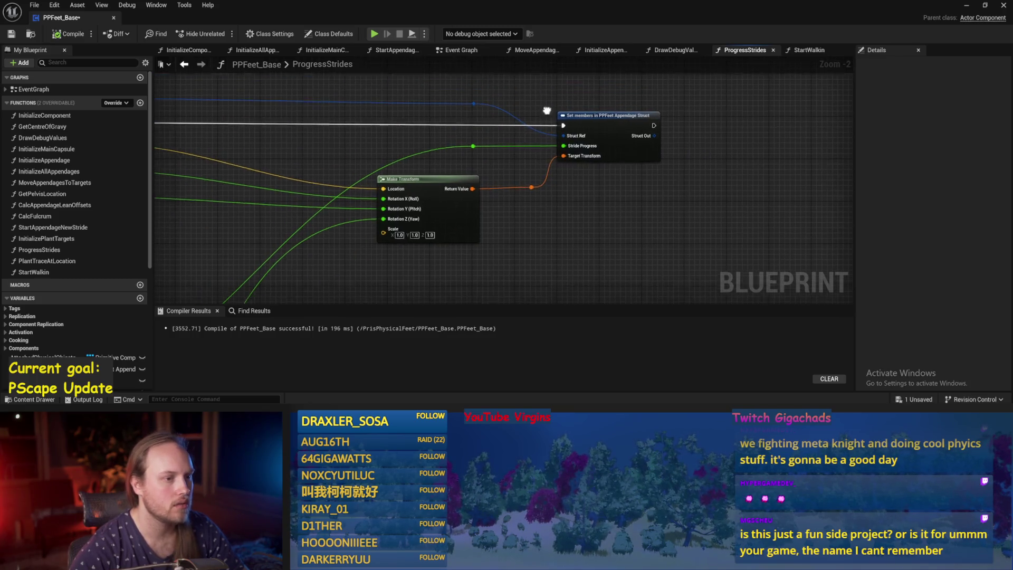
key(ctrl+s)
scroll(717, 186, up, 4)
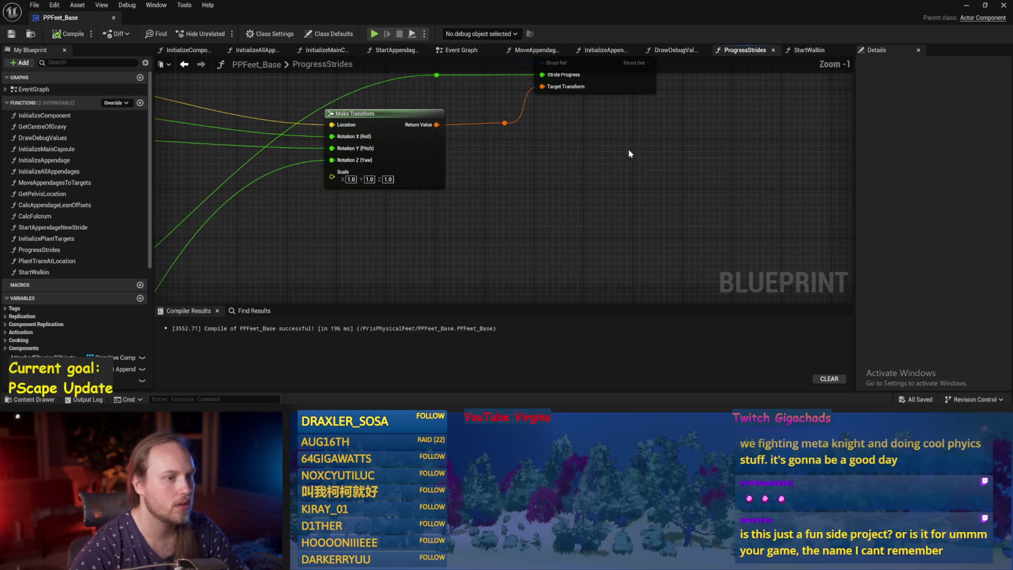
click(517, 166)
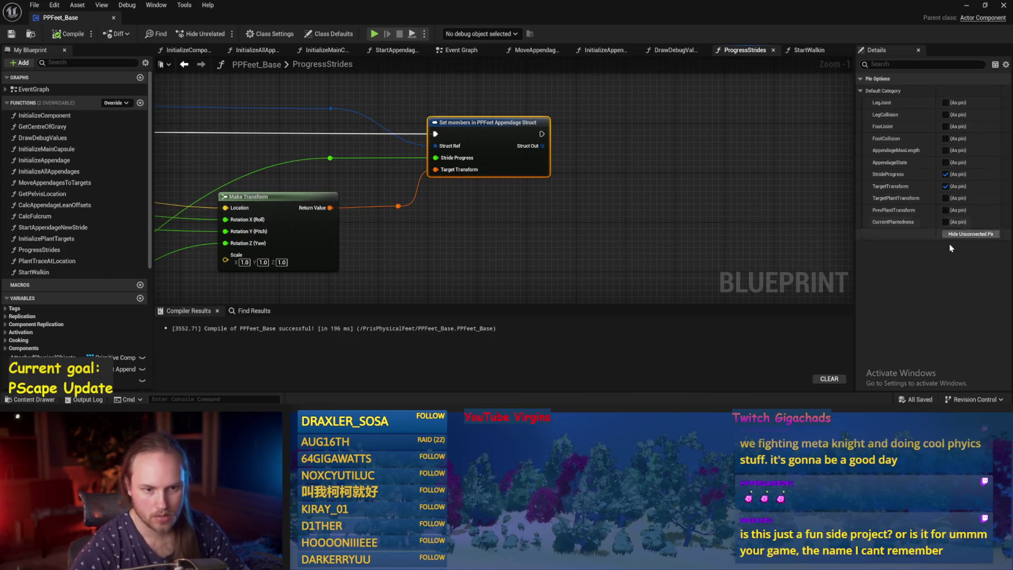
Expose the Current Plantedness pin on the Set members node and recompile with F7.
click(945, 222)
click(593, 223)
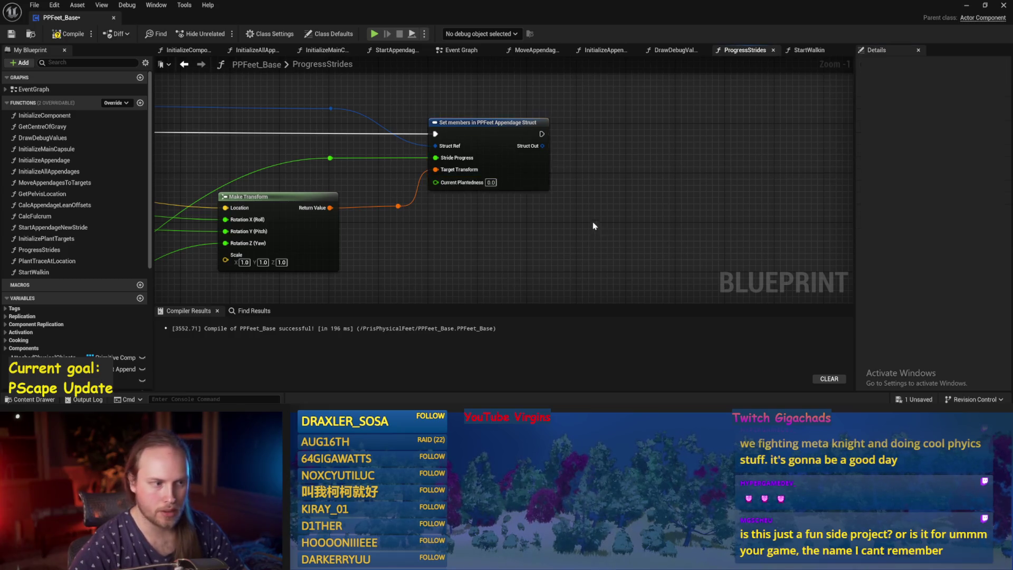
key(F7)
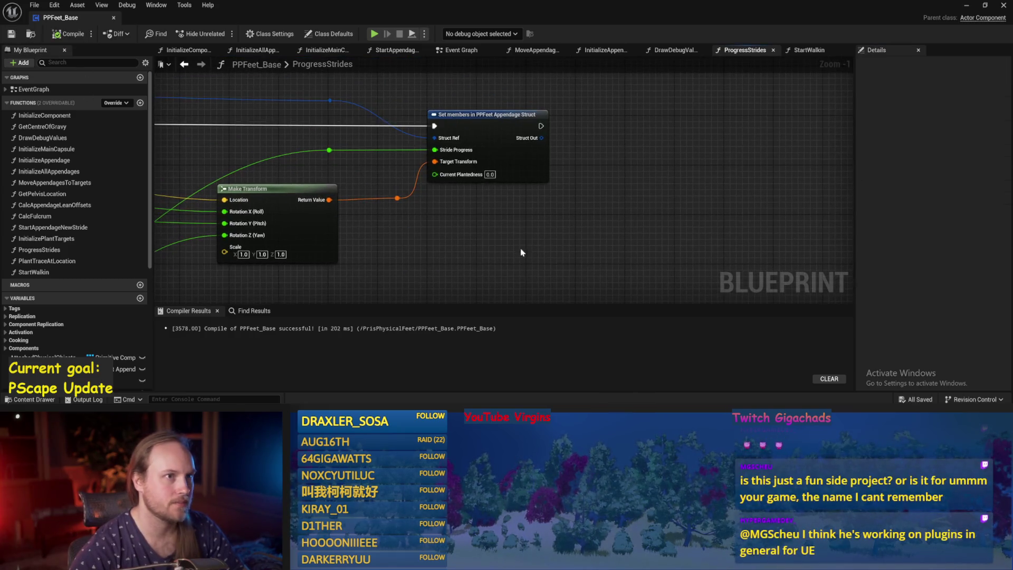
mouse_move(554, 89)
mouse_down()
mouse_move(475, 131)
mouse_move(535, 120)
mouse_up()
Shift the Set members node further right to inspect the Current Plantedness pin.
drag(464, 185, 552, 206)
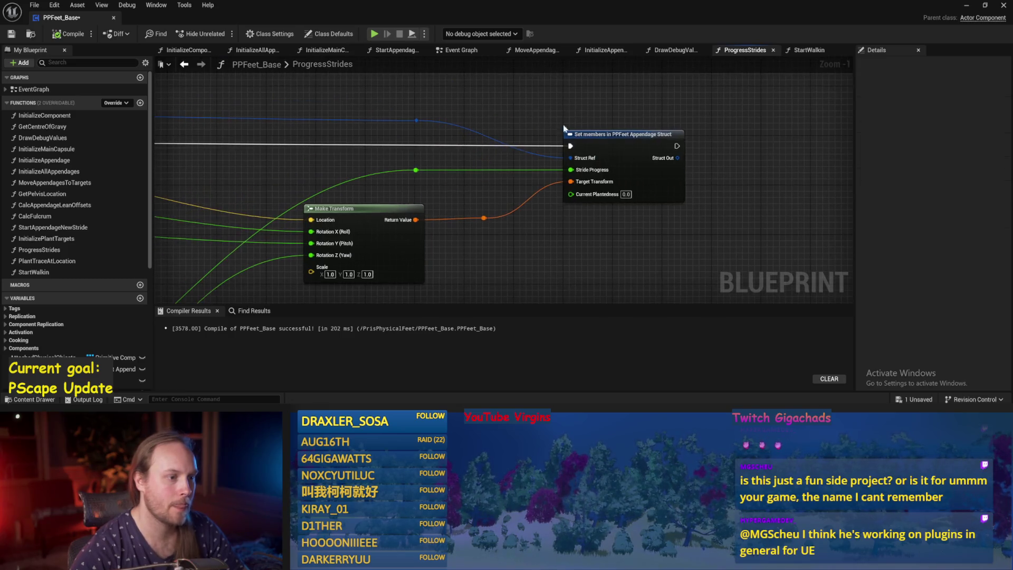
mouse_move(731, 295)
mouse_down()
mouse_move(823, 279)
mouse_move(812, 240)
mouse_move(681, 240)
mouse_up()
drag(619, 246, 564, 223)
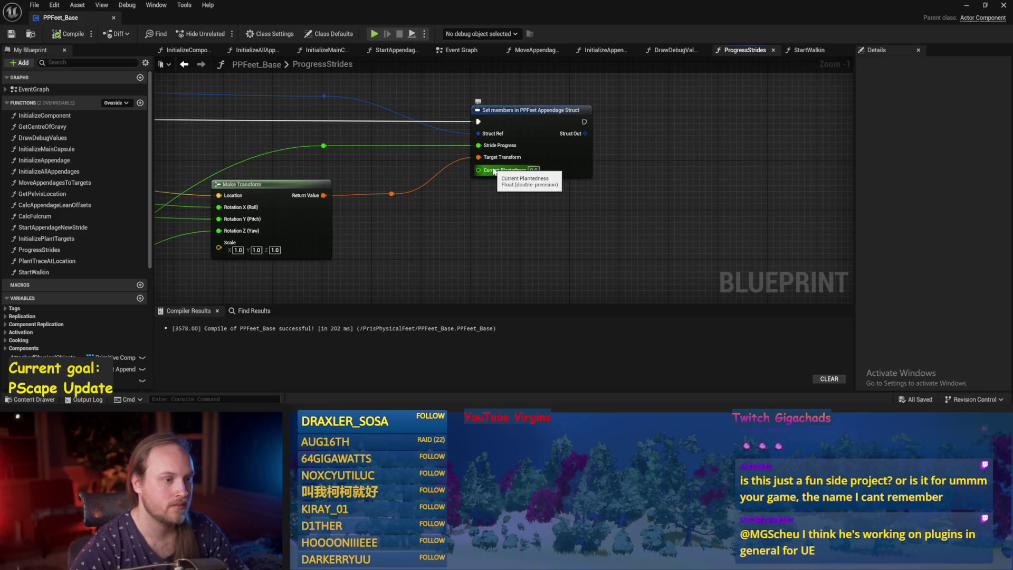
mouse_move(560, 178)
mouse_down()
mouse_move(586, 179)
mouse_move(545, 236)
mouse_up()
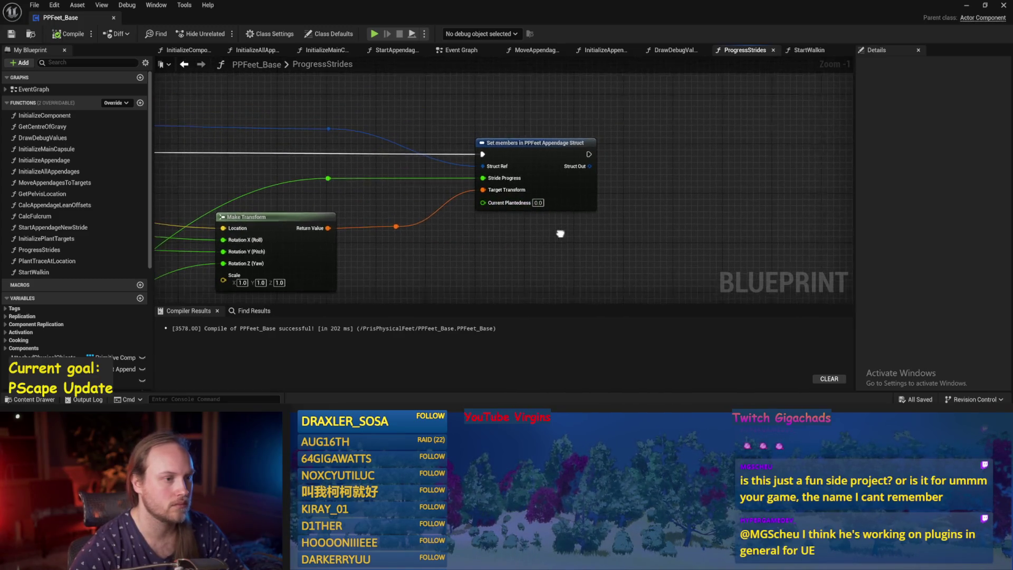
mouse_move(600, 199)
mouse_down()
mouse_move(643, 201)
mouse_move(683, 161)
mouse_up()
click(667, 207)
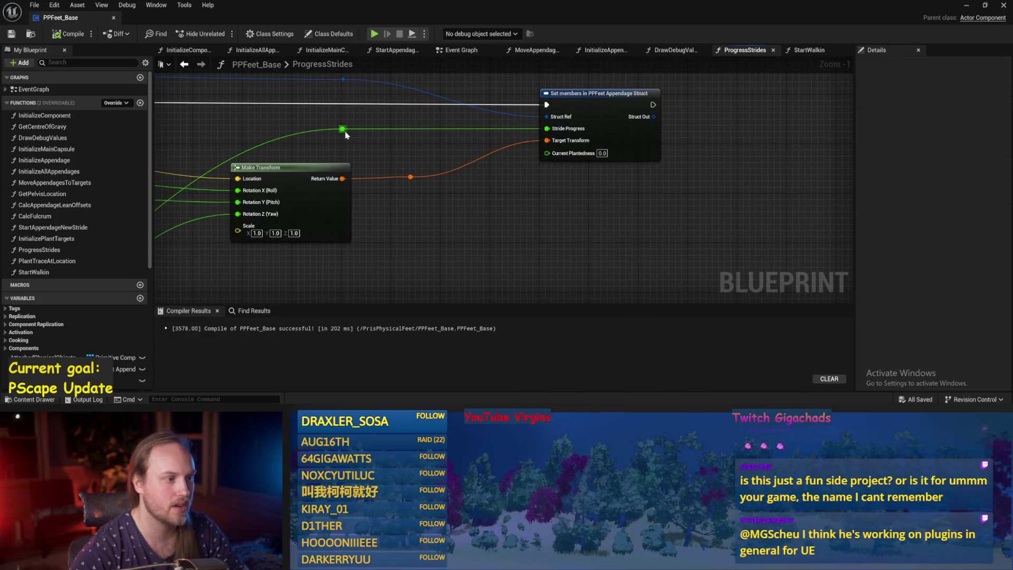
Drag a wire from the float reroute knot, cancel it, recompile and minimize the Blueprint editor.
drag(344, 129, 522, 200)
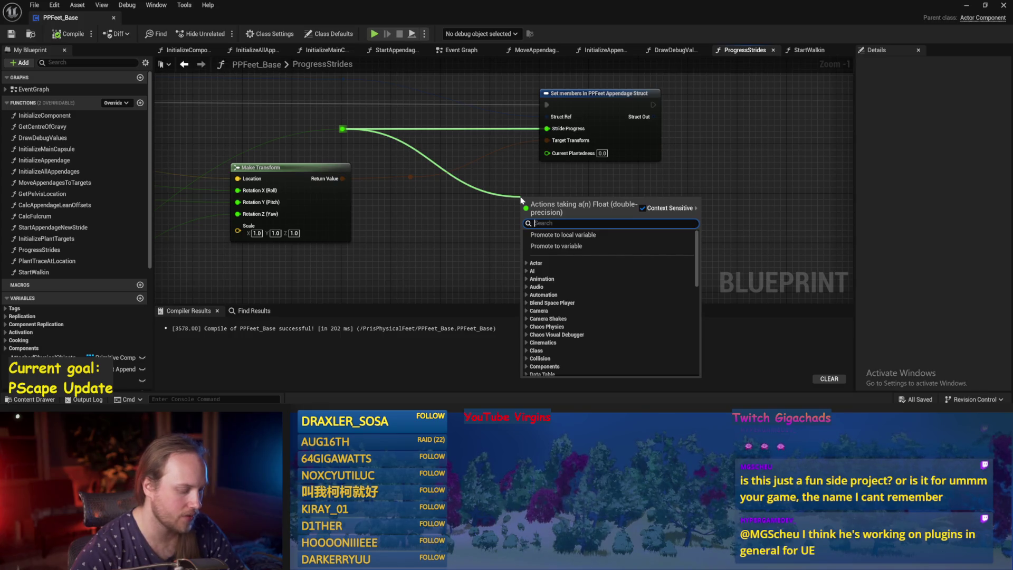
click(417, 220)
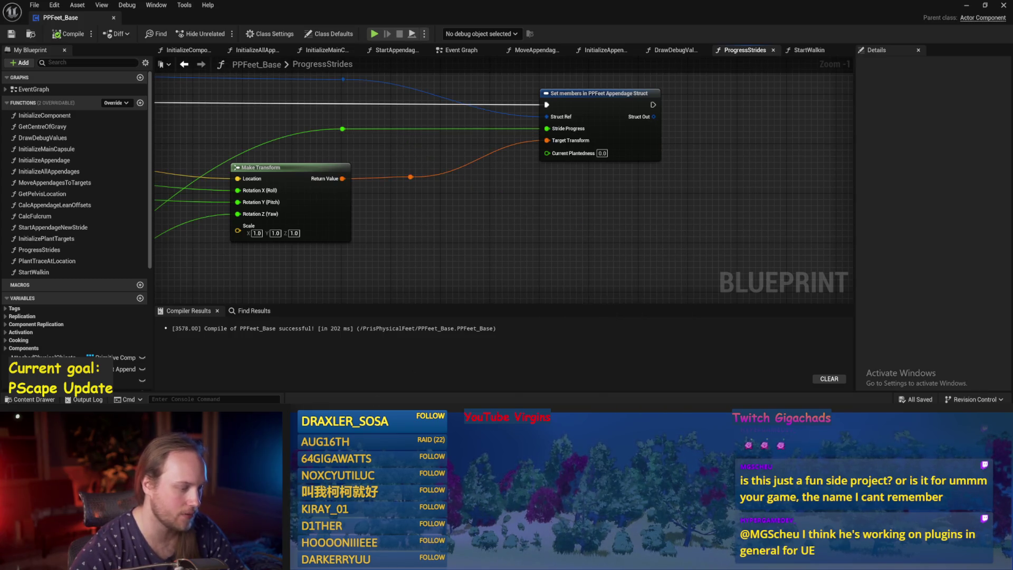
key(alt+Tab)
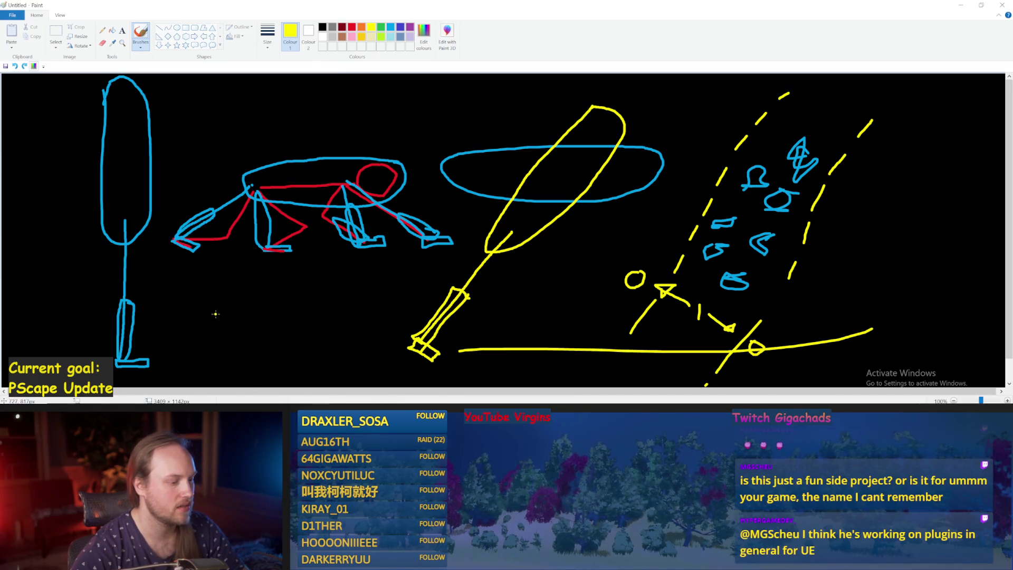
key(alt+Tab)
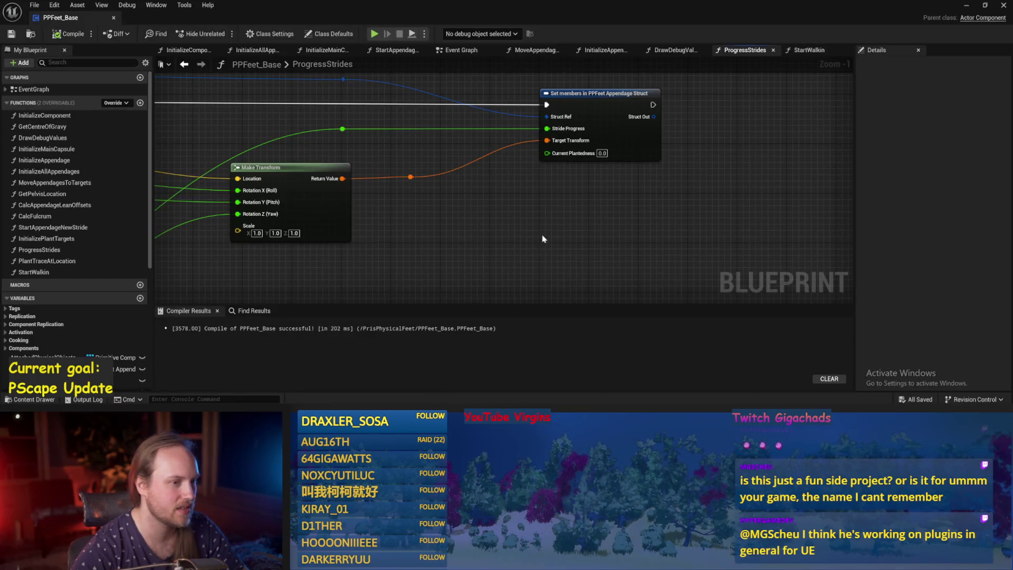
drag(543, 238, 499, 234)
click(69, 35)
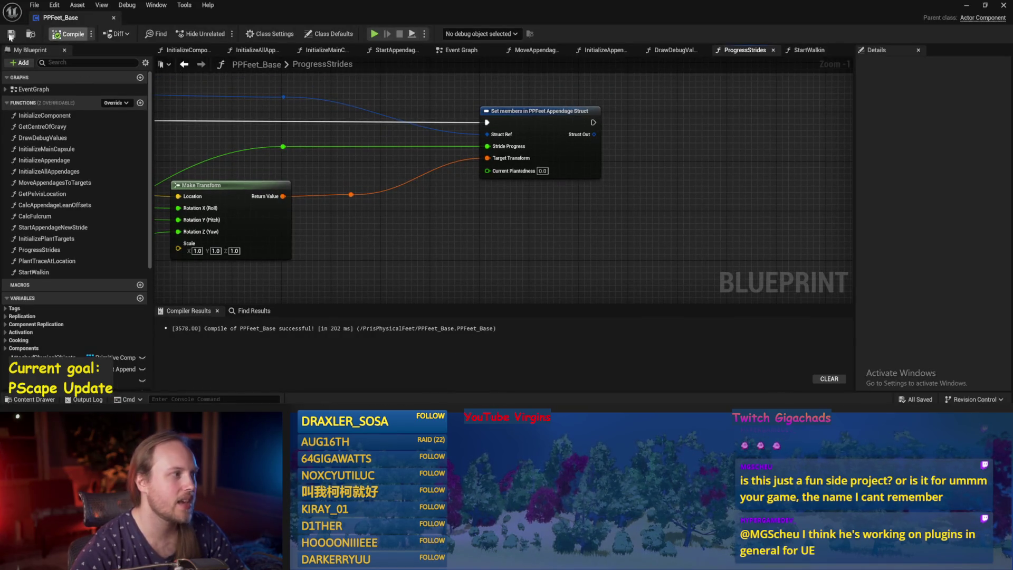
click(964, 7)
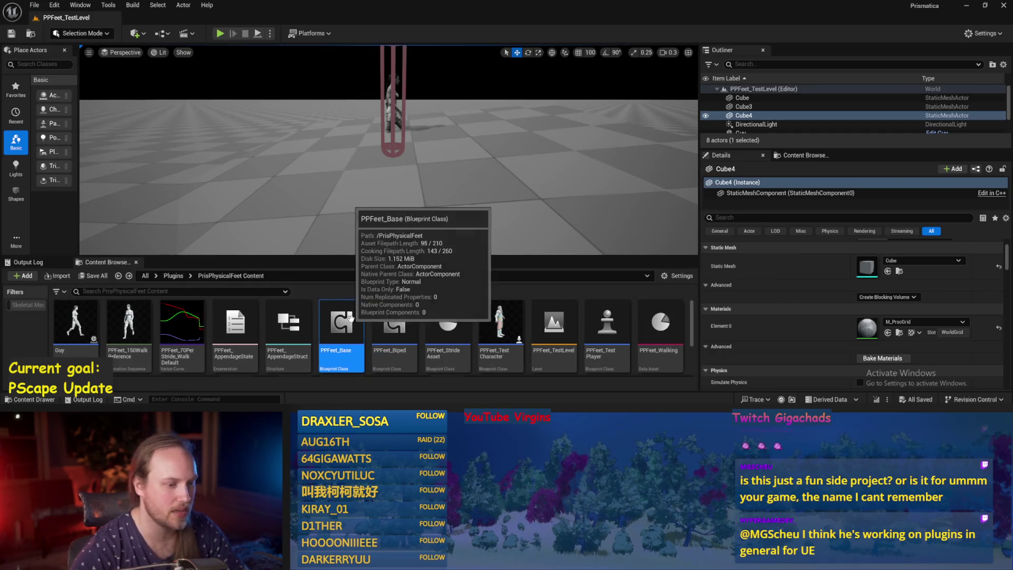
Open the PPFeet_70PerStride_WalkDefault curve asset and pan around its curve graph.
scroll(338, 337, down, 1)
double_click(182, 338)
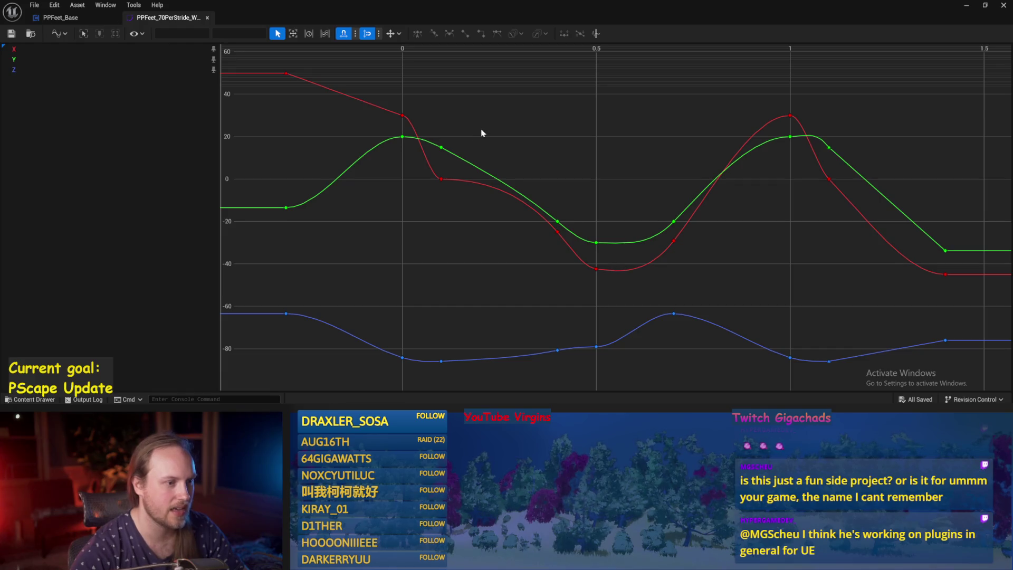
drag(481, 133, 397, 131)
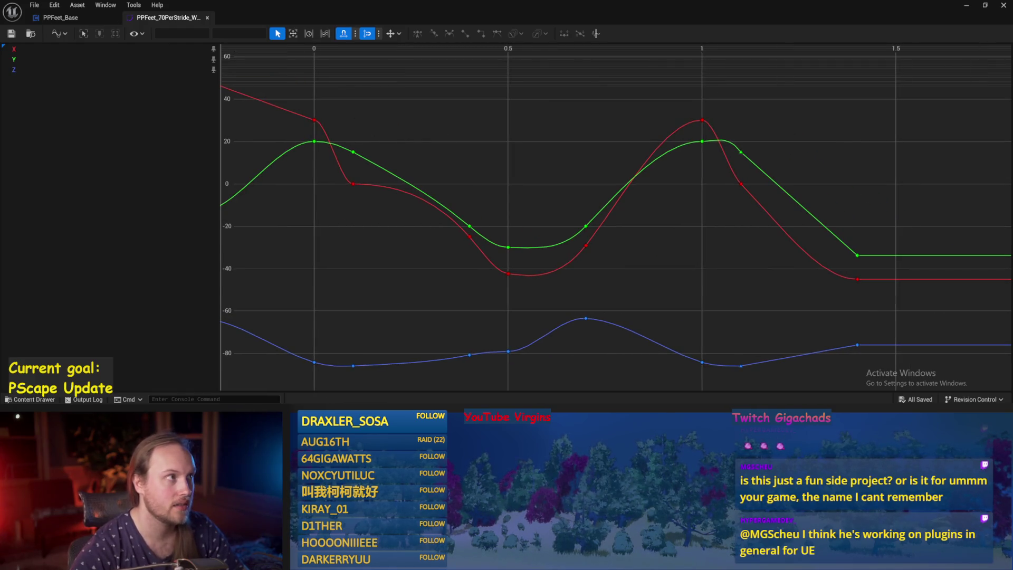
scroll(475, 153, down, 2)
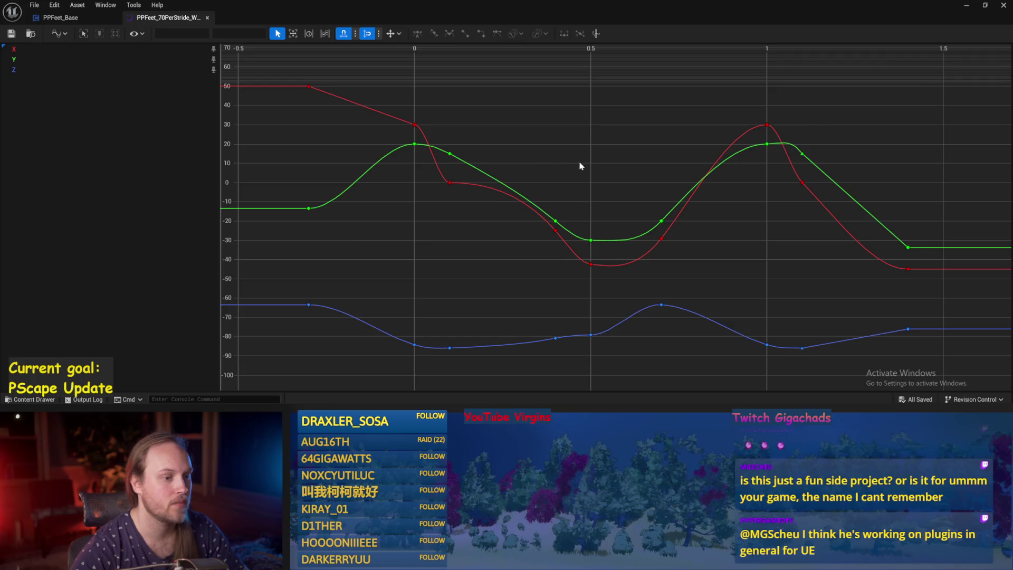
drag(443, 114, 376, 100)
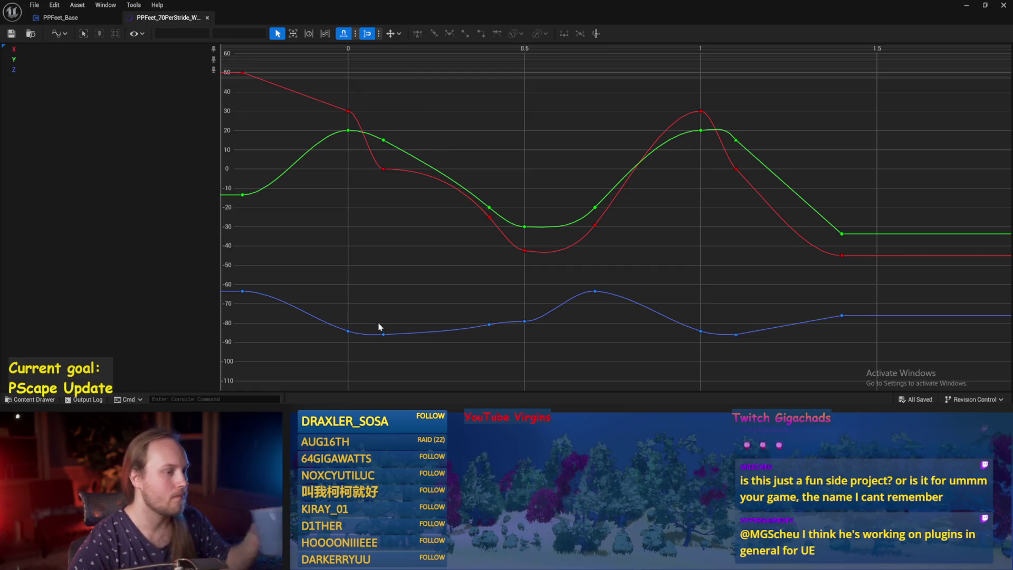
drag(398, 278, 443, 247)
scroll(410, 258, down, 2)
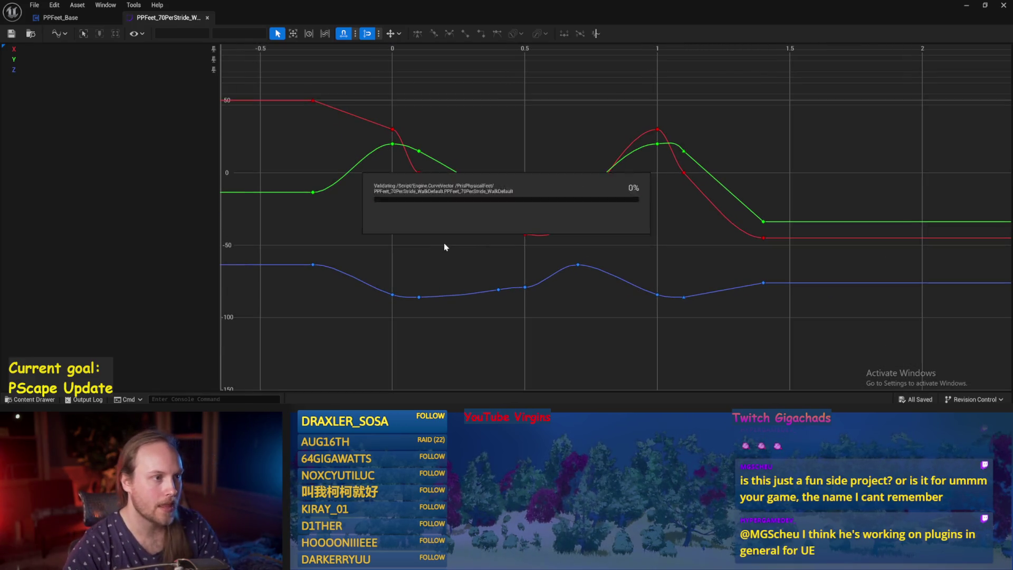
Frame all red, green and blue stride curves, check the curve filter, then minimise.
key(f)
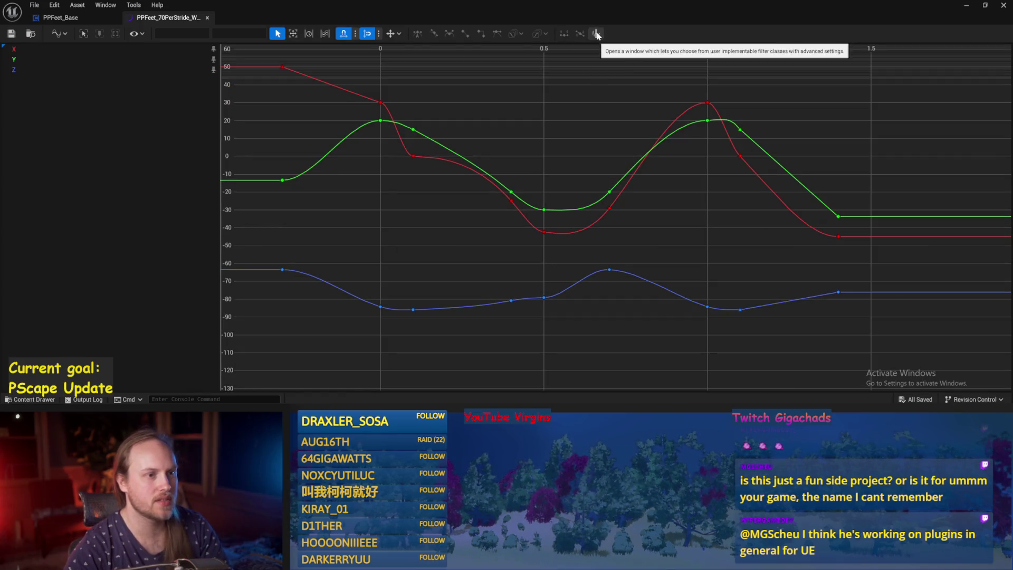
click(597, 35)
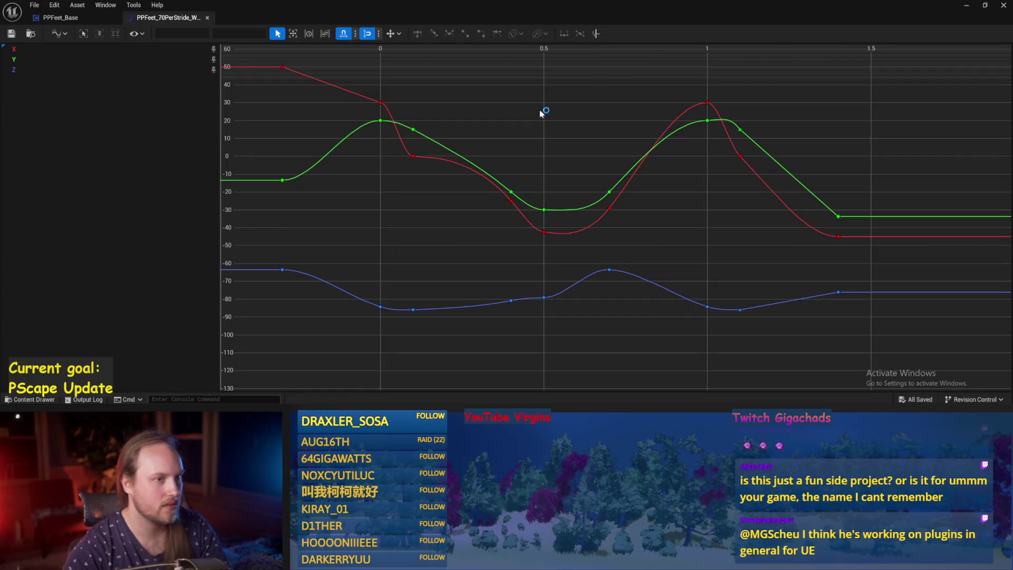
key(alt+Tab)
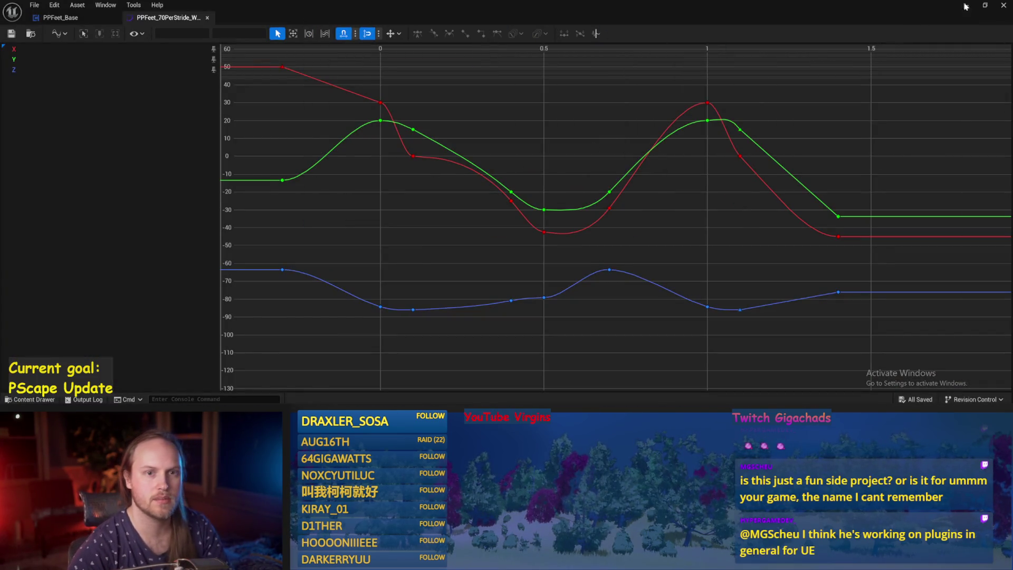
click(997, 5)
Open Night light settings from the desktop's Display settings, then close Settings and restore Unreal.
key(alt+Tab)
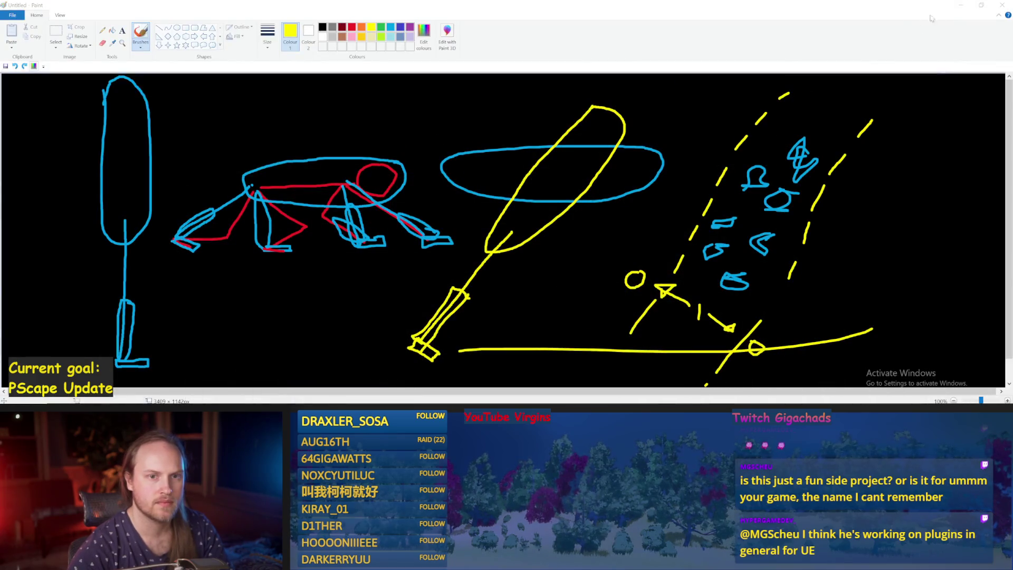
click(961, 5)
right_click(557, 128)
click(481, 261)
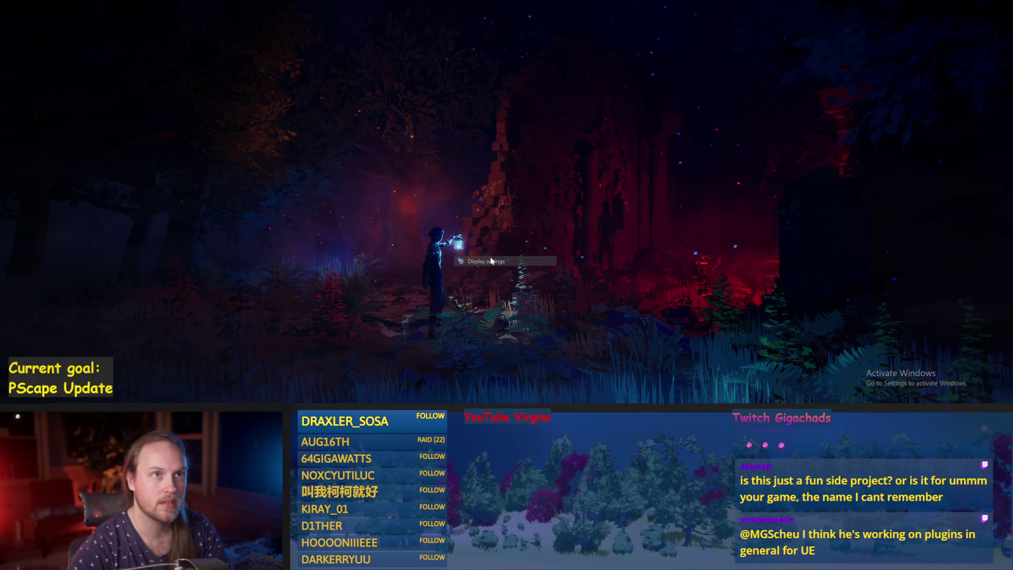
click(184, 346)
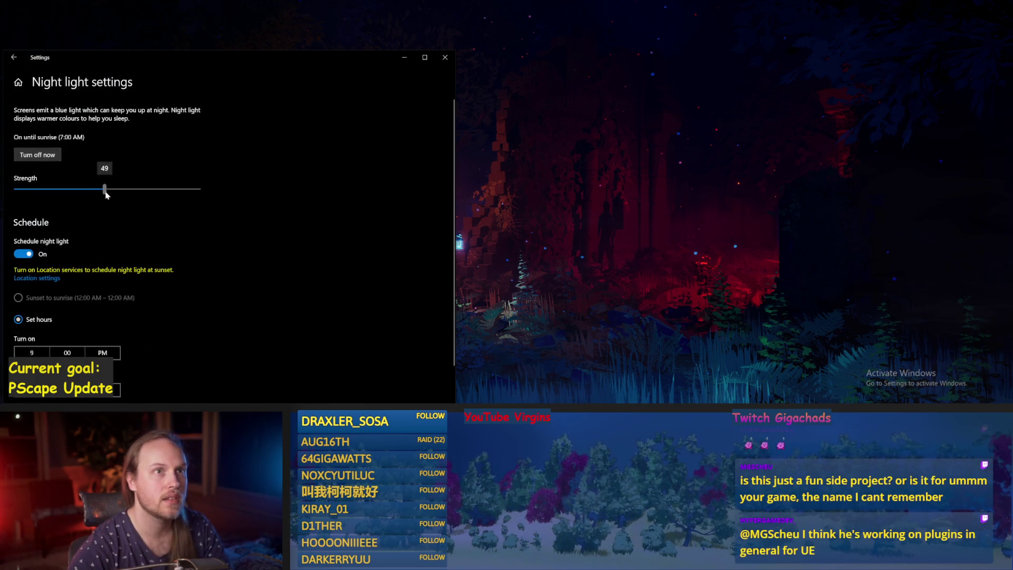
click(444, 57)
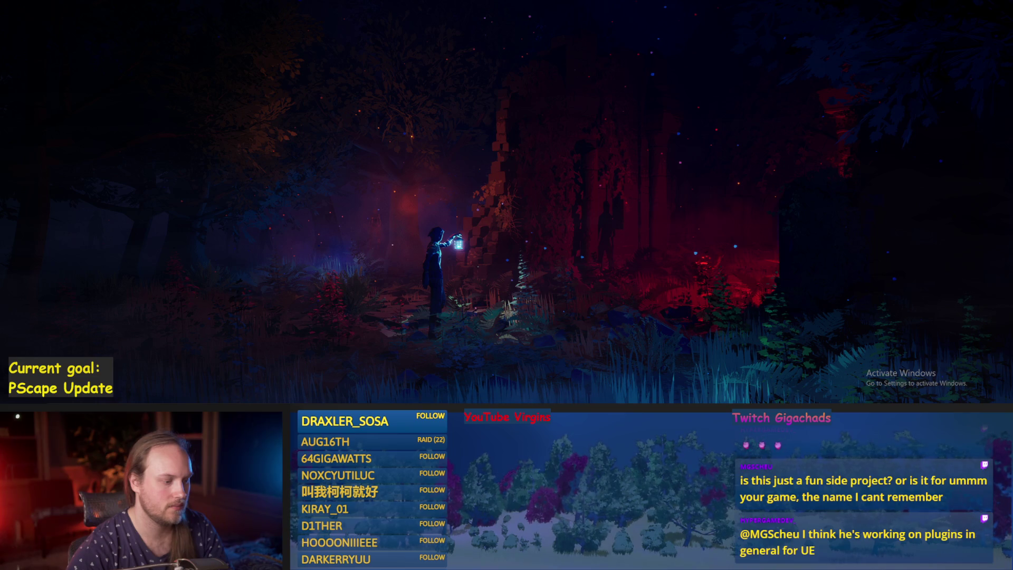
click(291, 379)
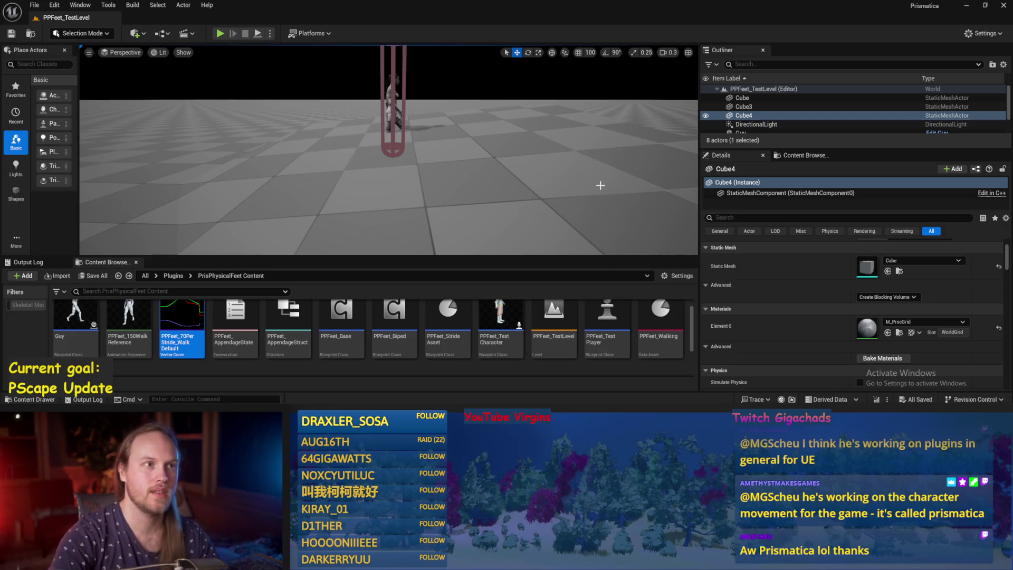
Raise Cube4 along its Z axis beside the character's capsule and save PPFeet_TestLevel.
drag(519, 179, 519, 163)
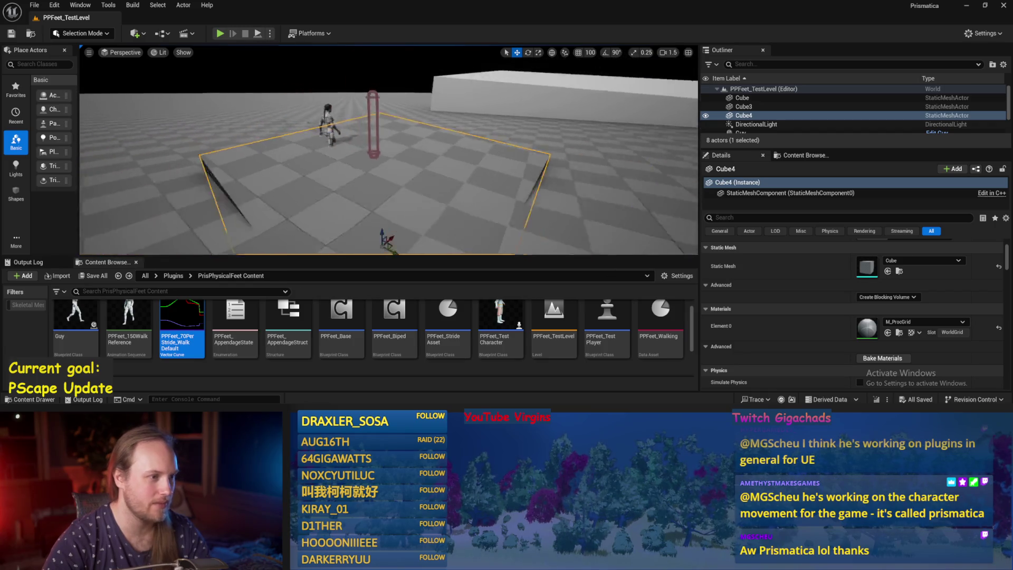
mouse_move(406, 234)
mouse_down()
mouse_move(415, 119)
mouse_move(407, 233)
mouse_move(412, 126)
mouse_move(417, 146)
mouse_up()
key(r)
key(w)
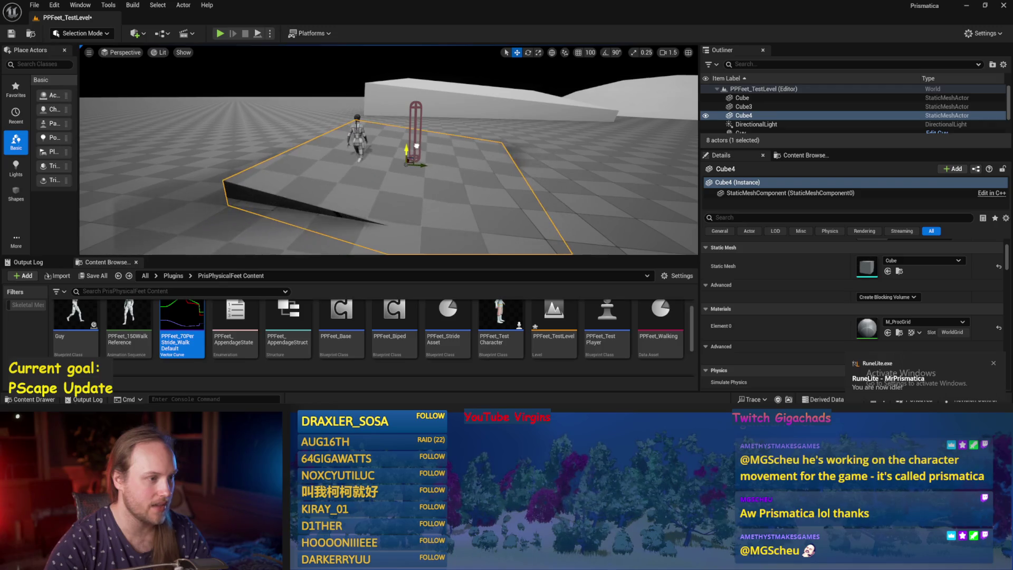
mouse_move(574, 181)
mouse_down()
mouse_move(559, 158)
mouse_move(437, 154)
mouse_up()
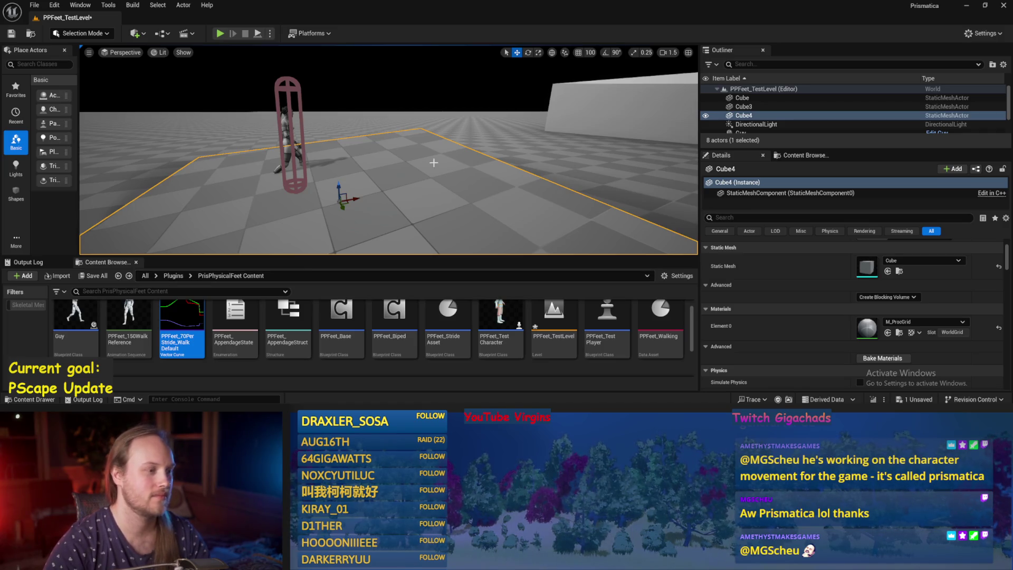
drag(433, 162, 422, 158)
key(ctrl+s)
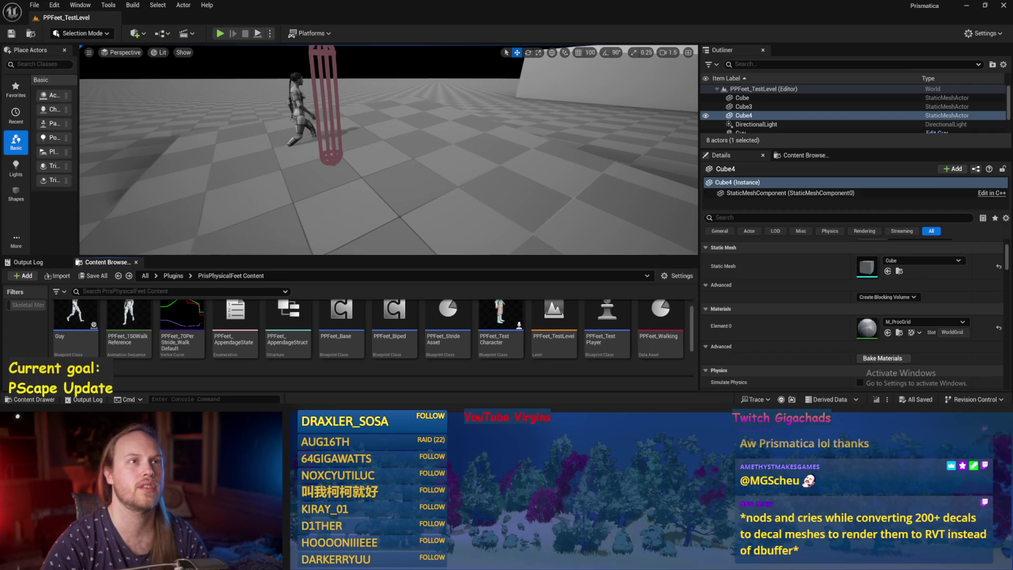
Create NewCurveTable via Miscellaneous > Curve Table with Cubic interpolation and open it.
scroll(375, 369, down, 2)
right_click(298, 340)
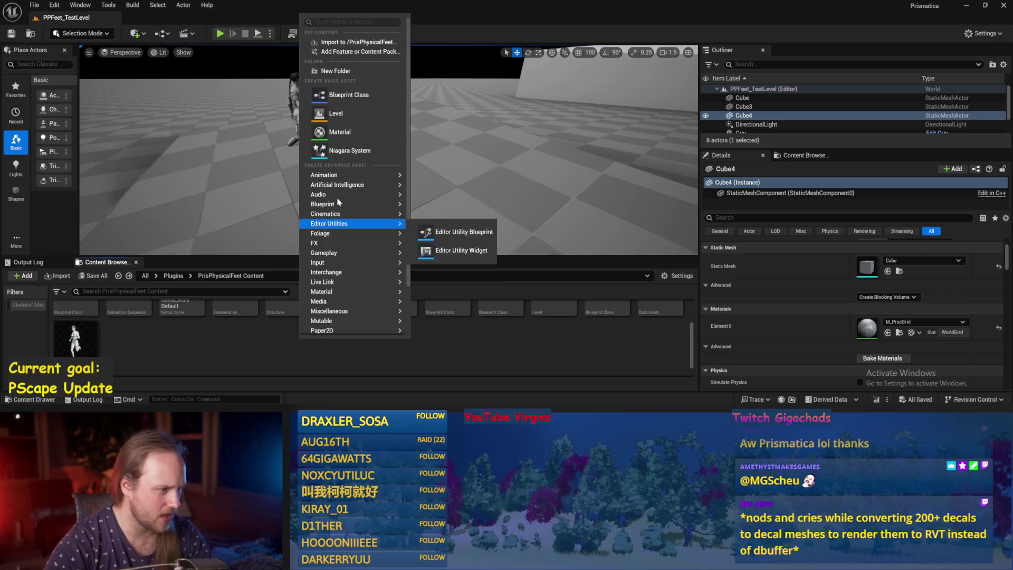
mouse_move(351, 285)
mouse_move(339, 311)
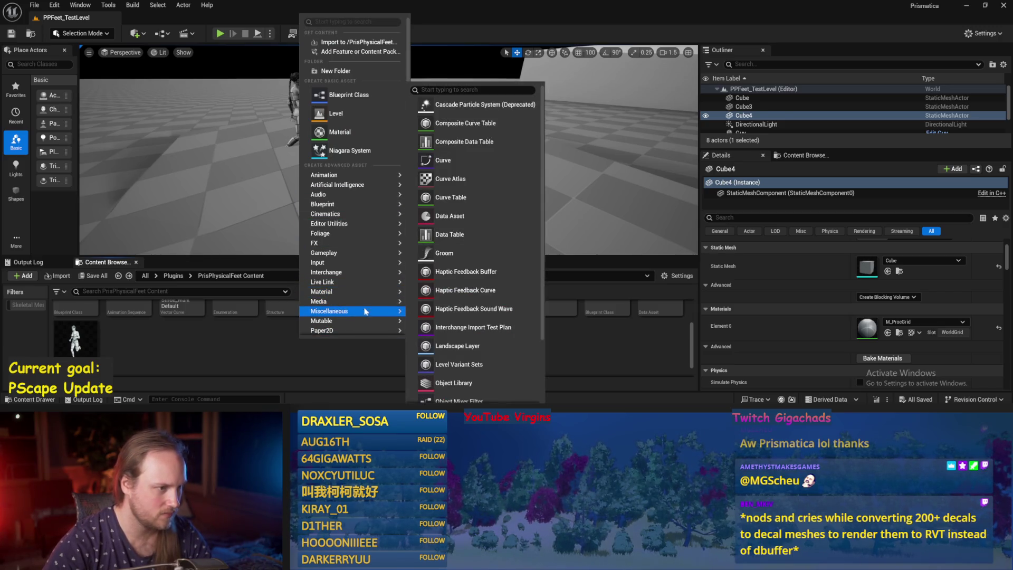
click(449, 198)
click(467, 209)
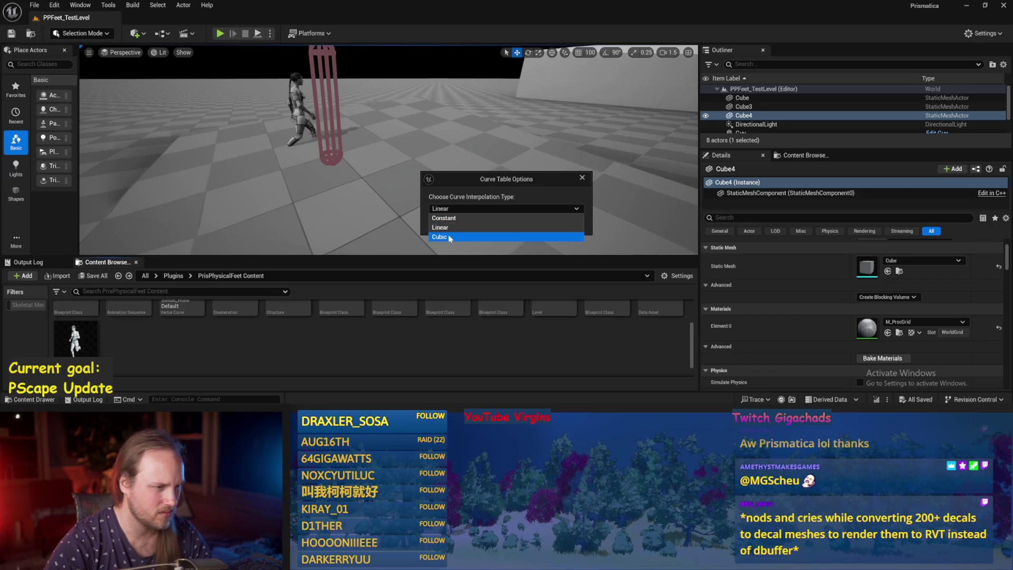
click(449, 237)
click(531, 227)
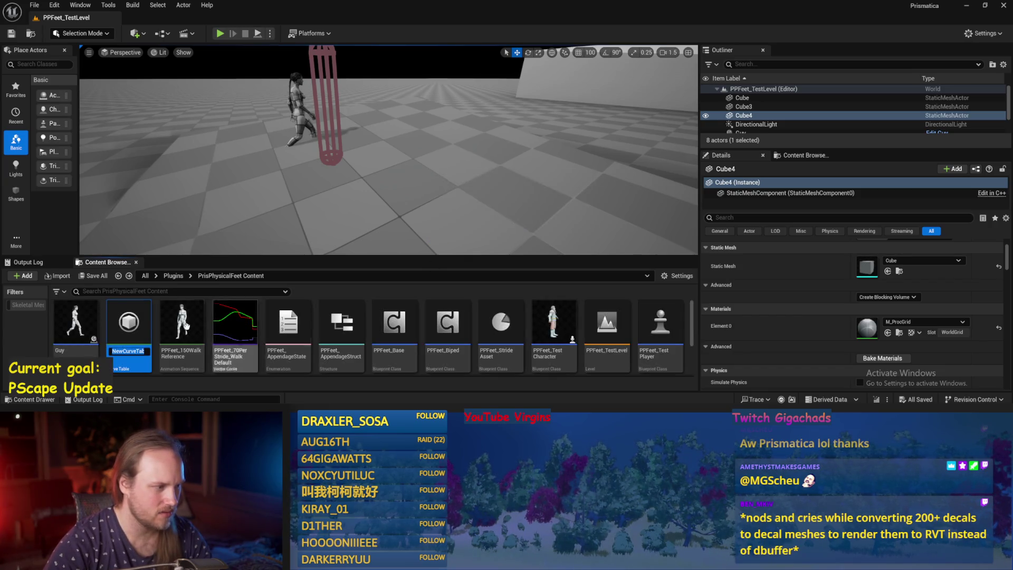
double_click(142, 325)
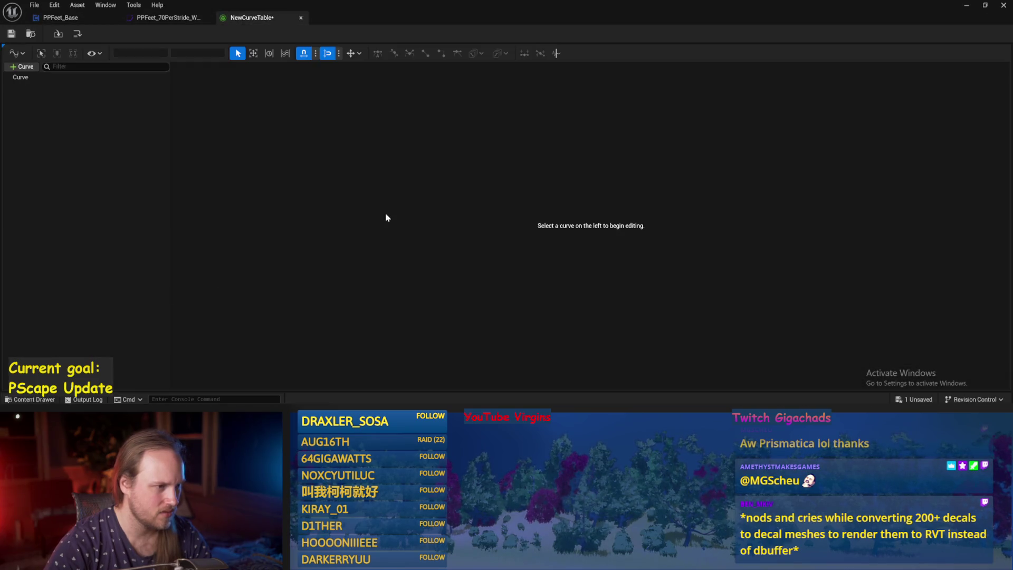
Add three more curve rows and give Curve_0 a key raised to 0.2.
click(31, 78)
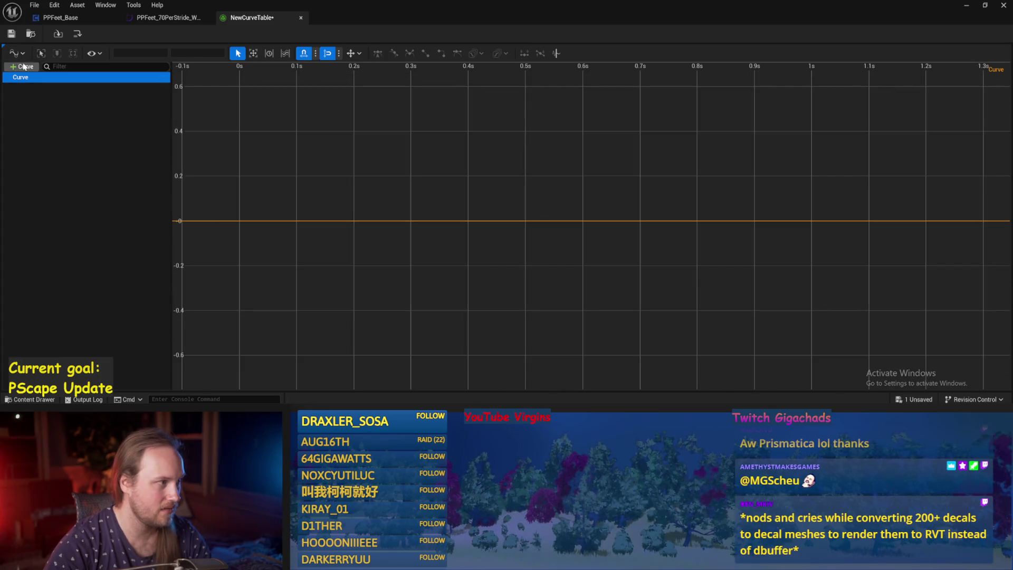
click(21, 66)
click(27, 68)
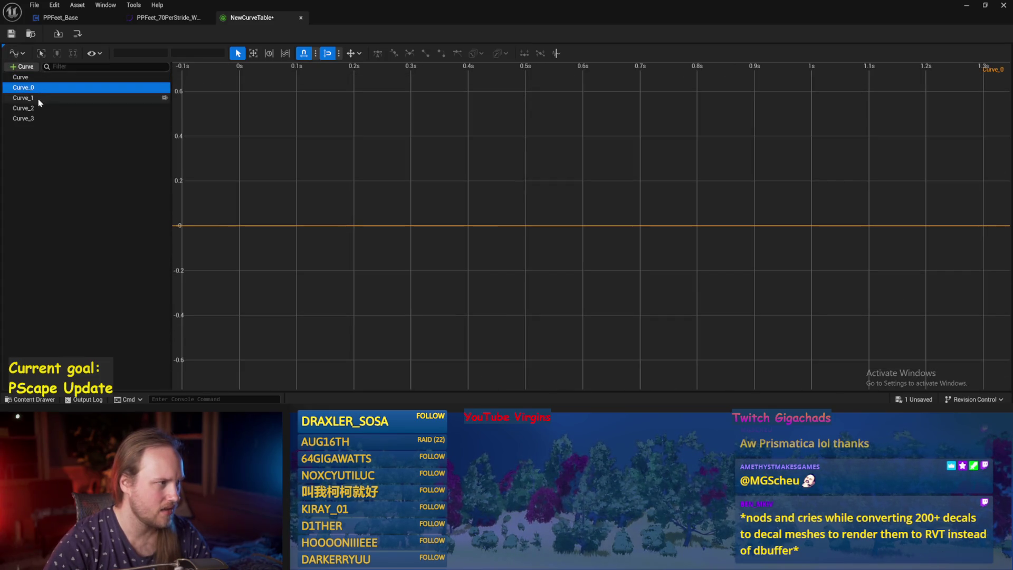
click(39, 88)
right_click(481, 226)
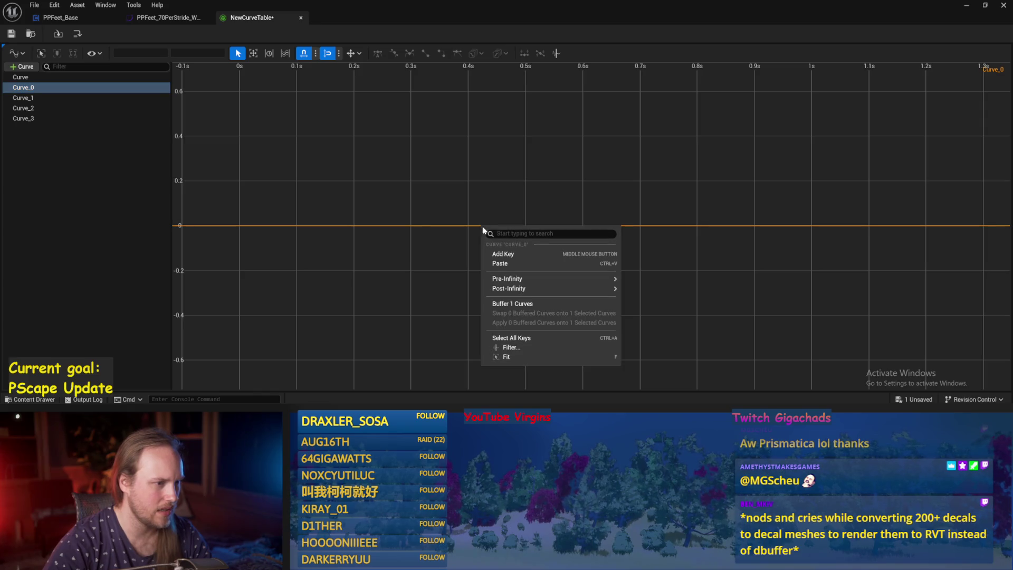
click(503, 254)
drag(469, 226, 471, 185)
Compare Curve_0's key against Curve_1 and Curve_2 in the graph.
click(41, 97)
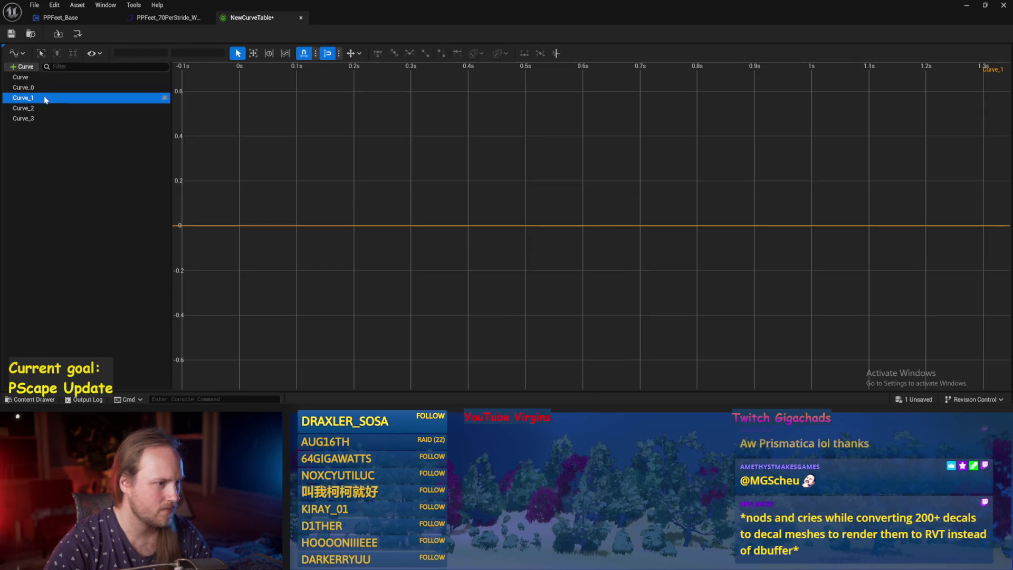
click(49, 107)
click(46, 97)
click(53, 87)
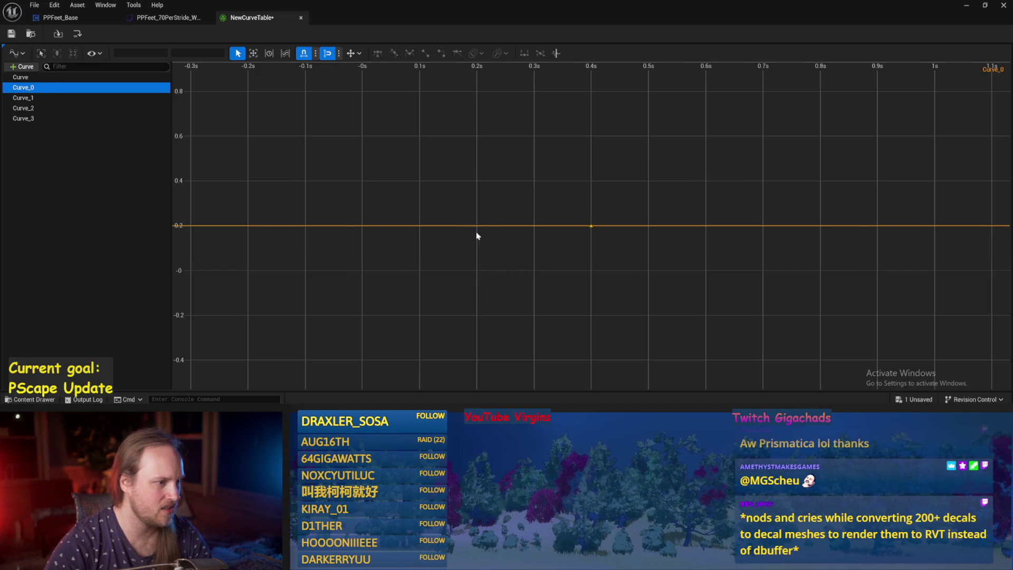
click(67, 96)
click(65, 89)
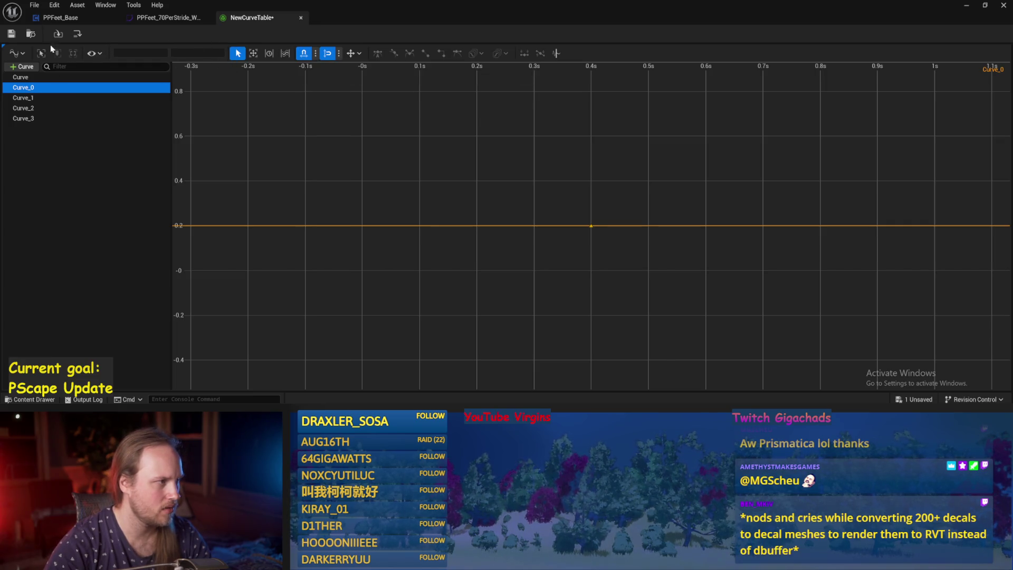
In stacked view, give Curve two keys so it ramps upward.
click(15, 53)
click(40, 82)
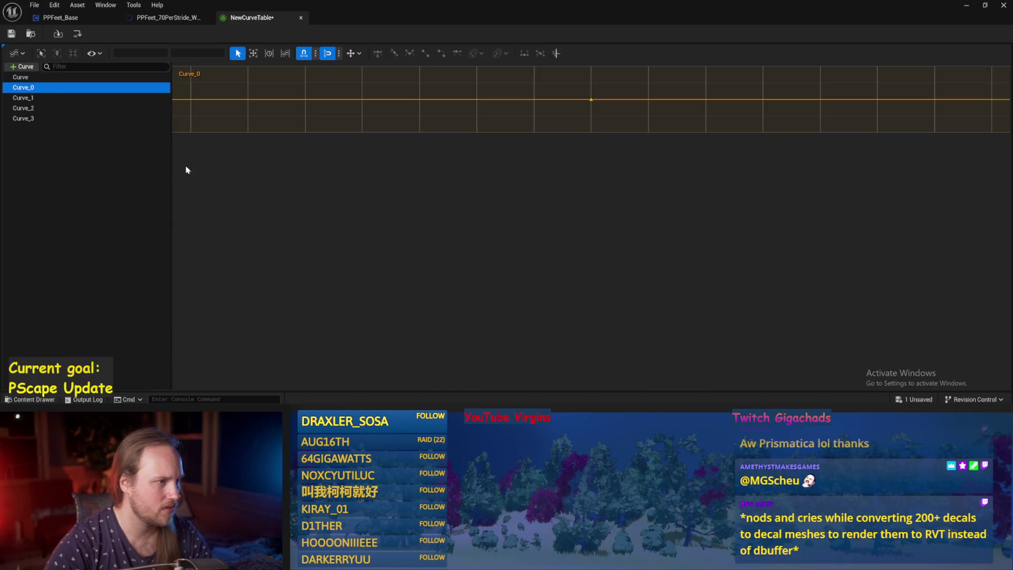
click(35, 99)
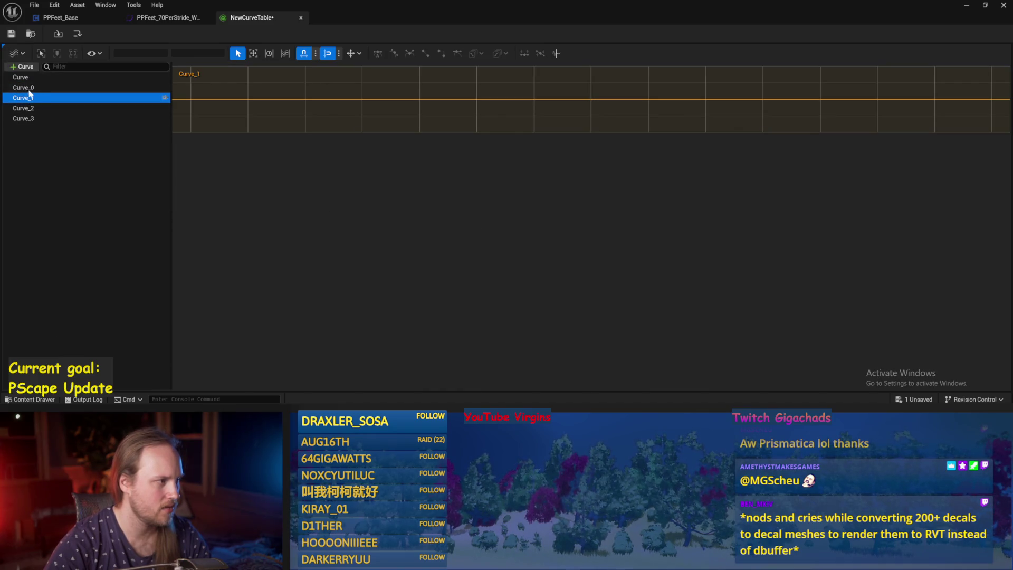
click(26, 77)
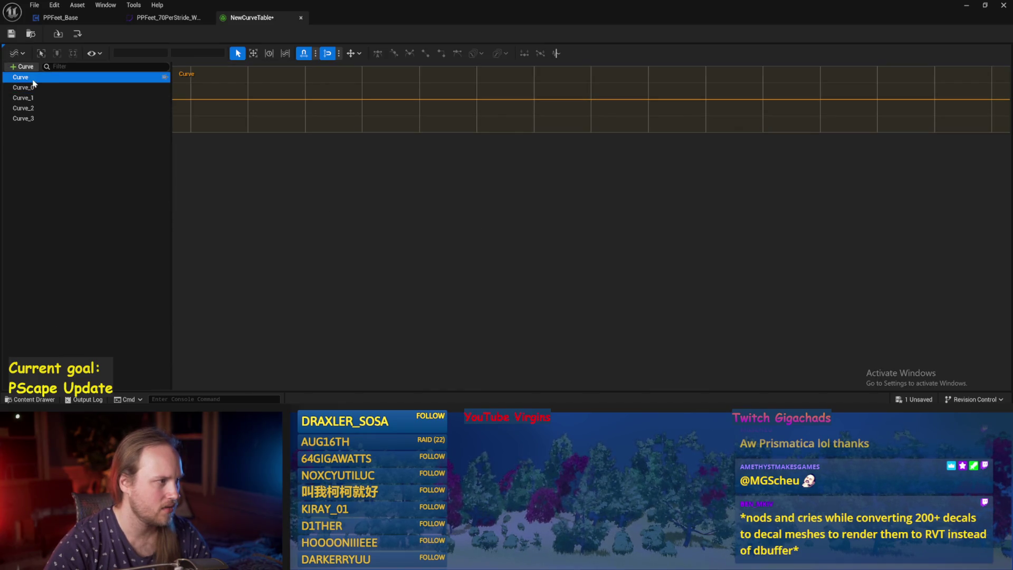
right_click(245, 99)
click(259, 130)
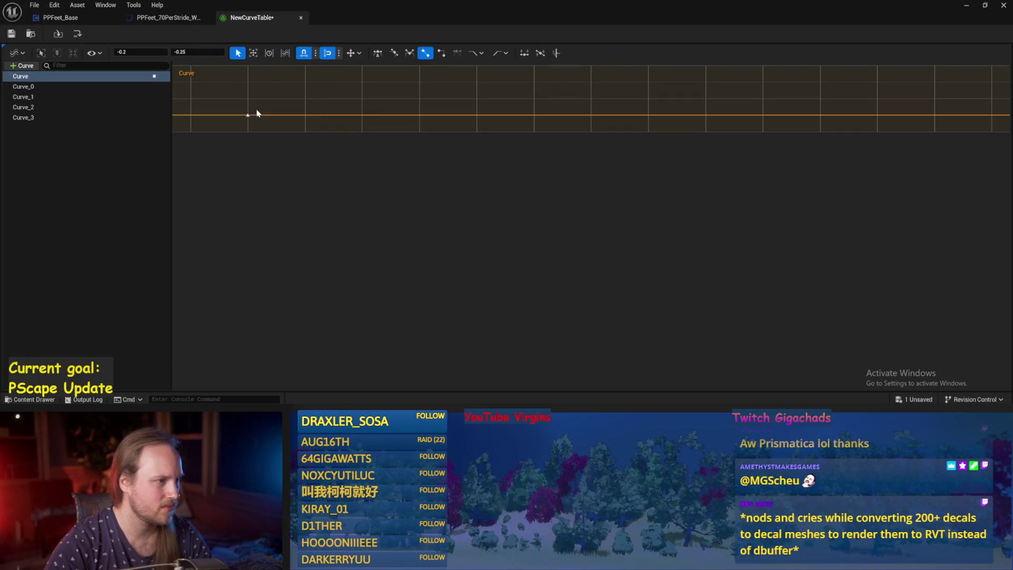
right_click(280, 105)
click(292, 125)
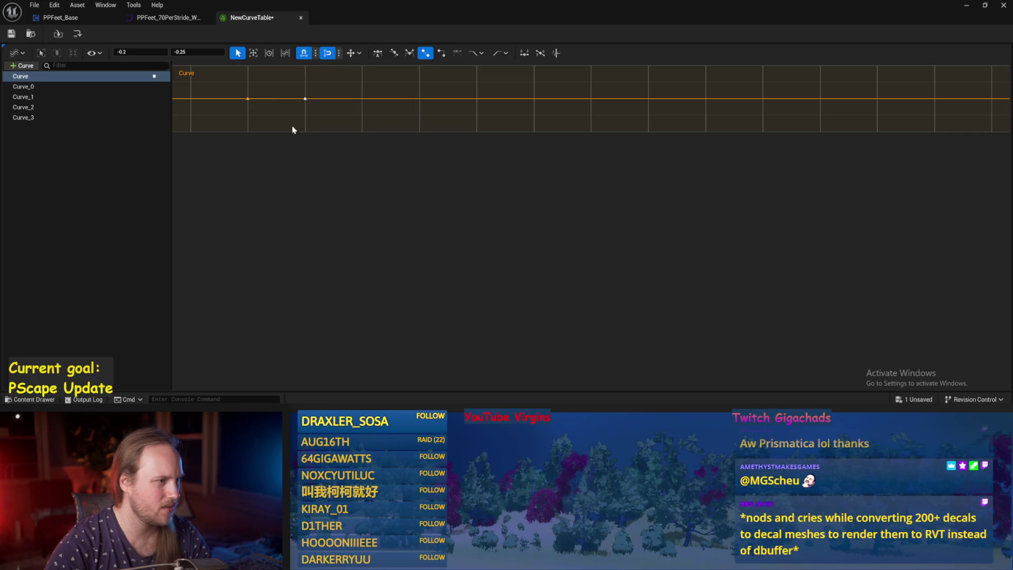
drag(305, 99, 342, 83)
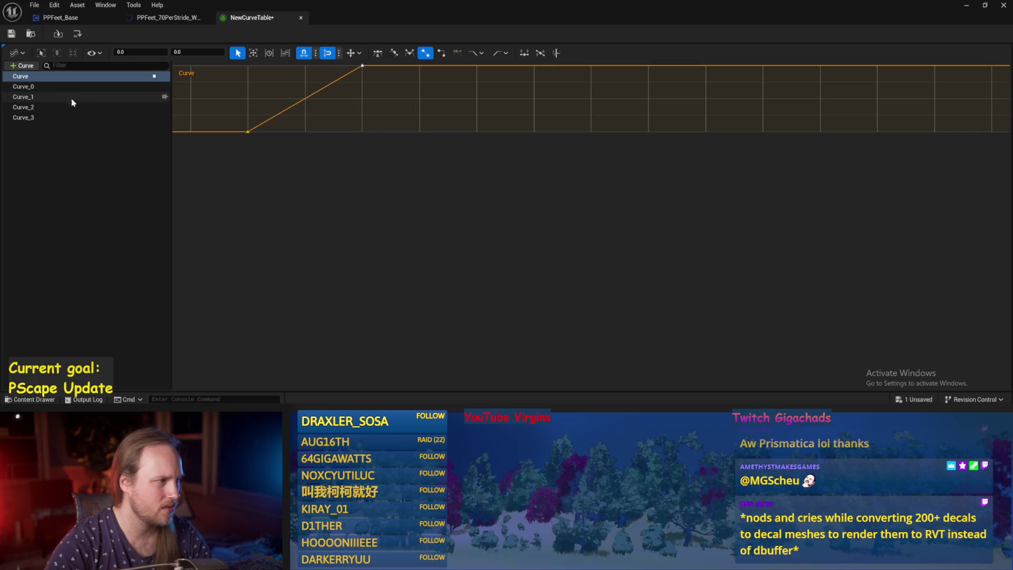
Switch to Absolute view and display all the curves together, fitted to the graph.
click(15, 52)
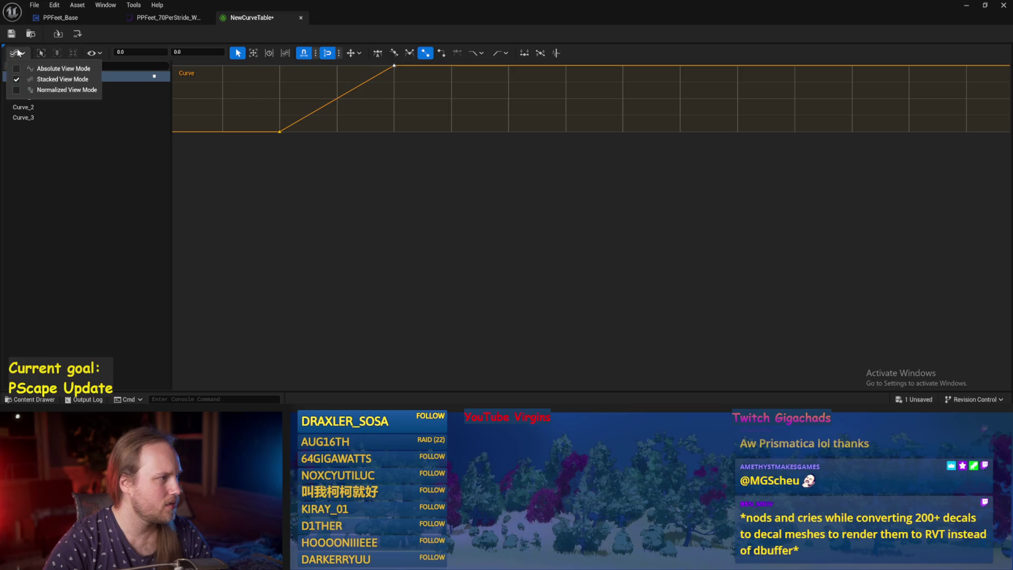
click(51, 70)
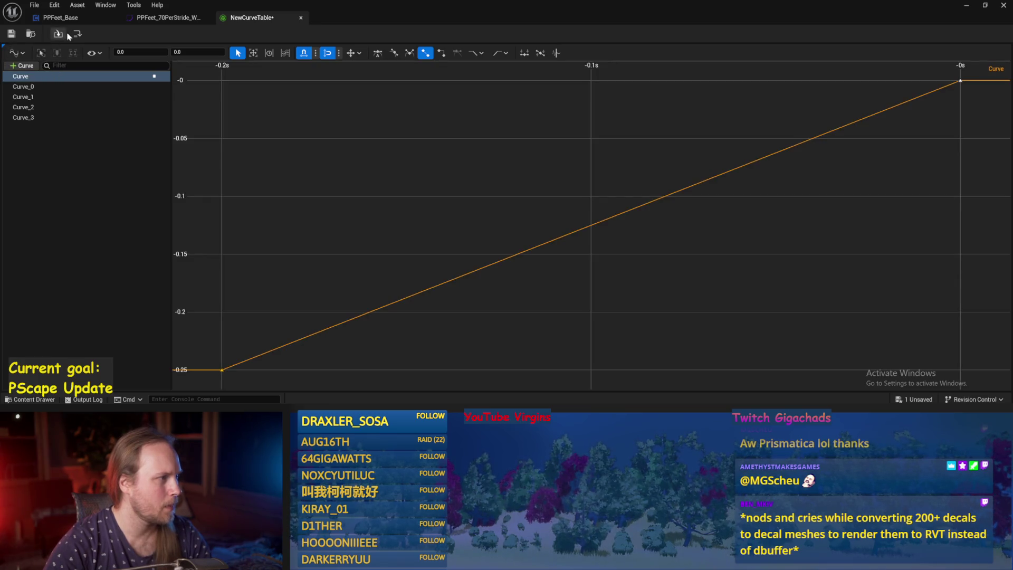
shift+click(142, 85)
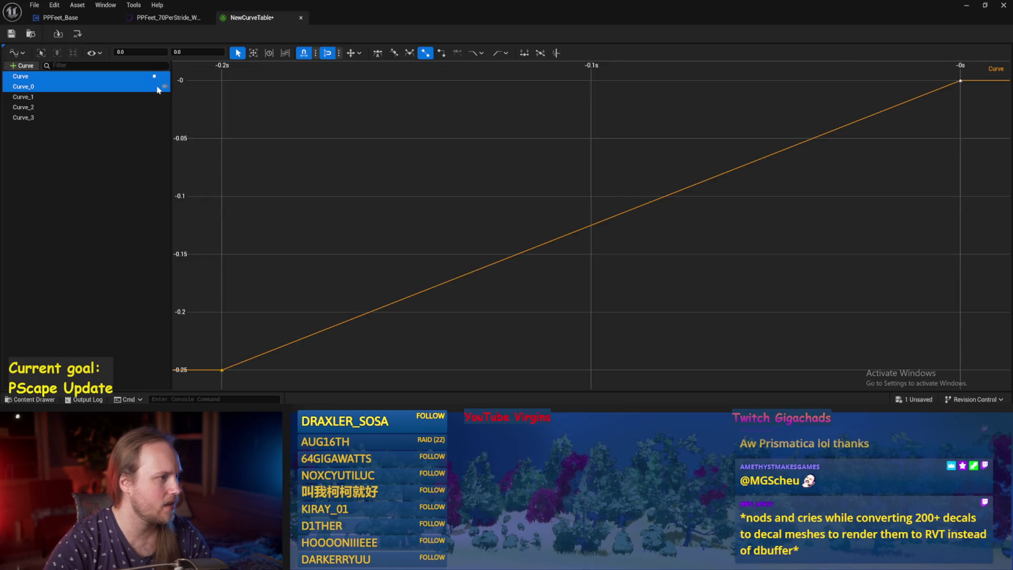
shift+click(111, 116)
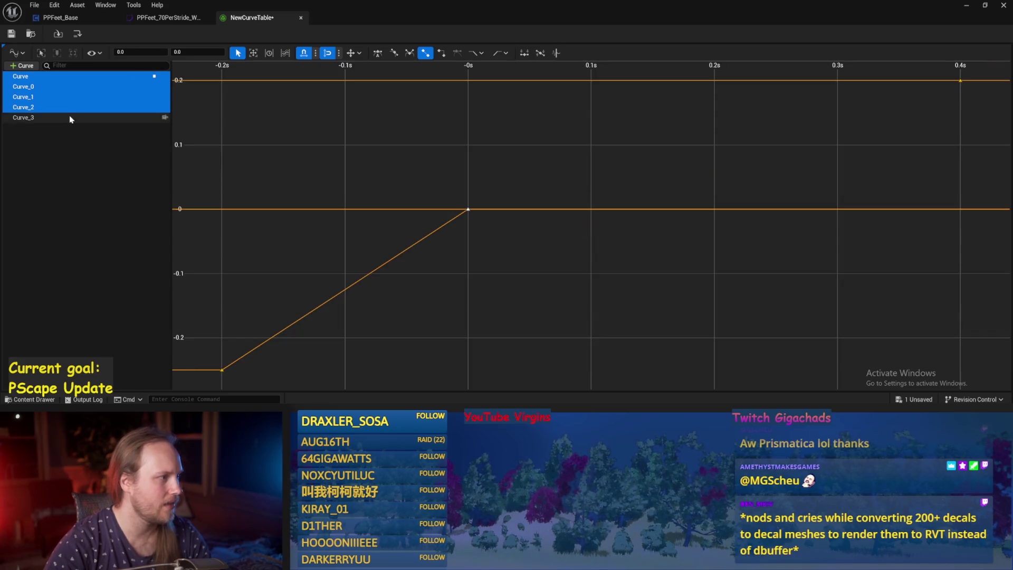
key(f)
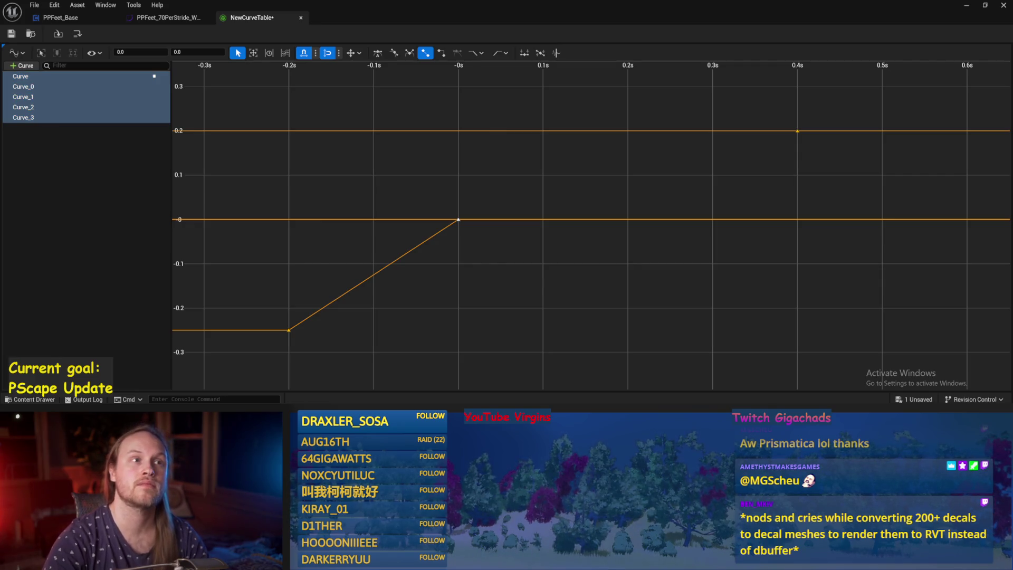
scroll(605, 202, down, 2)
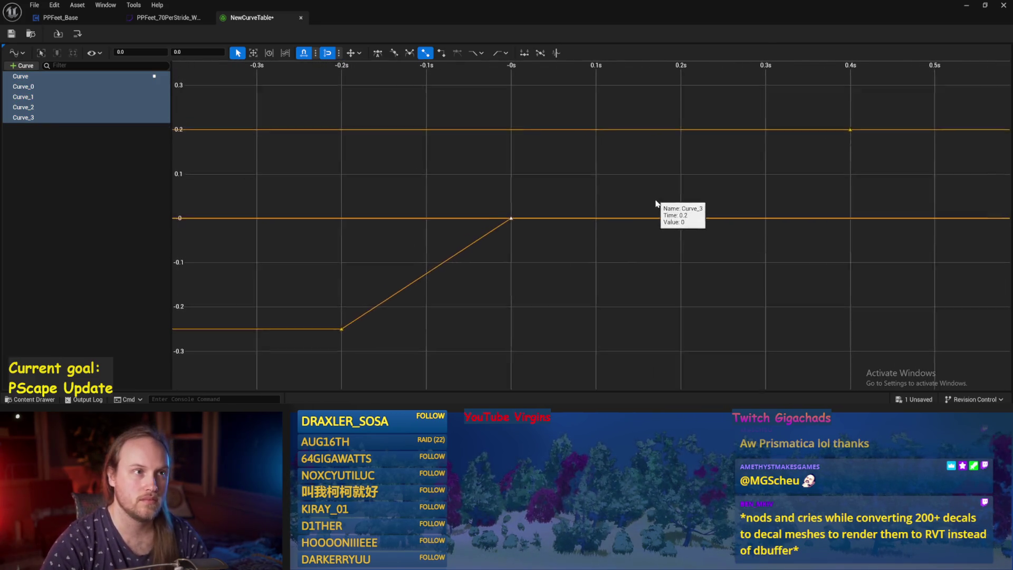
scroll(507, 245, down, 4)
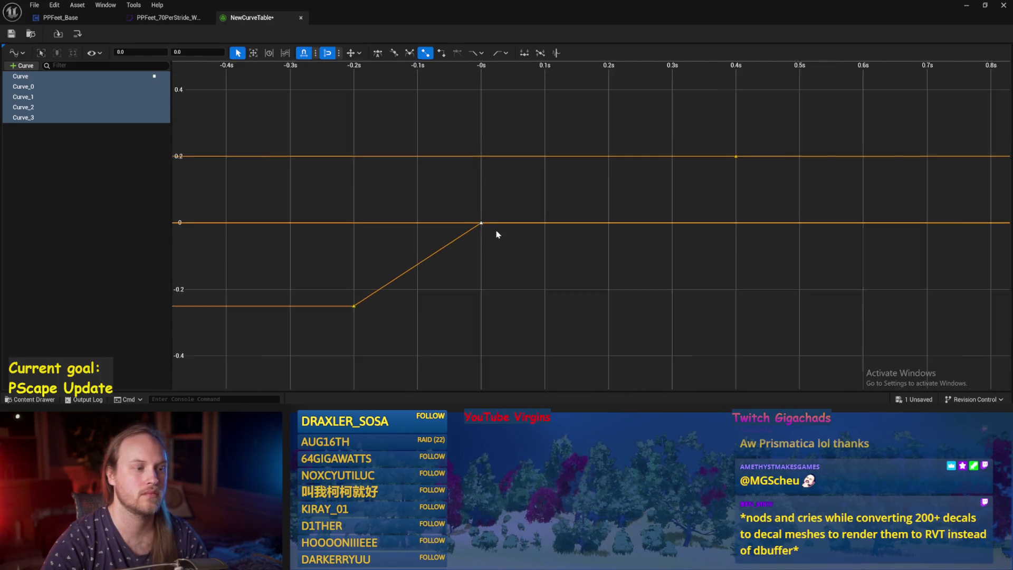
scroll(514, 253, up, 1)
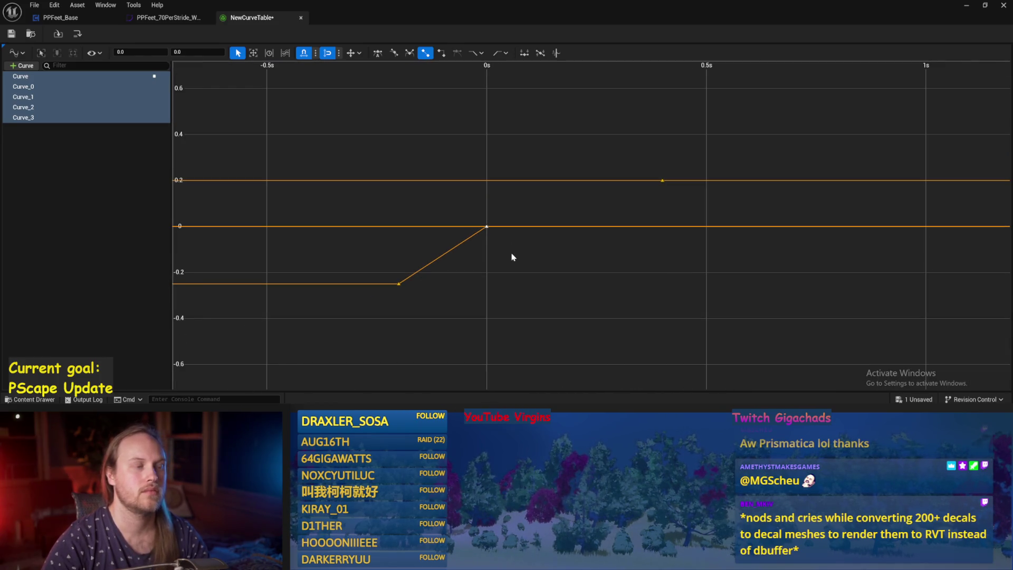
scroll(511, 257, up, 1)
Isolate the rising Curve line, fit the view to it, and save the curve table.
click(100, 135)
click(87, 118)
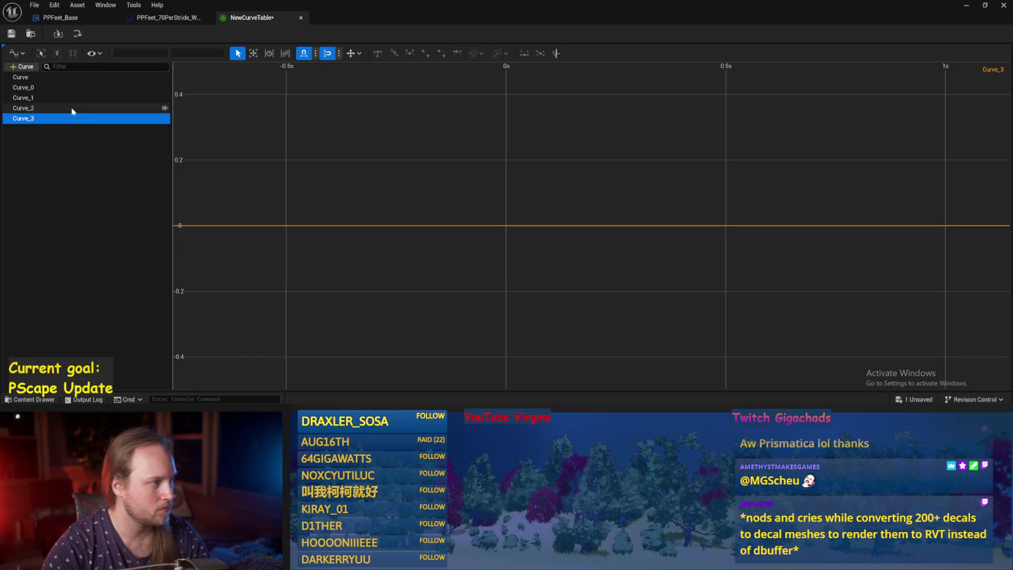
click(60, 97)
click(21, 78)
key(f)
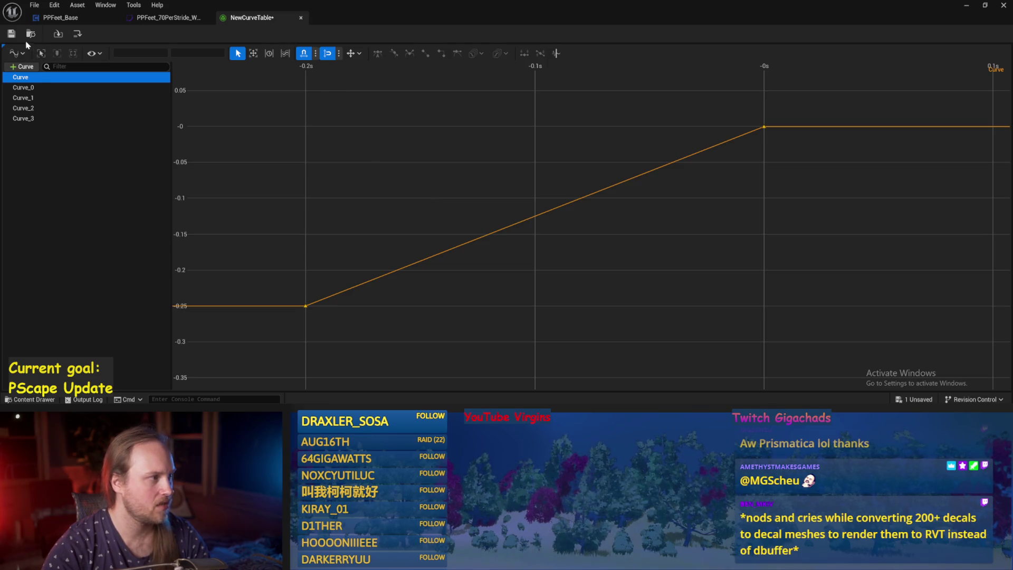
key(ctrl+s)
Switch to PPFeet_Base, save it, and add a new variable named curvetabletest.
click(57, 19)
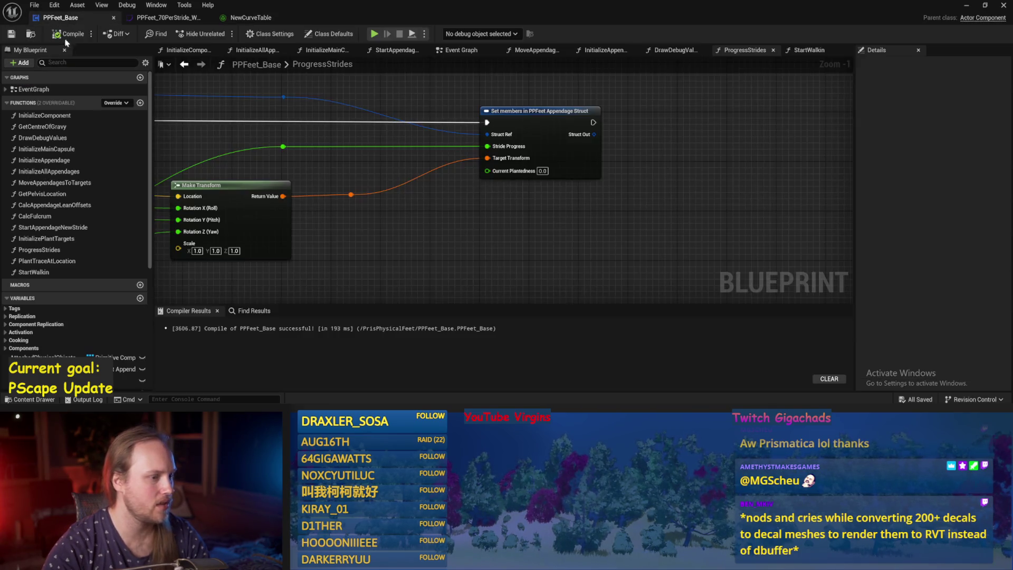
click(12, 35)
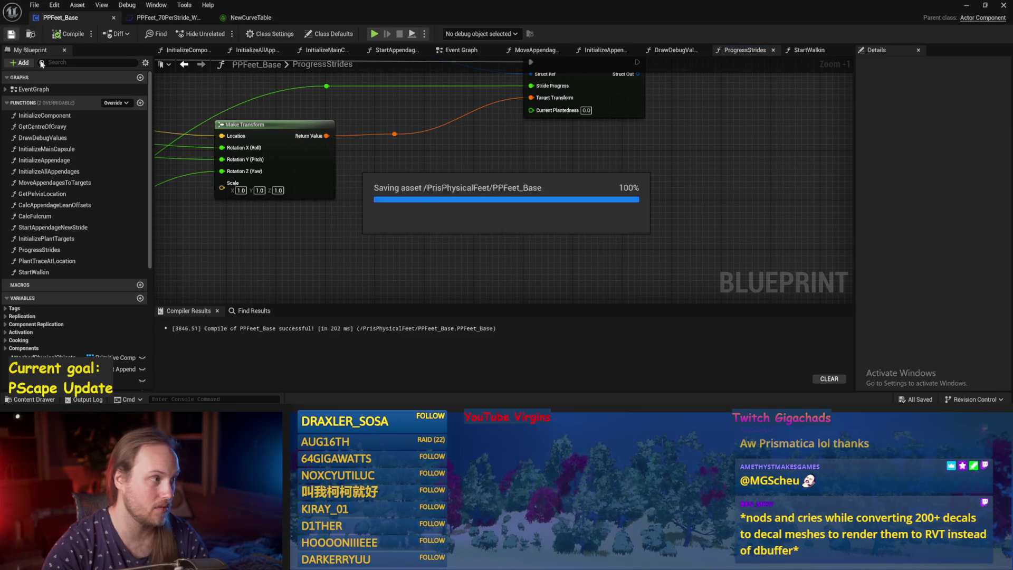
drag(441, 242, 496, 195)
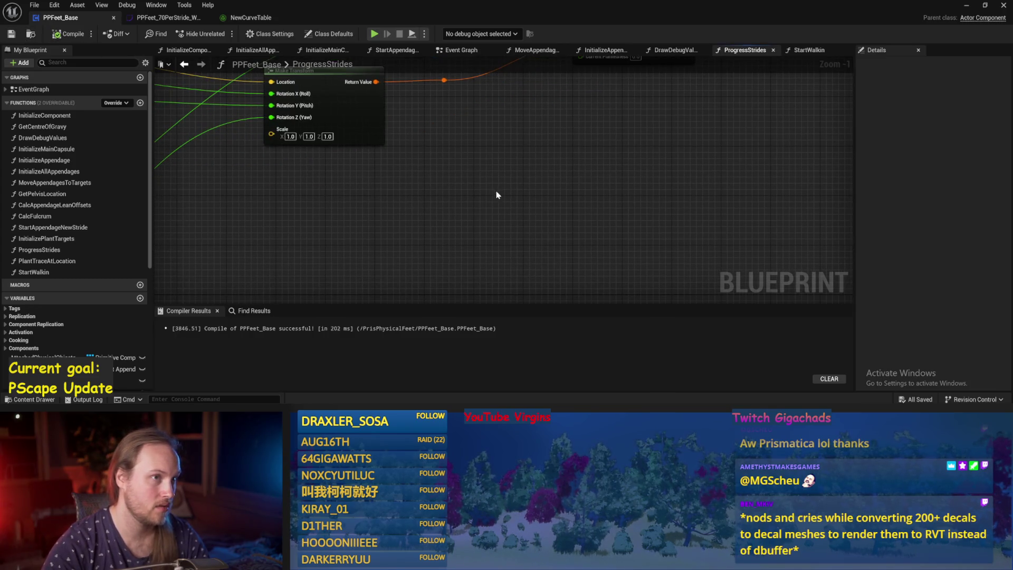
click(140, 298)
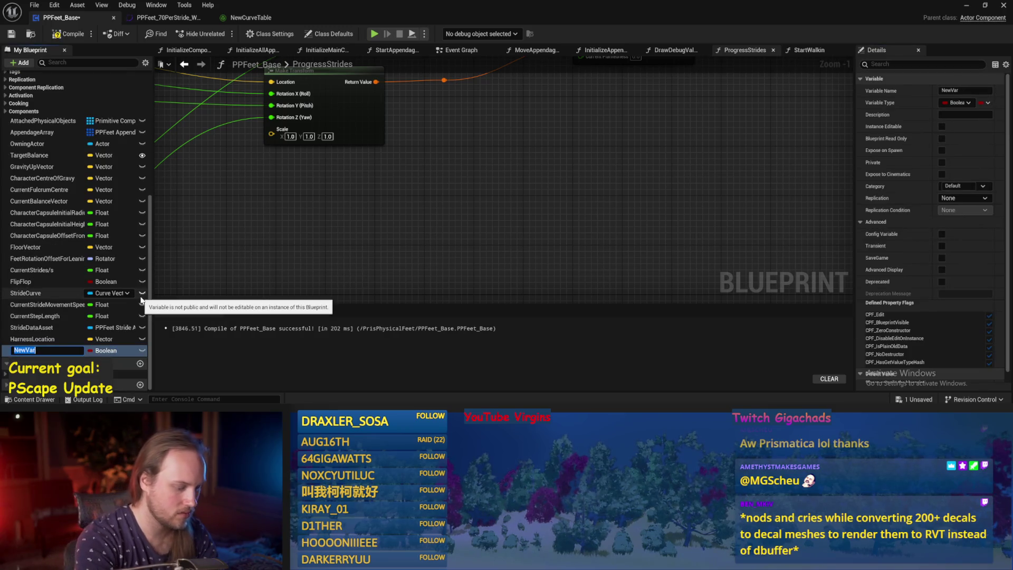
text(curvetabletest)
key(Return)
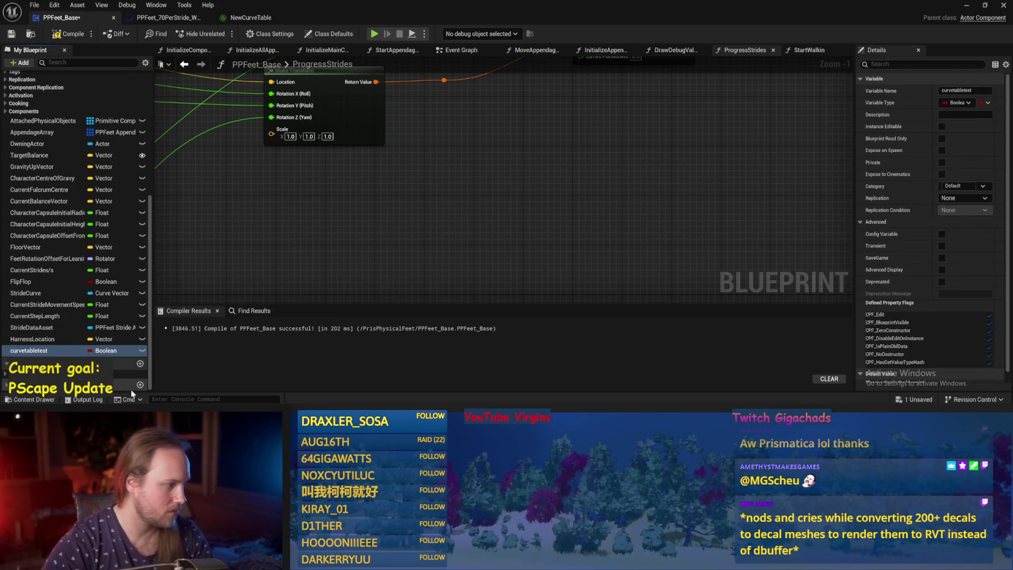
Set curvetabletest's type to Curve Table Row Handle.
click(103, 351)
text(curve)
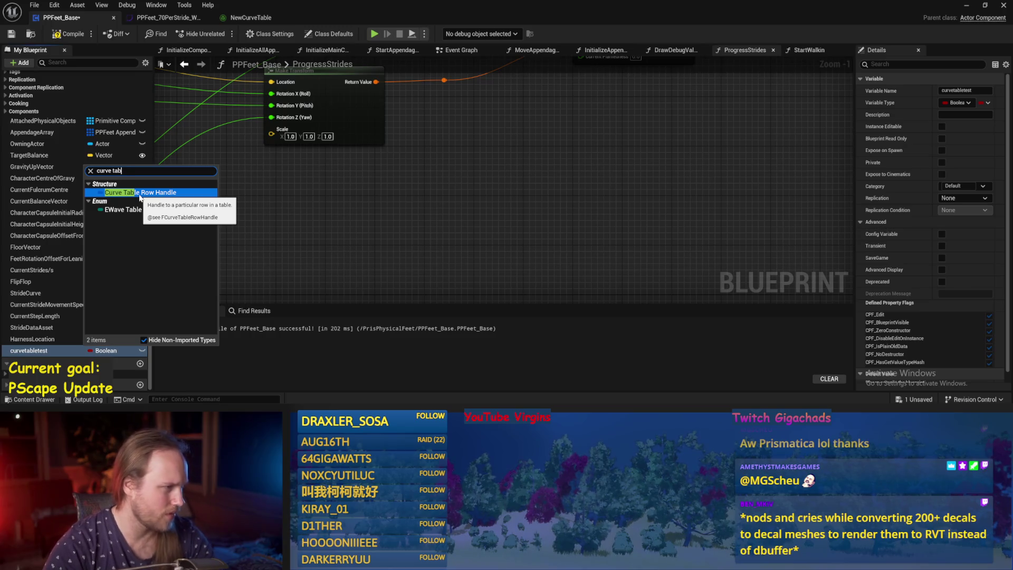
key(BackSpace)
text(tabl)
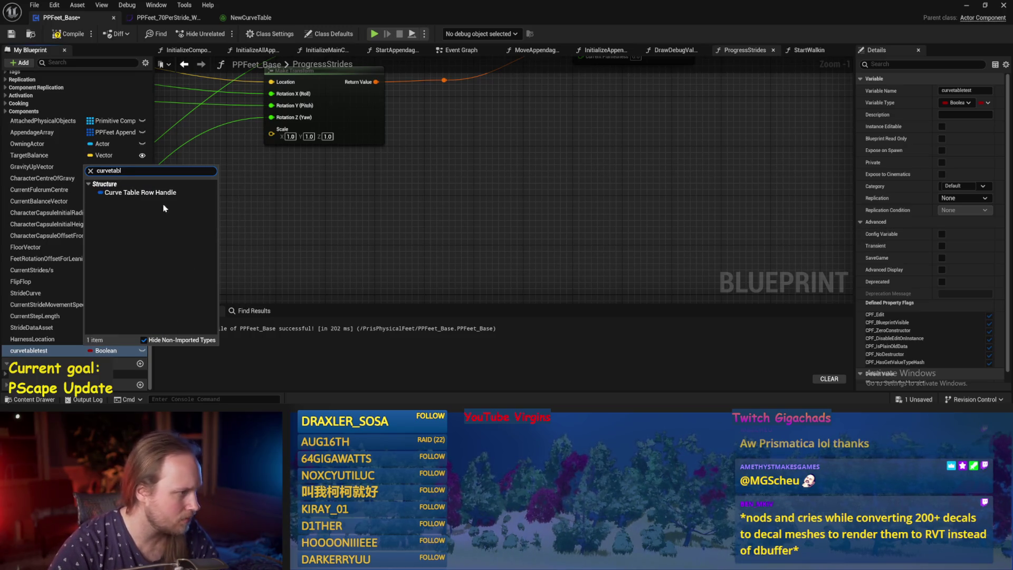
key(BackSpace)
key(BackSpace)
key(BackSpace)
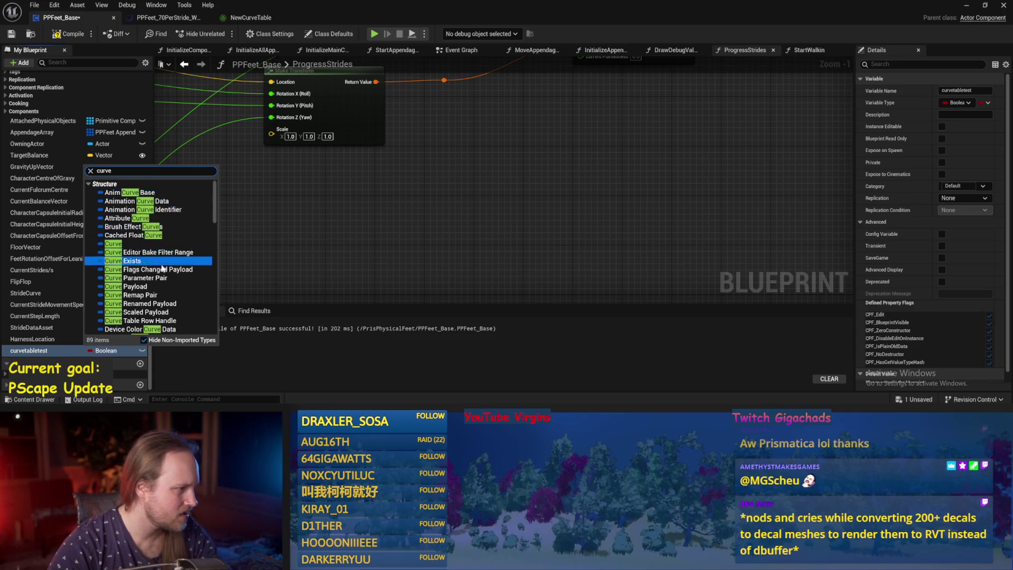
scroll(163, 274, down, 5)
scroll(163, 272, up, 4)
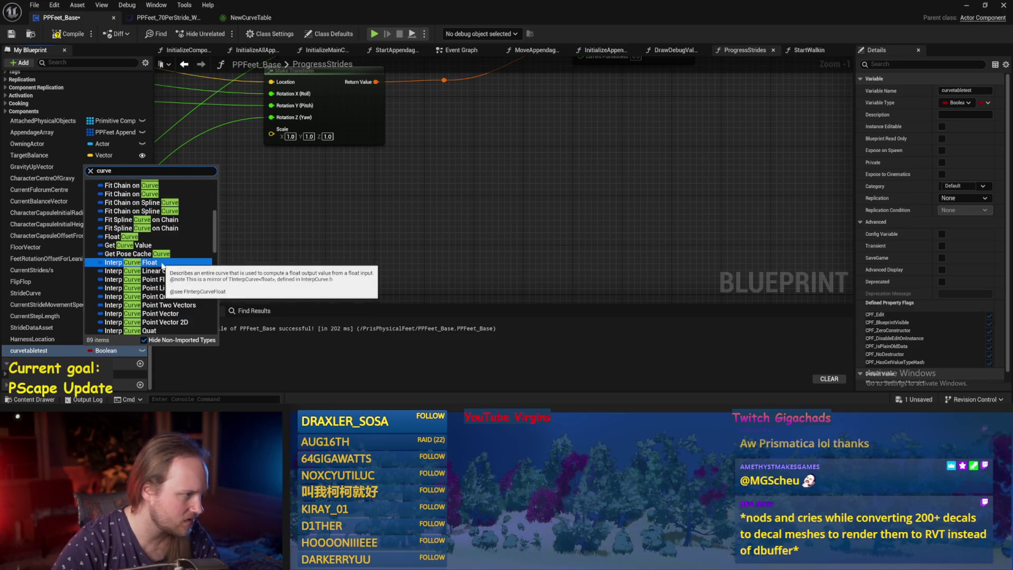
text(tab)
click(134, 193)
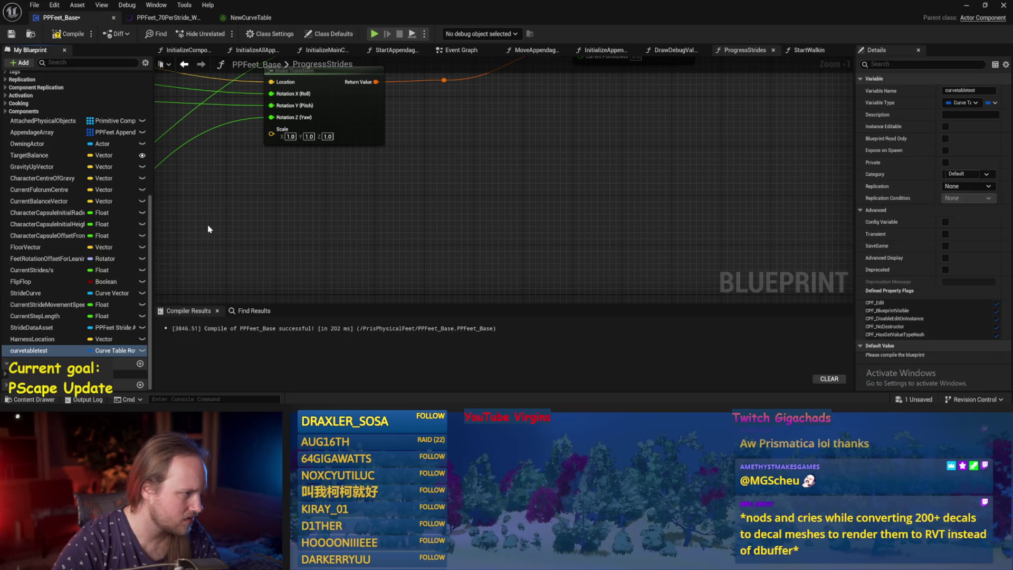
Compile and save PPFeet_Base with the new curvetabletest variable.
click(107, 352)
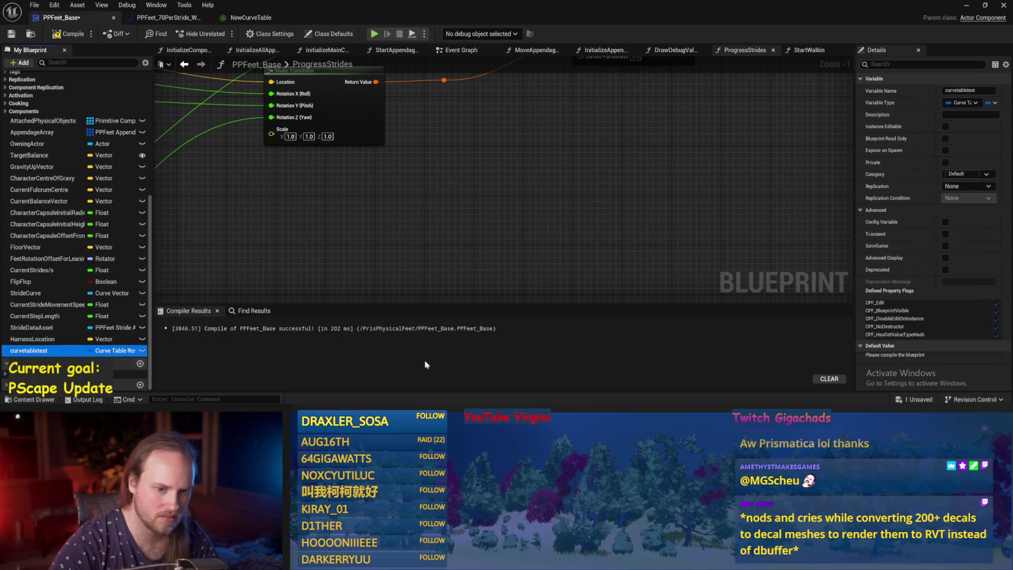
click(68, 34)
click(11, 34)
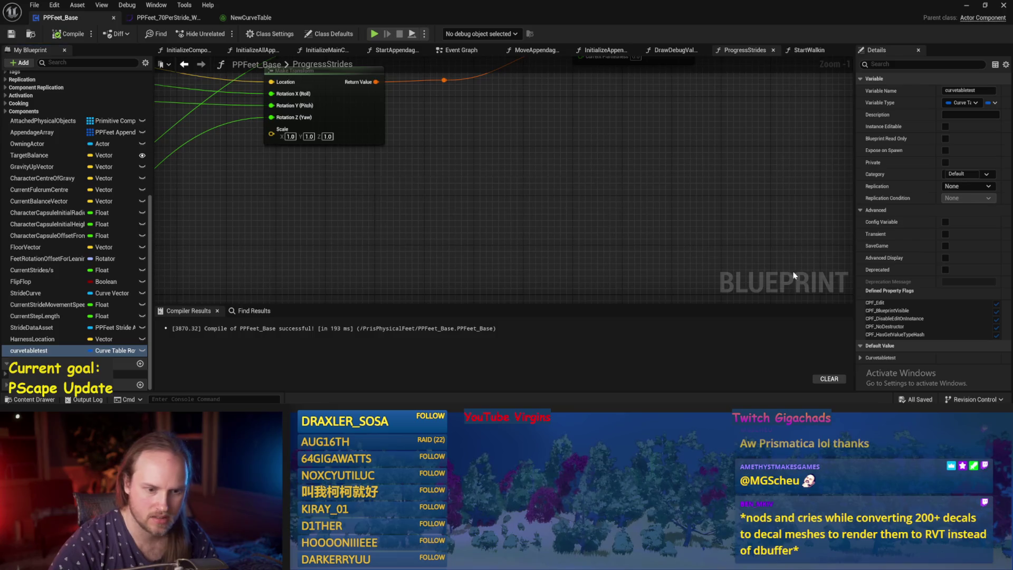
key(Home)
scroll(919, 365, down, 1)
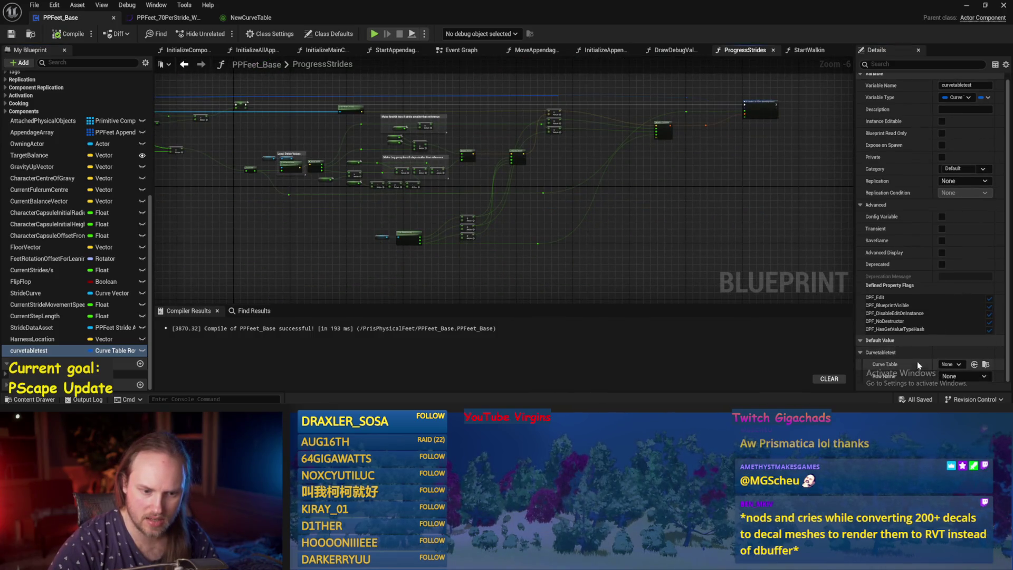
Set curvetabletest's default to NewCurveTable, row Curve_0.
click(950, 364)
click(933, 269)
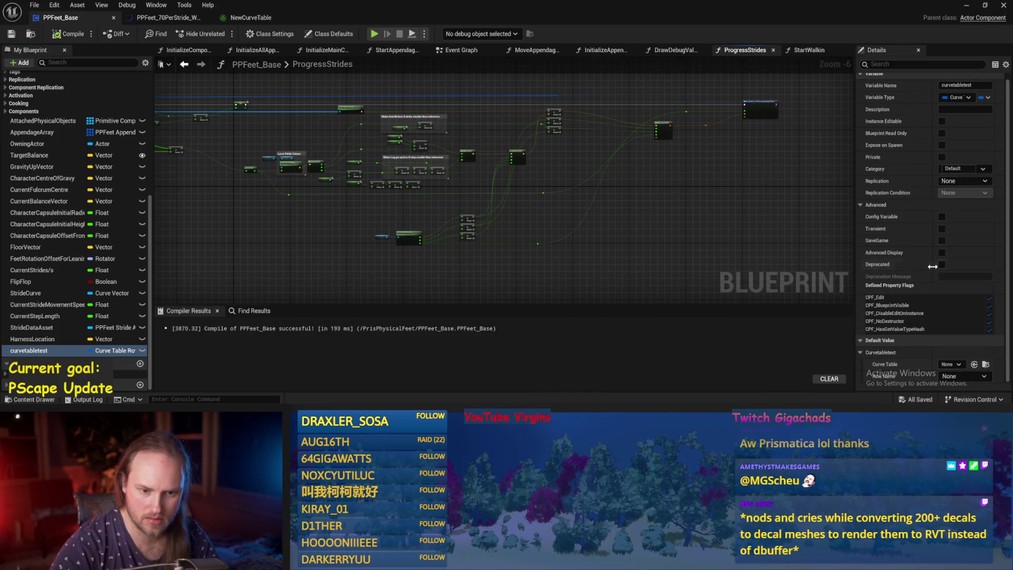
scroll(472, 279, up, 7)
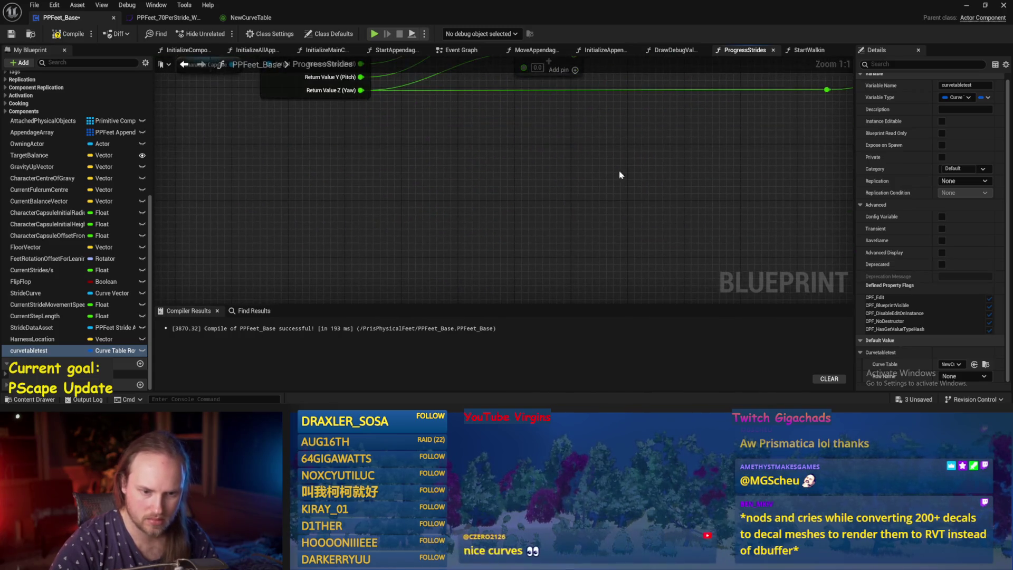
click(948, 376)
click(966, 347)
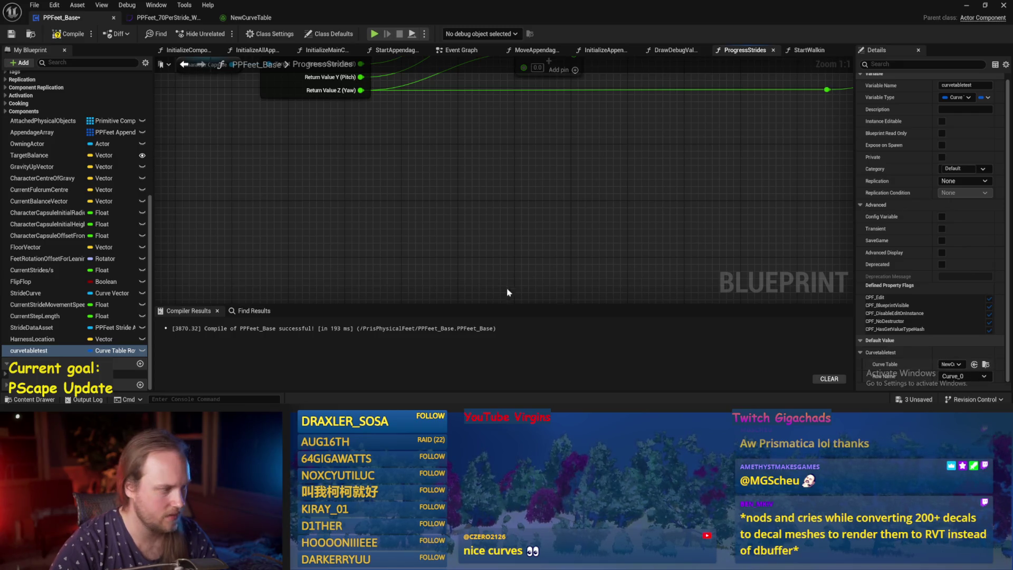
Recompile and save, then drag curvetabletest into the ProgressStrides graph.
drag(508, 292, 538, 204)
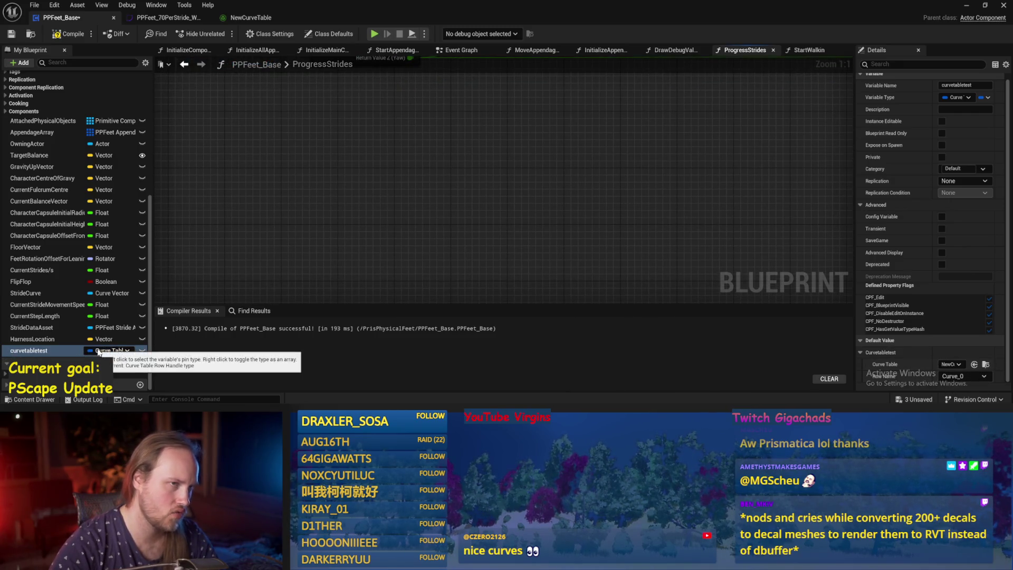
drag(422, 184, 426, 217)
click(68, 34)
click(11, 34)
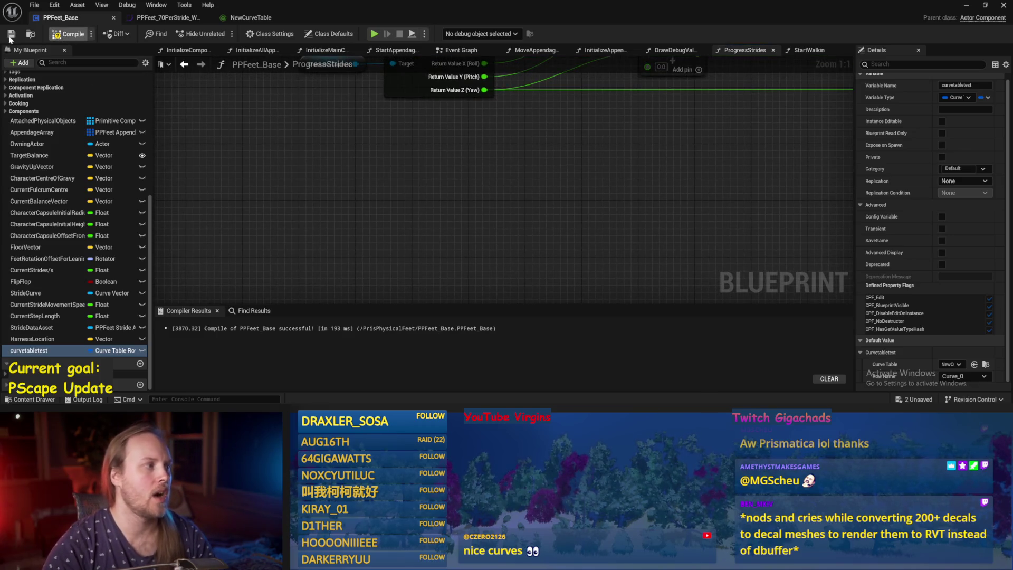
mouse_move(29, 350)
mouse_down()
mouse_move(288, 190)
mouse_move(322, 149)
mouse_up()
Place a curvetabletest getter in the graph and view the variable's properties.
click(337, 166)
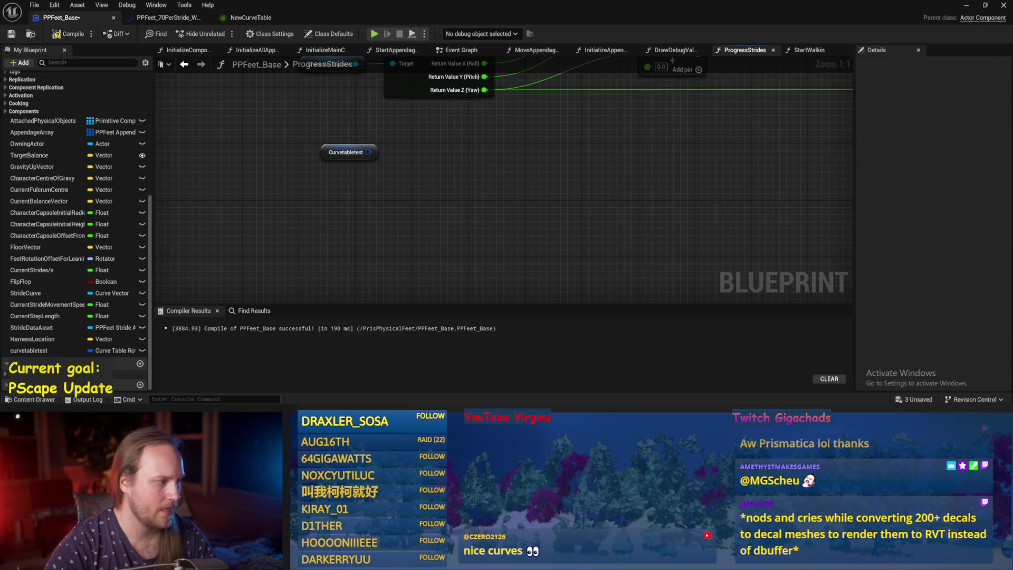
click(29, 350)
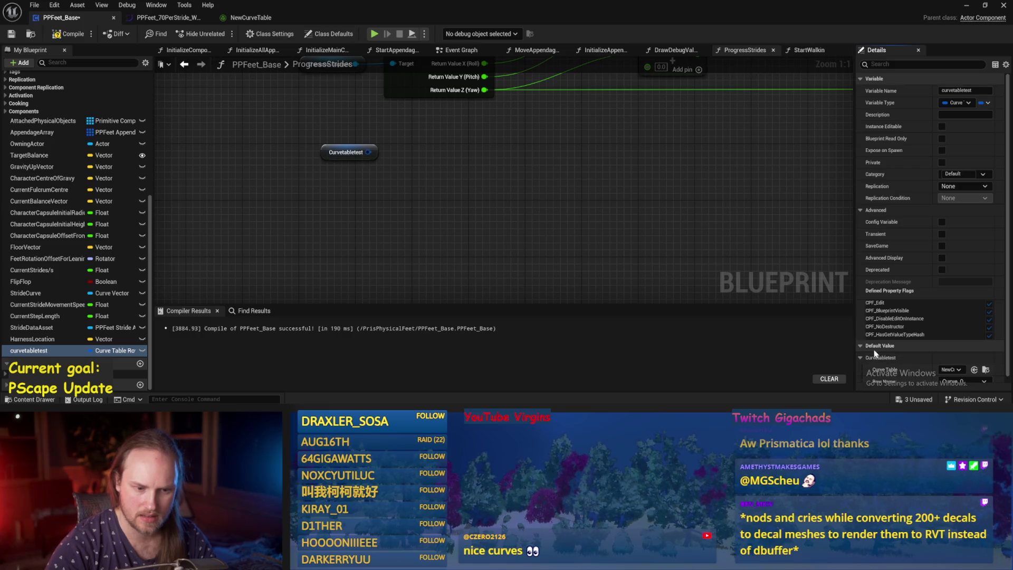
scroll(877, 346, down, 1)
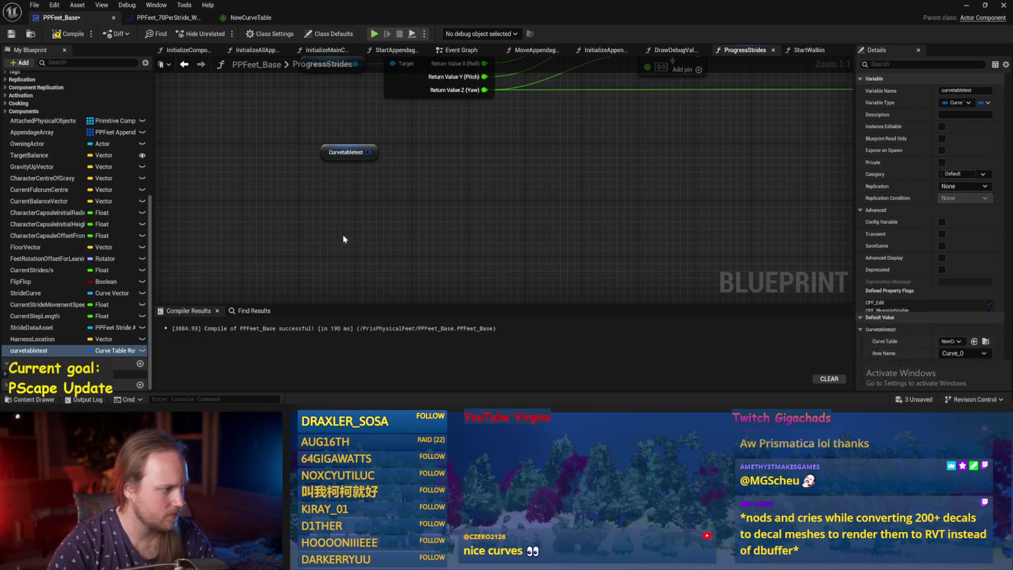
Keep Curve Table Row Handle as curvetabletest's type and drag out a second getter with a wire.
click(113, 350)
text(table)
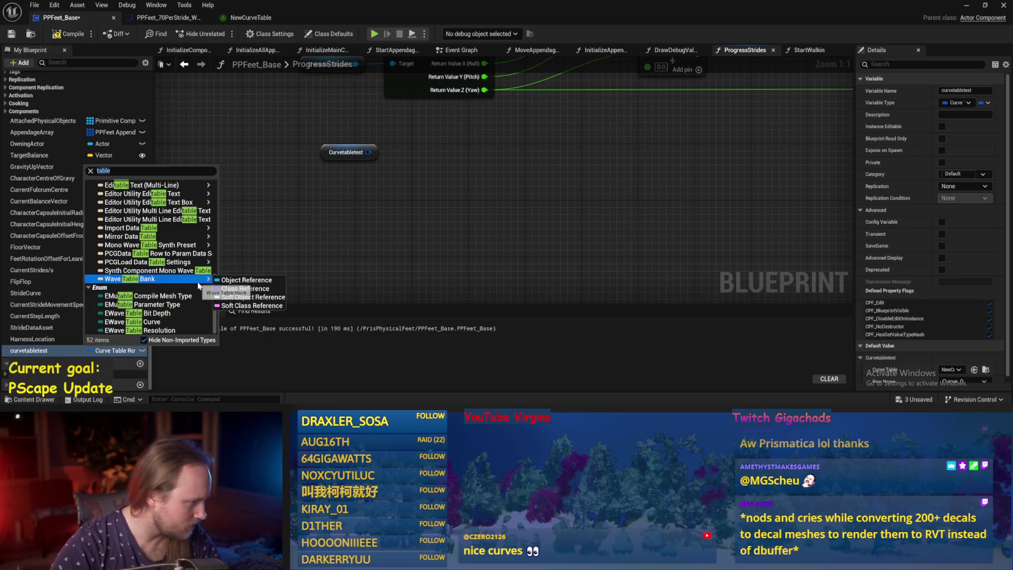
scroll(159, 248, down, 3)
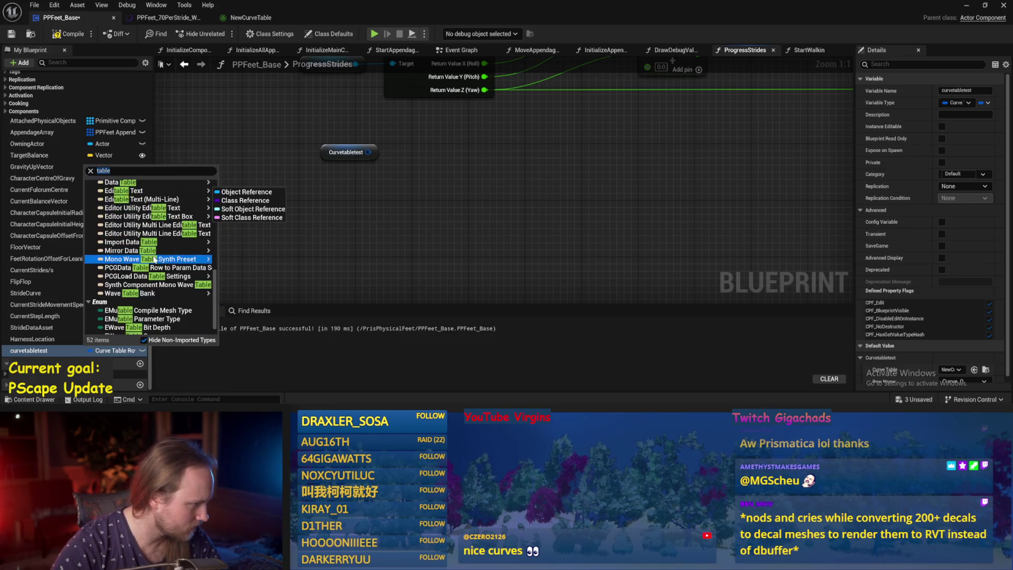
mouse_move(156, 262)
scroll(157, 263, up, 5)
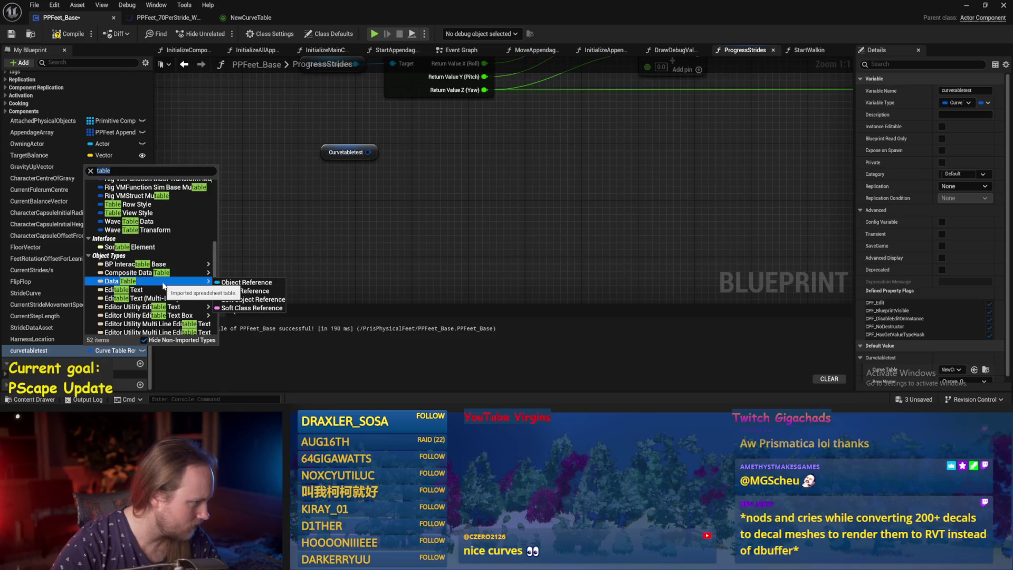
scroll(164, 285, down, 2)
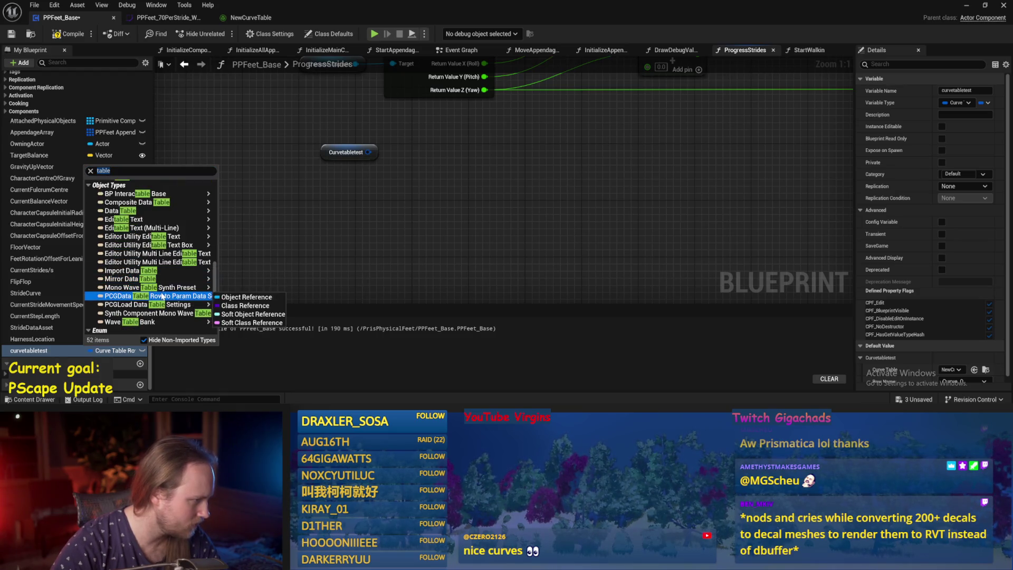
scroll(166, 304, up, 6)
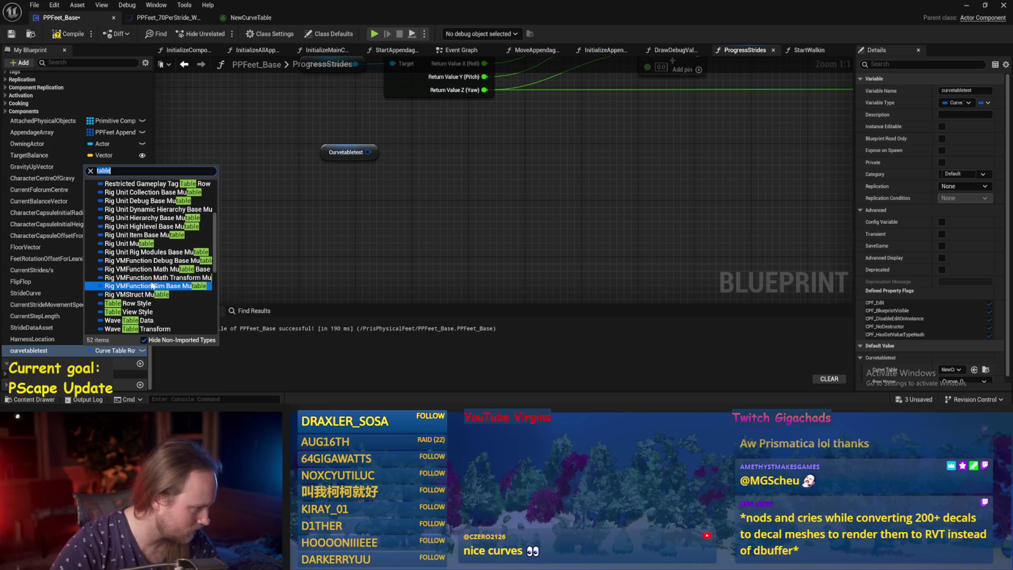
scroll(167, 310, up, 5)
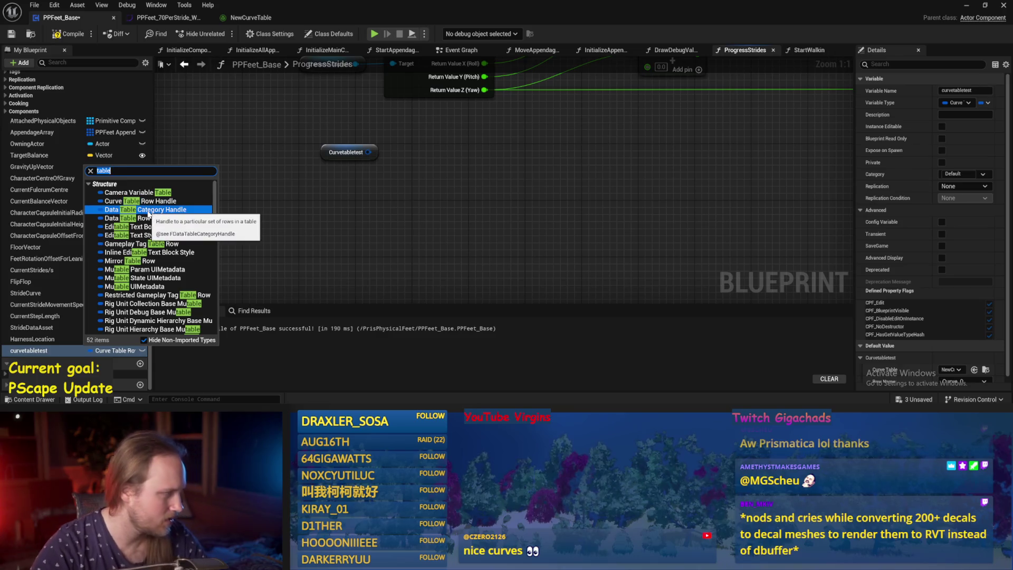
click(354, 227)
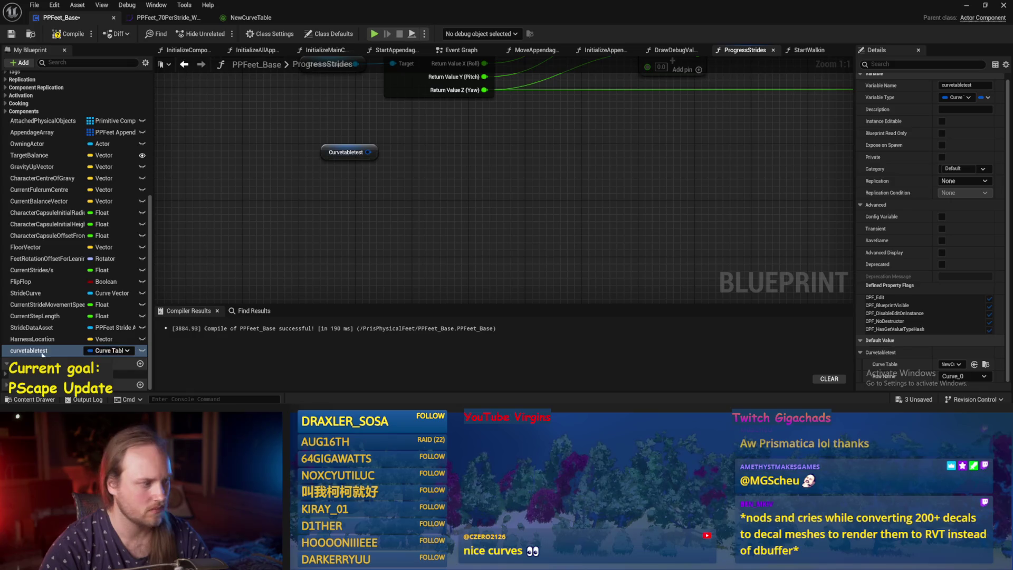
mouse_move(97, 328)
mouse_down()
mouse_move(381, 211)
mouse_move(515, 216)
mouse_up()
Add a Break Curve Table Row Handle node off the curvetabletest getter.
text(get cur)
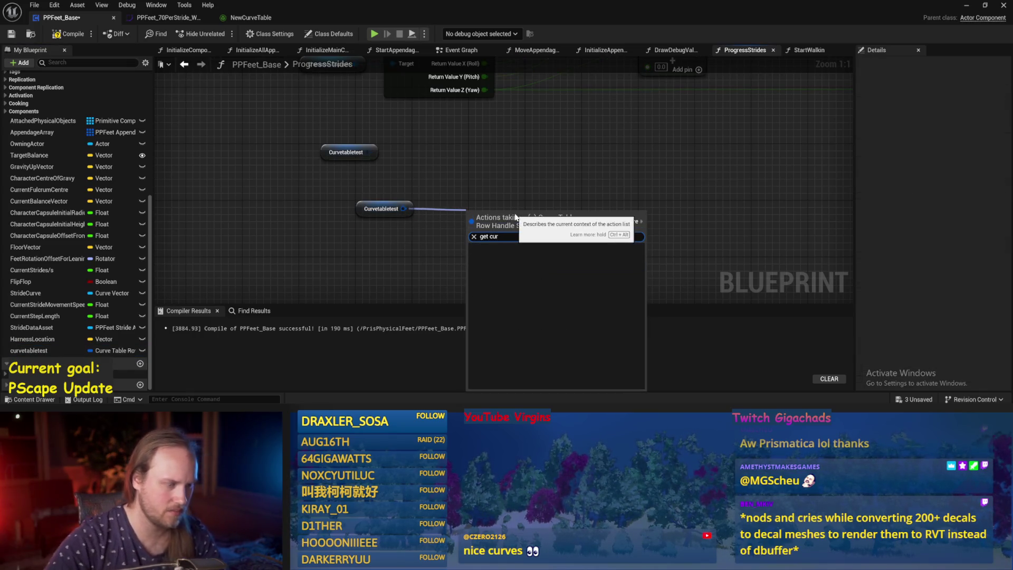
key(Escape)
drag(403, 209, 531, 200)
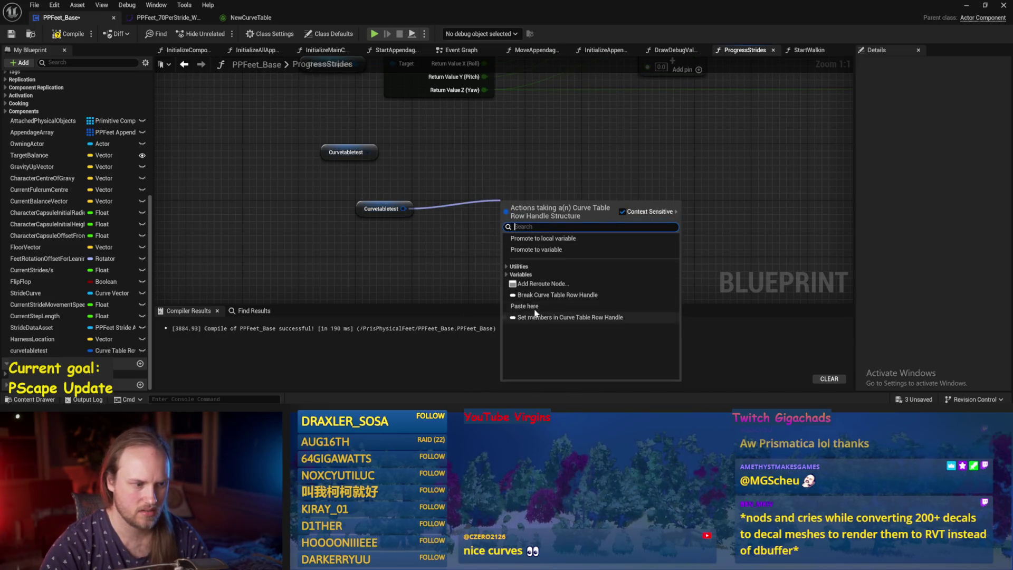
click(520, 295)
click(532, 289)
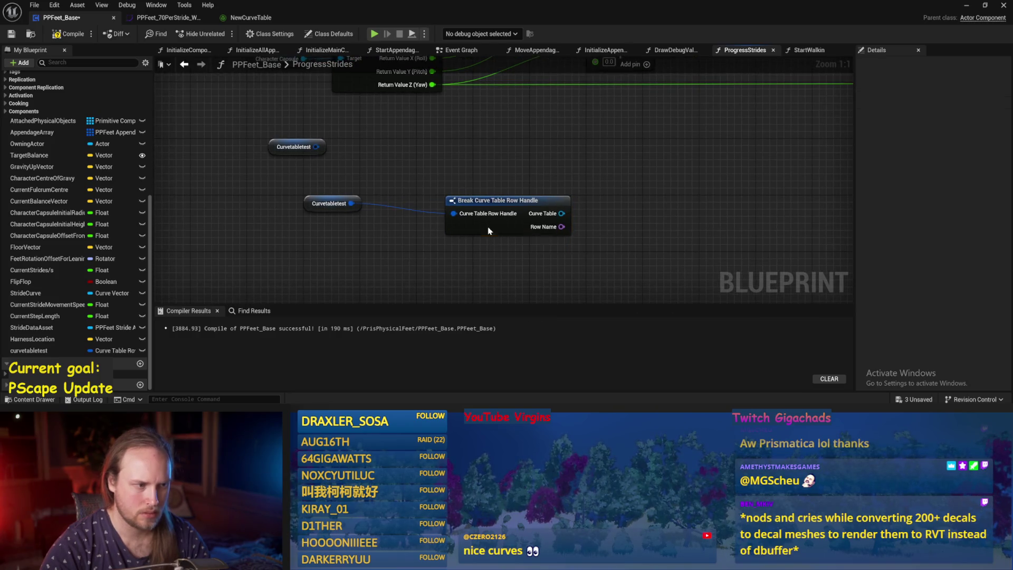
drag(549, 213, 519, 208)
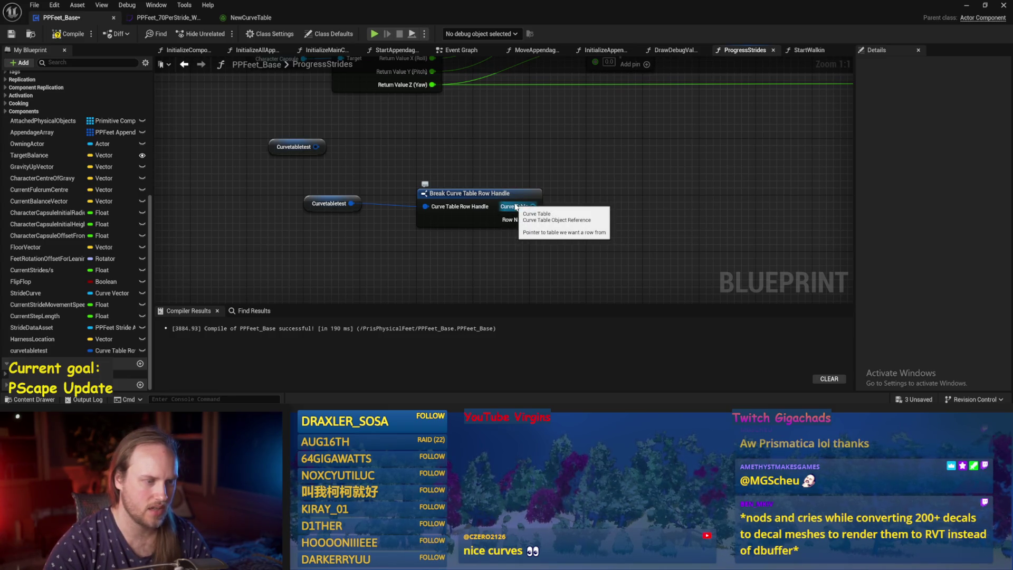
Feed the break node's Curve Table output into an Evaluate Curve Table Row node.
drag(492, 202, 561, 196)
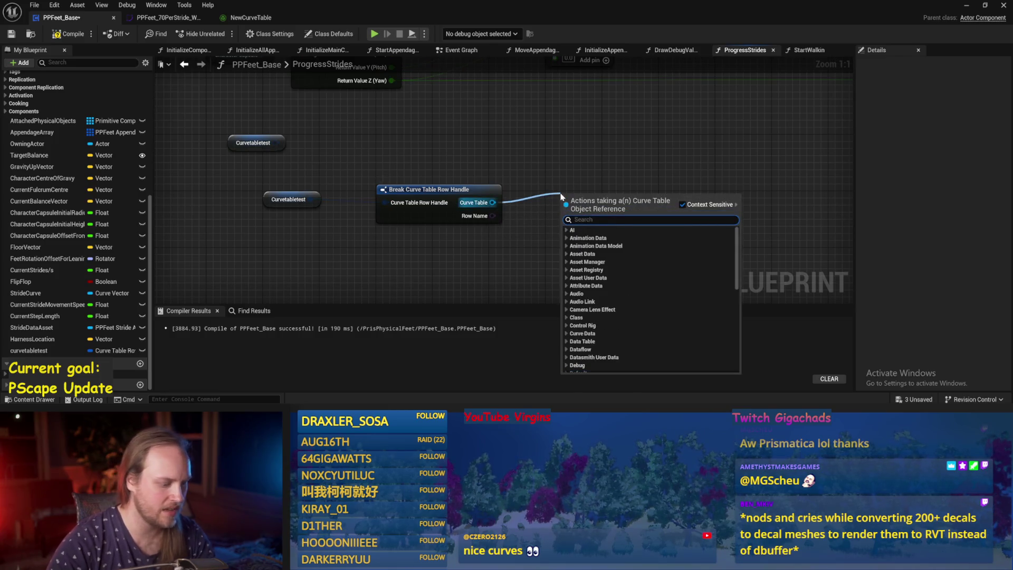
text(curve)
key(Escape)
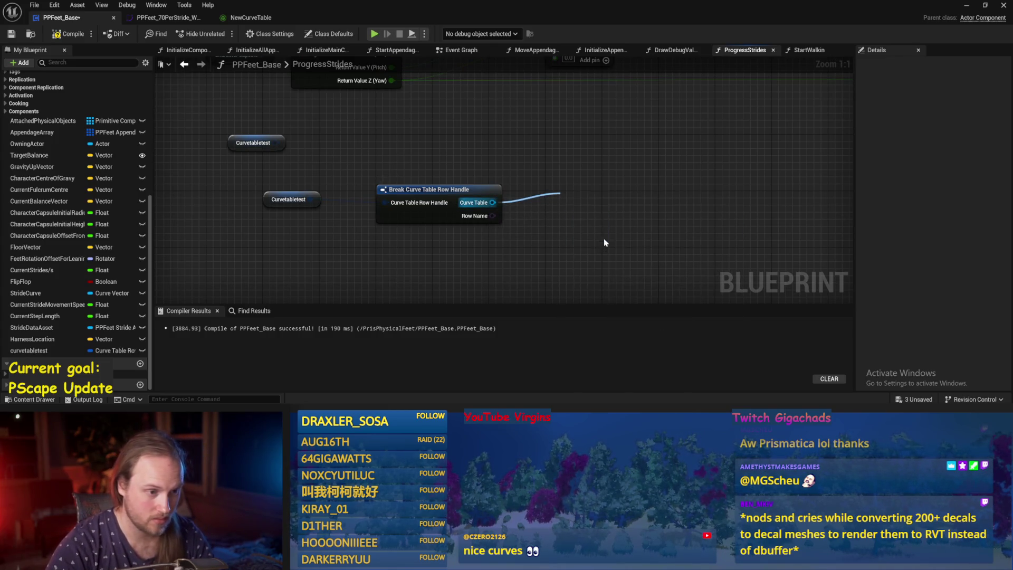
drag(569, 194, 588, 146)
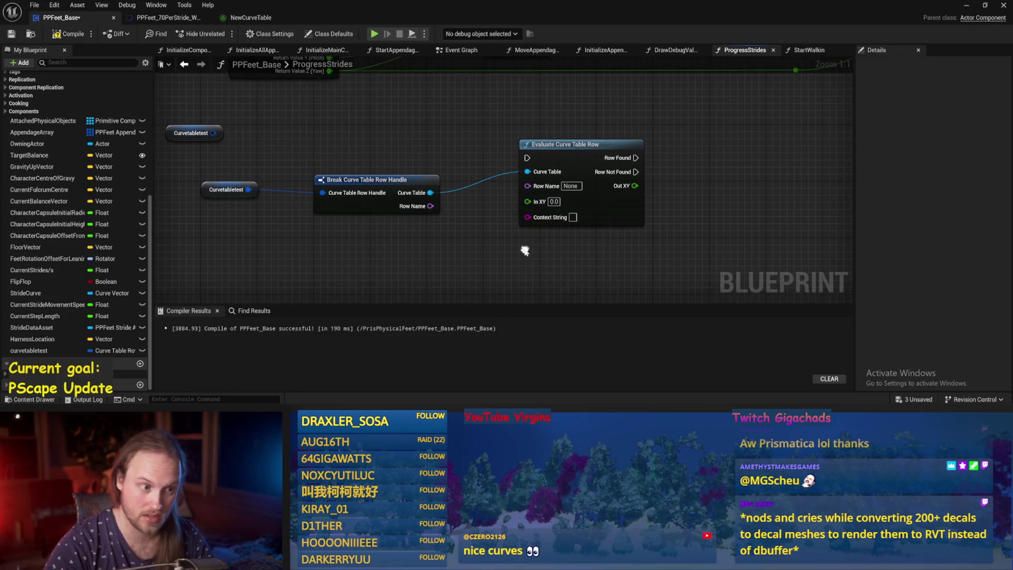
drag(564, 240, 522, 248)
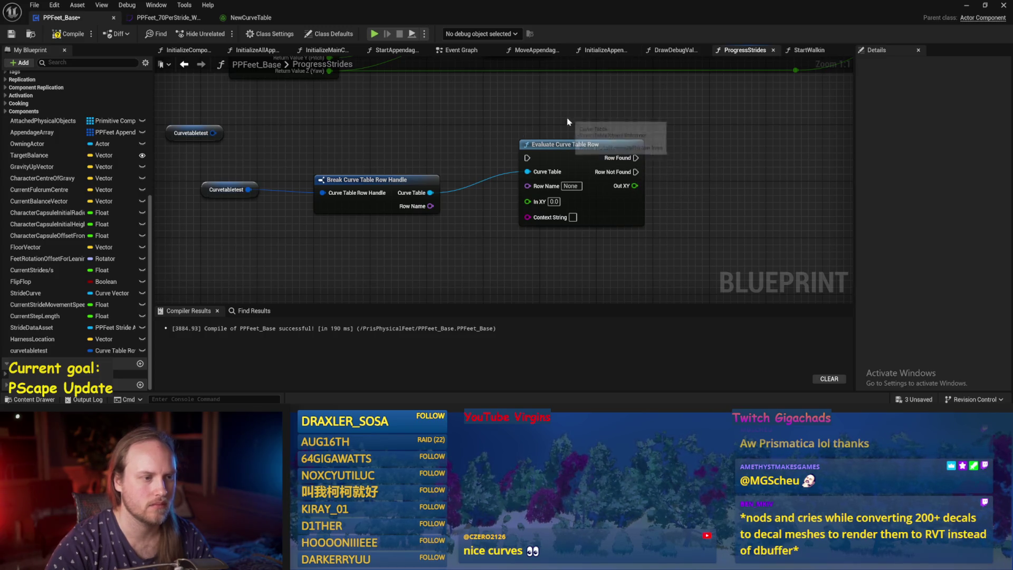
click(567, 142)
click(584, 144)
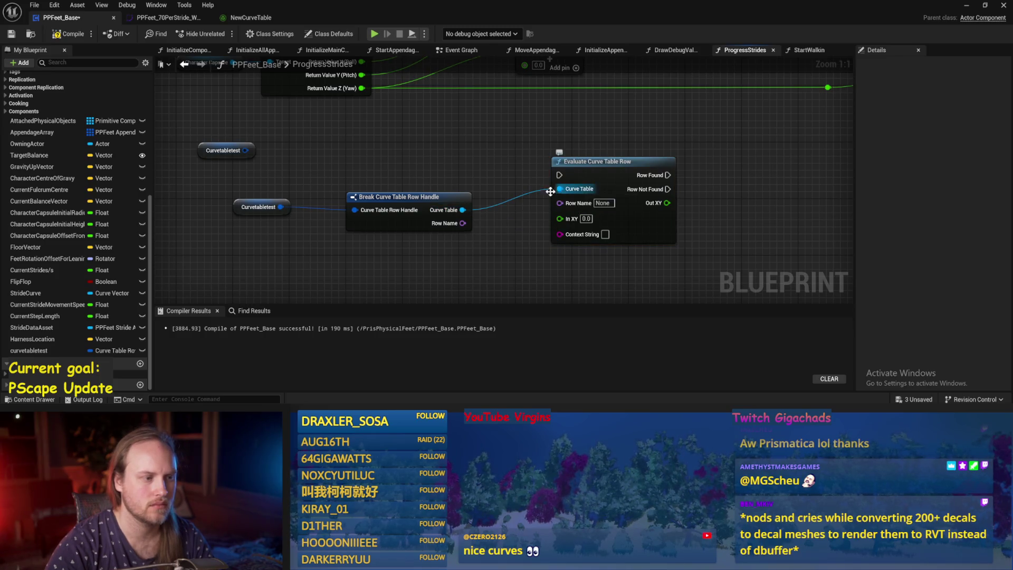
Explore other Curve Table pin actions and place Evaluate Curve Table Row once more.
right_click(463, 210)
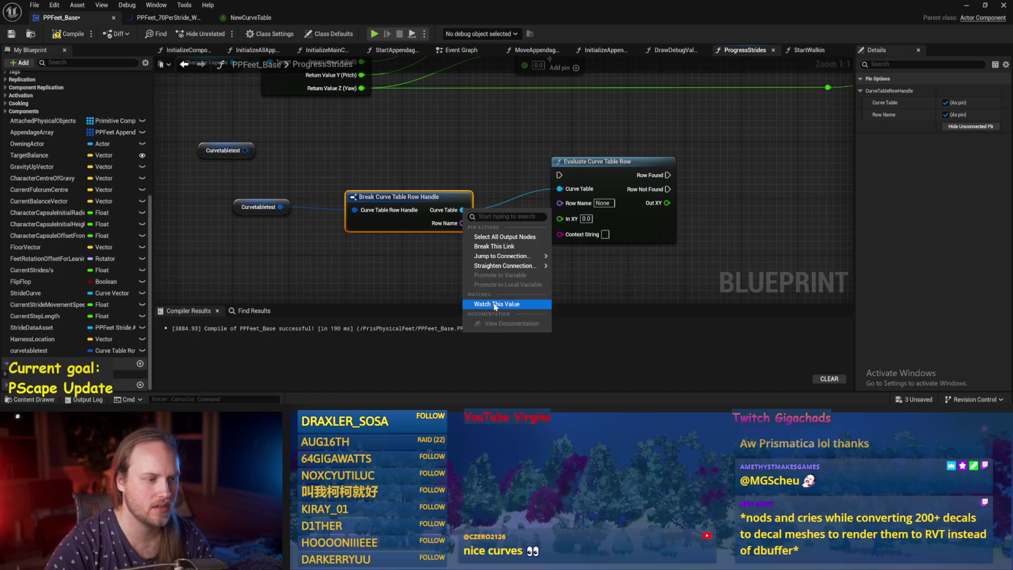
click(428, 240)
drag(463, 210, 504, 162)
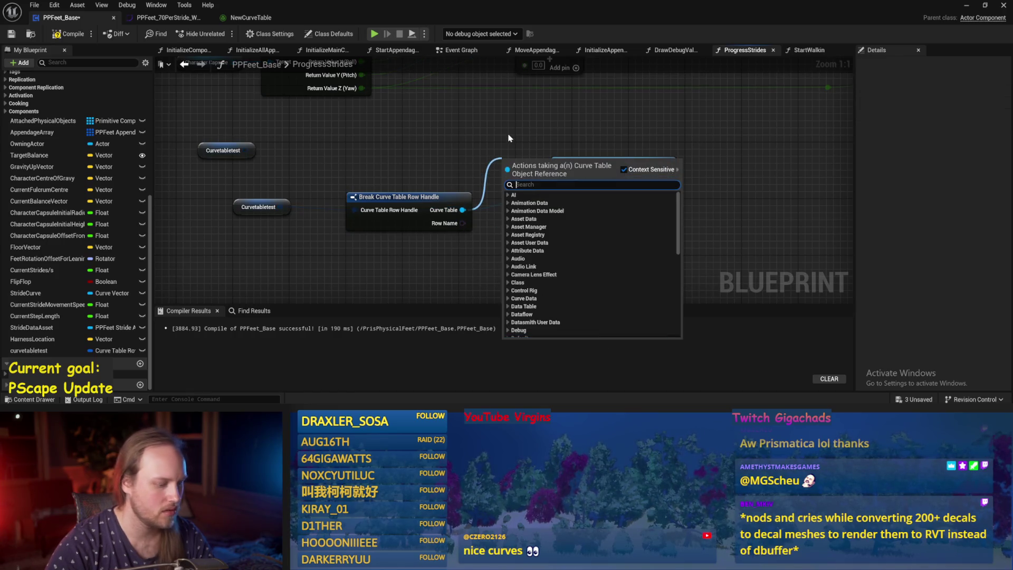
text(vari)
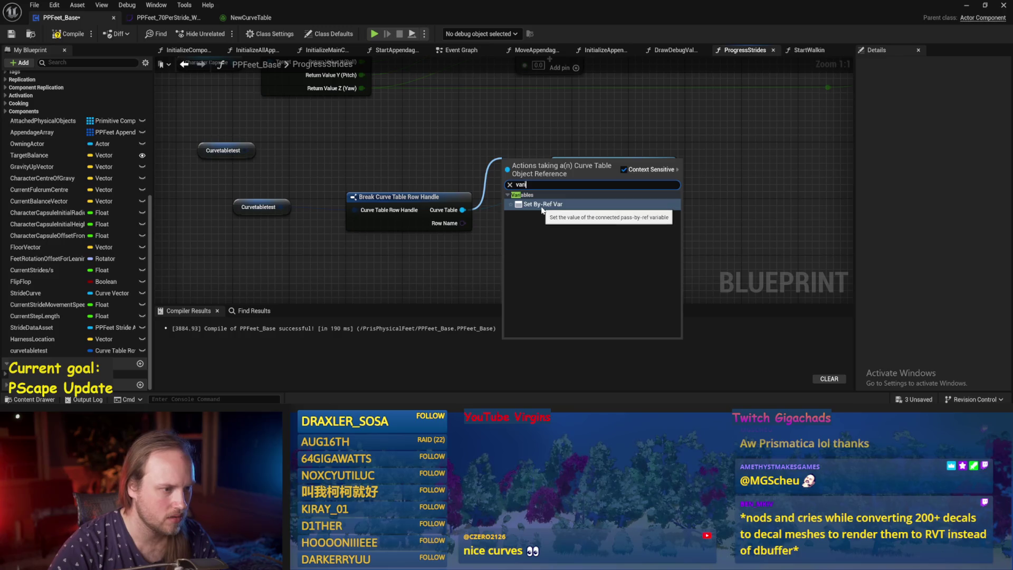
click(541, 204)
drag(559, 185, 483, 149)
text(v)
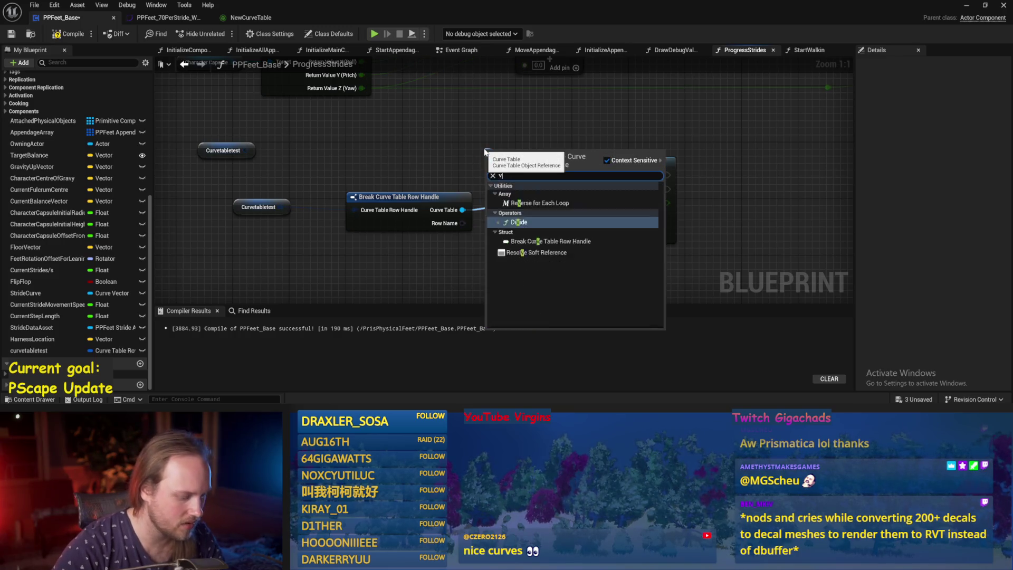
text(al)
click(516, 199)
right_click(559, 188)
mouse_move(604, 247)
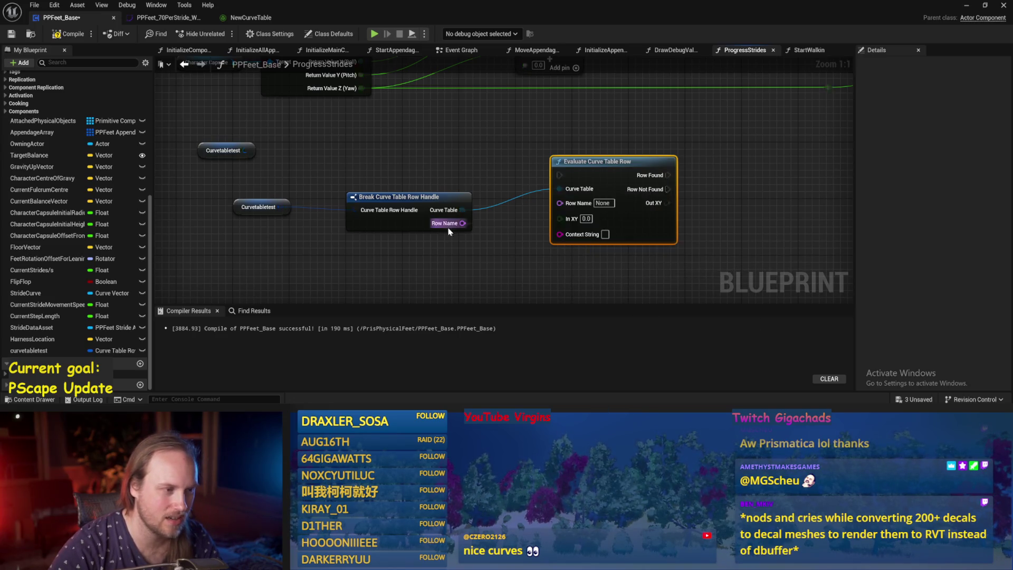
click(502, 235)
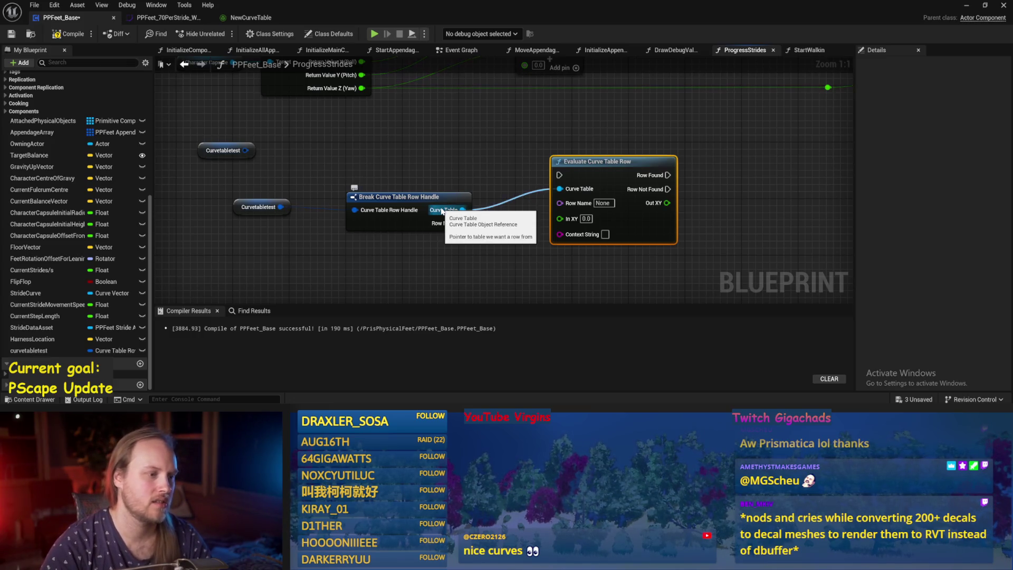
click(422, 171)
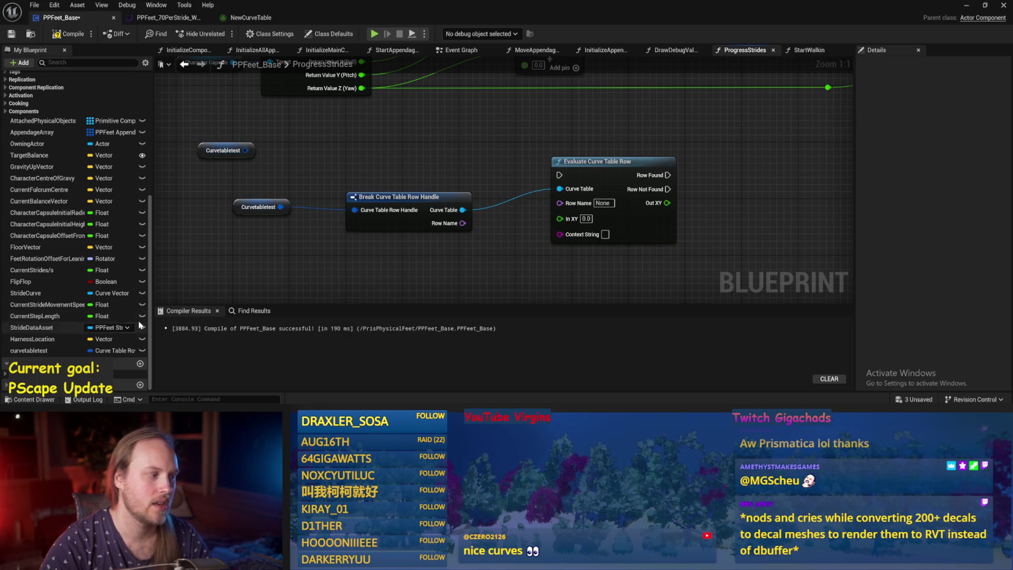
Change curvetabletest to an Object Reference, accept the change, and select the three curve-table nodes.
click(64, 351)
click(108, 351)
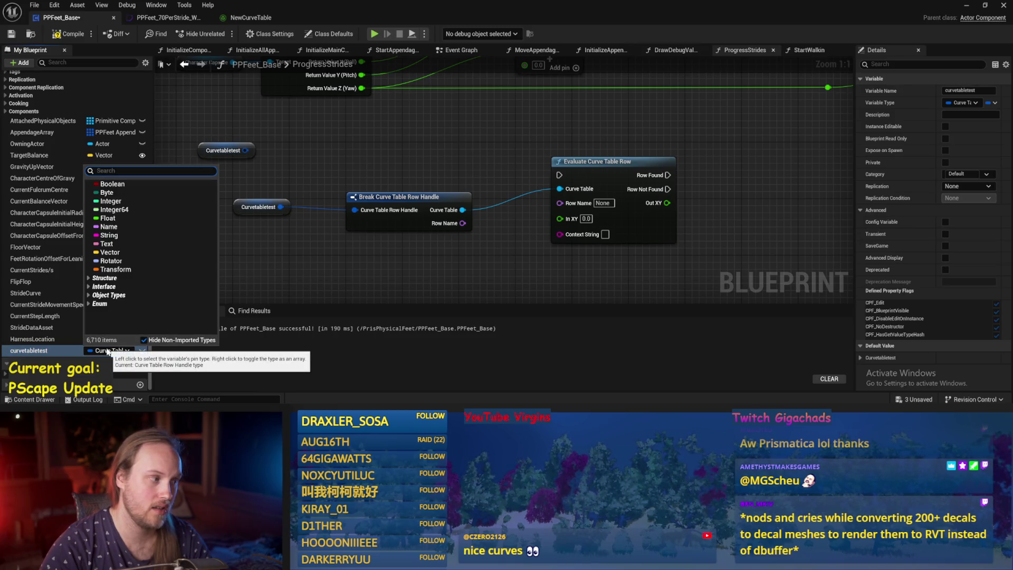
text(object)
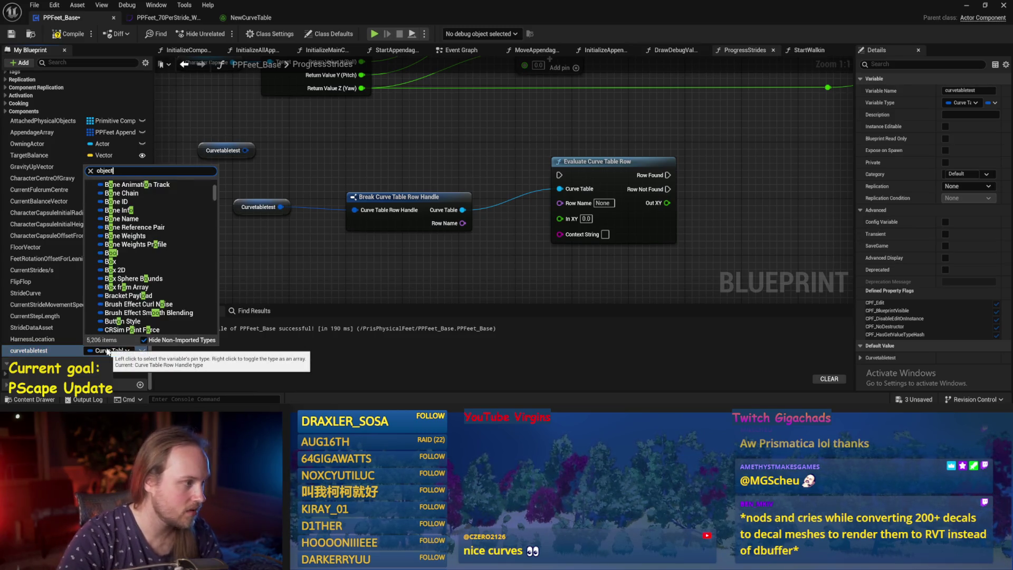
scroll(140, 323, up, 5)
mouse_move(174, 271)
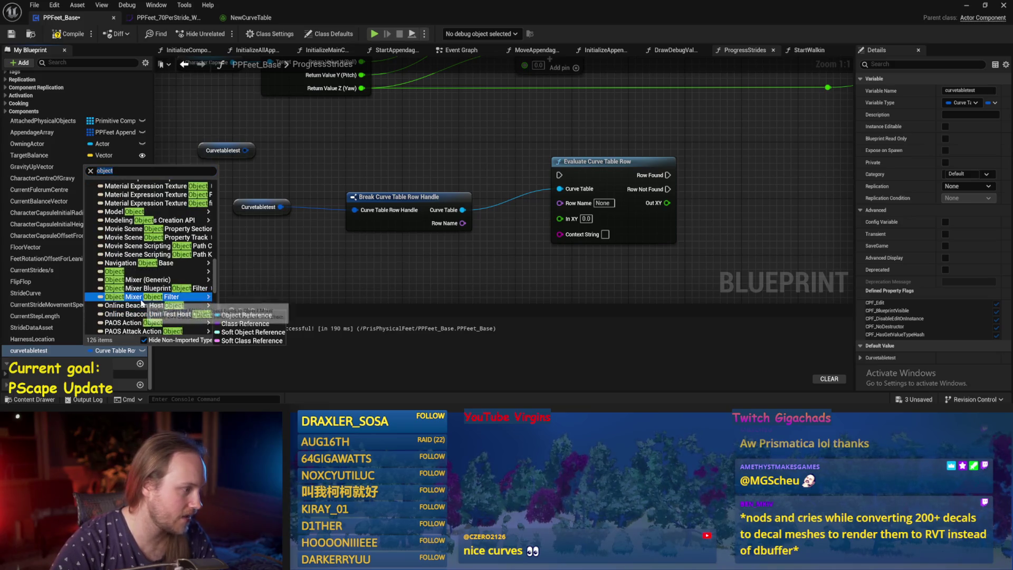
click(246, 272)
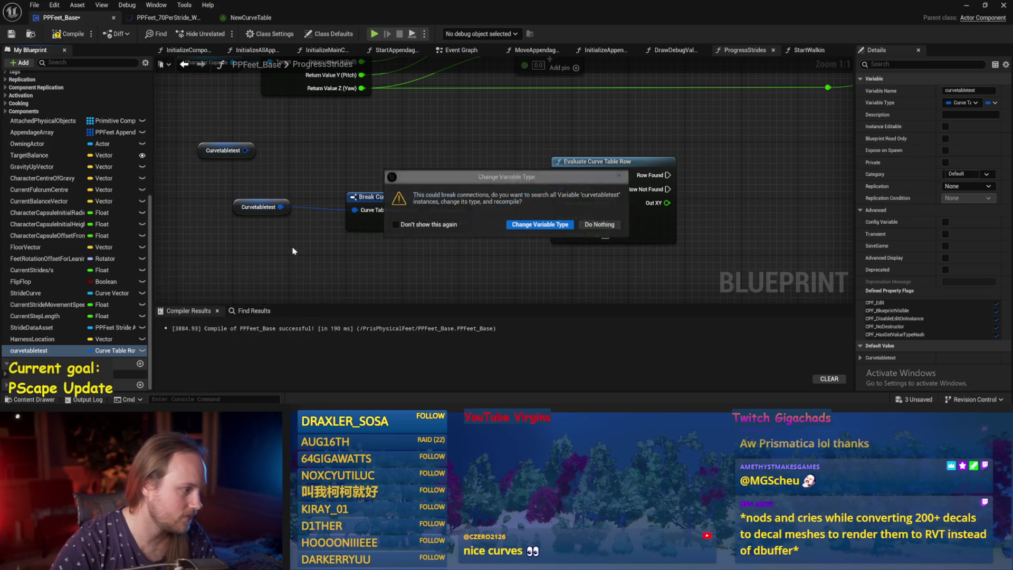
click(525, 224)
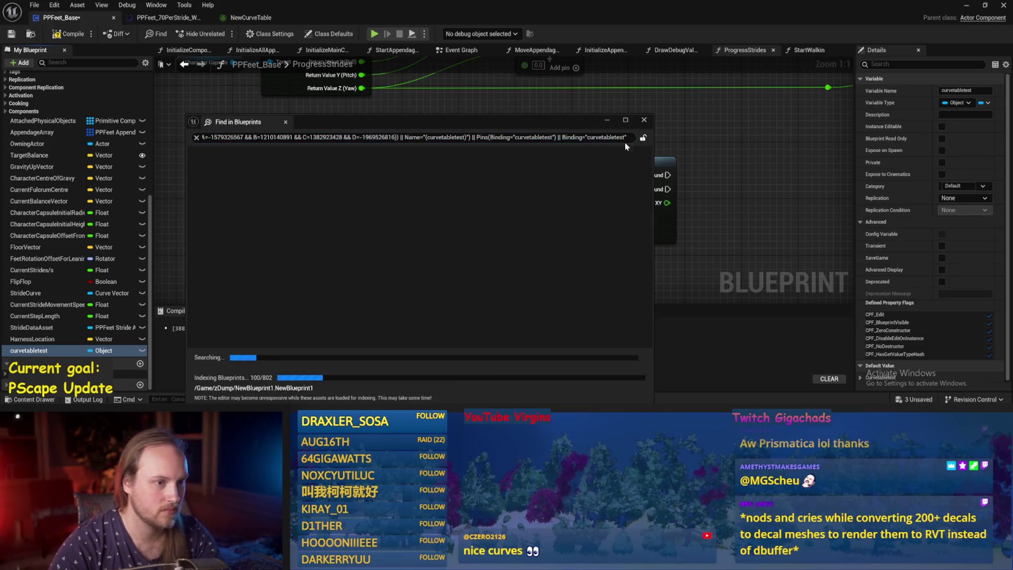
click(643, 120)
drag(749, 159, 240, 245)
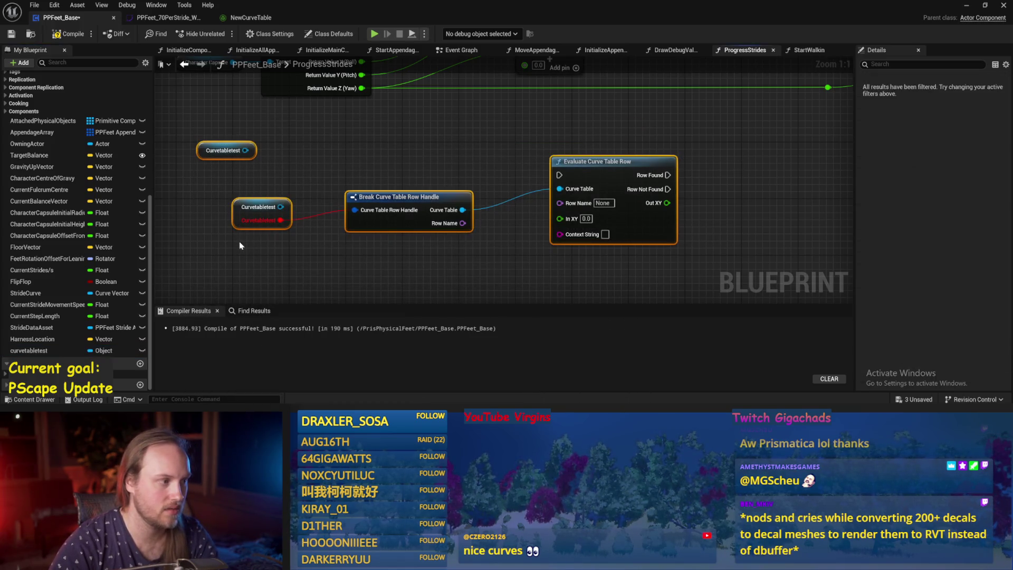
Delete the curve-table nodes, save, abandon a 'cast to curve tab' search, and return to NewCurveTable.
key(Delete)
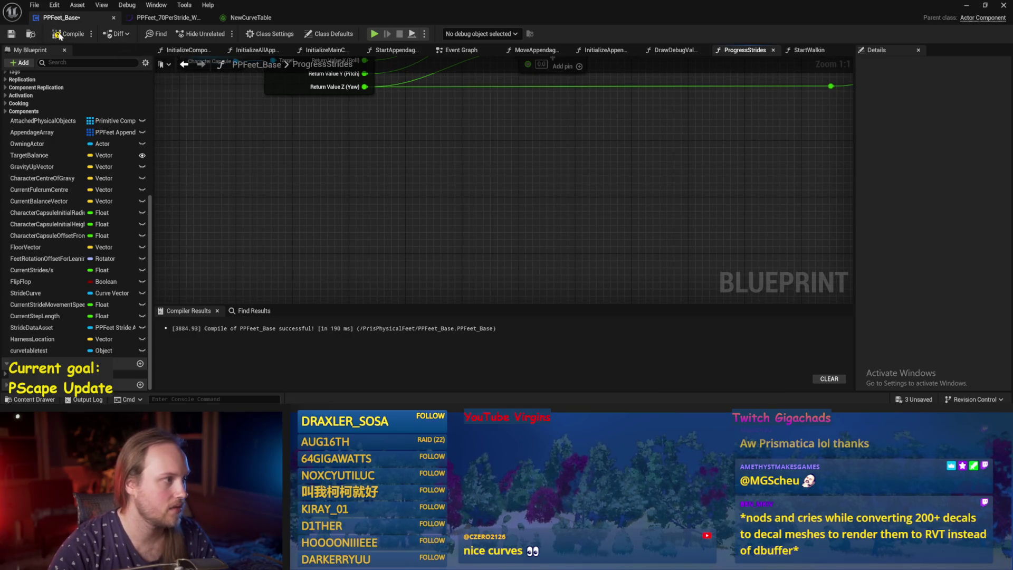
click(11, 34)
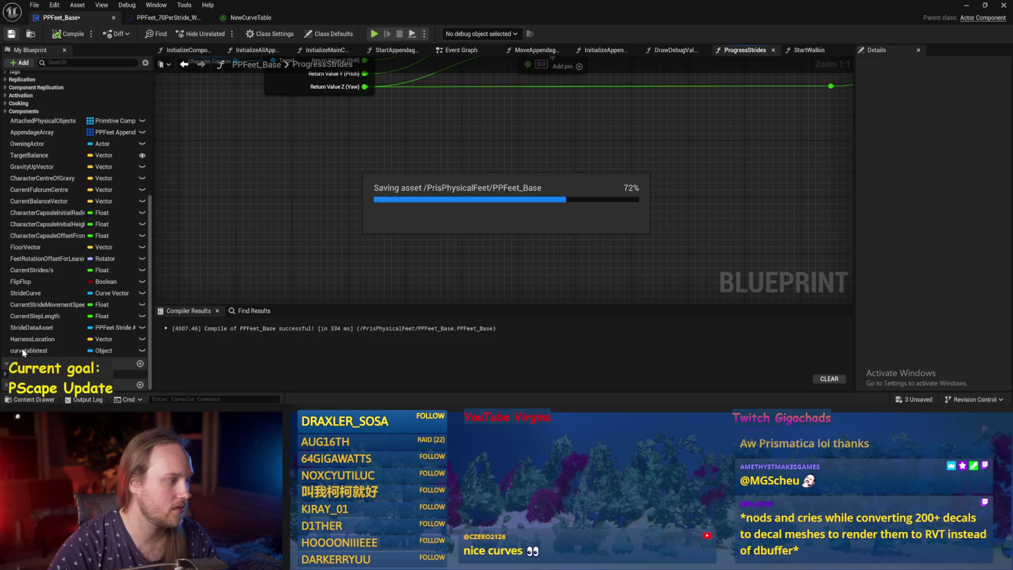
mouse_move(29, 350)
mouse_down()
mouse_move(465, 203)
mouse_move(449, 195)
mouse_move(540, 209)
mouse_up()
text(cast to )
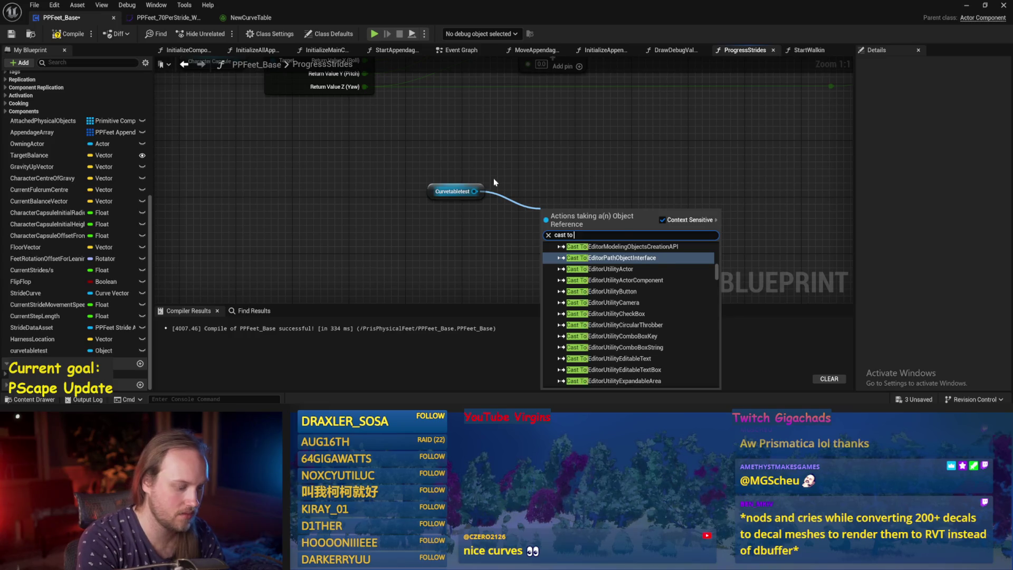
text(curve tab)
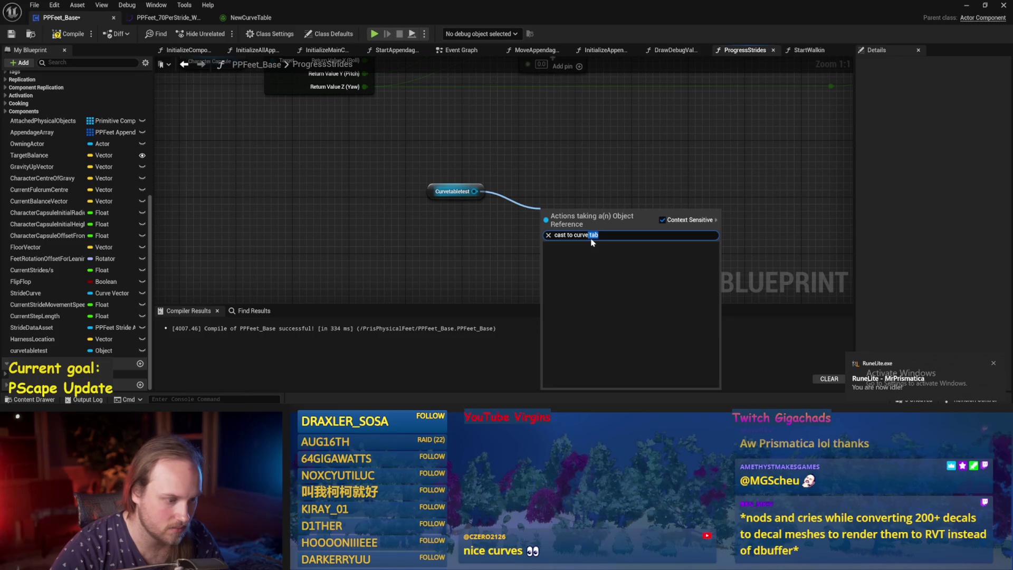
click(663, 220)
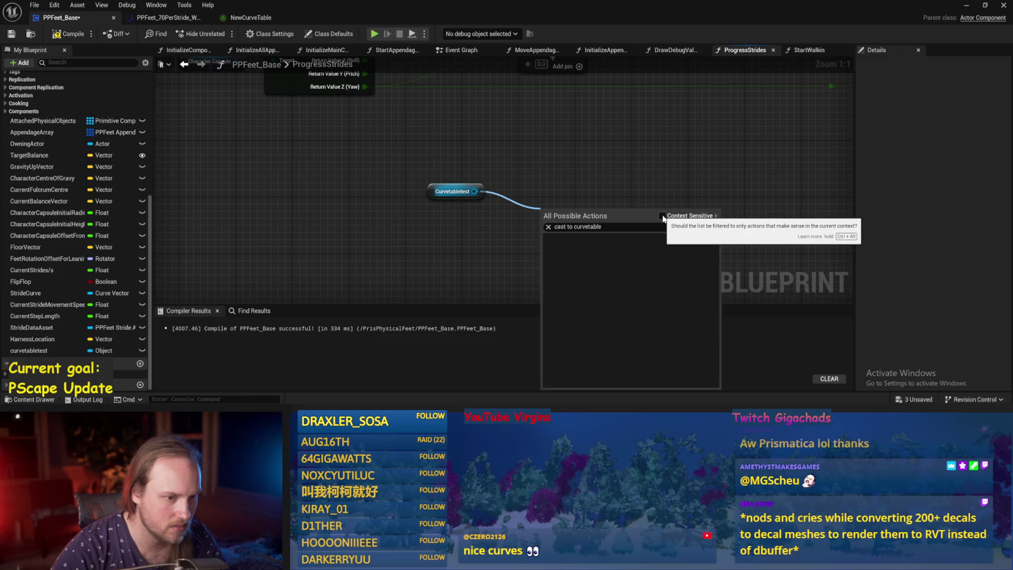
click(662, 219)
key(Escape)
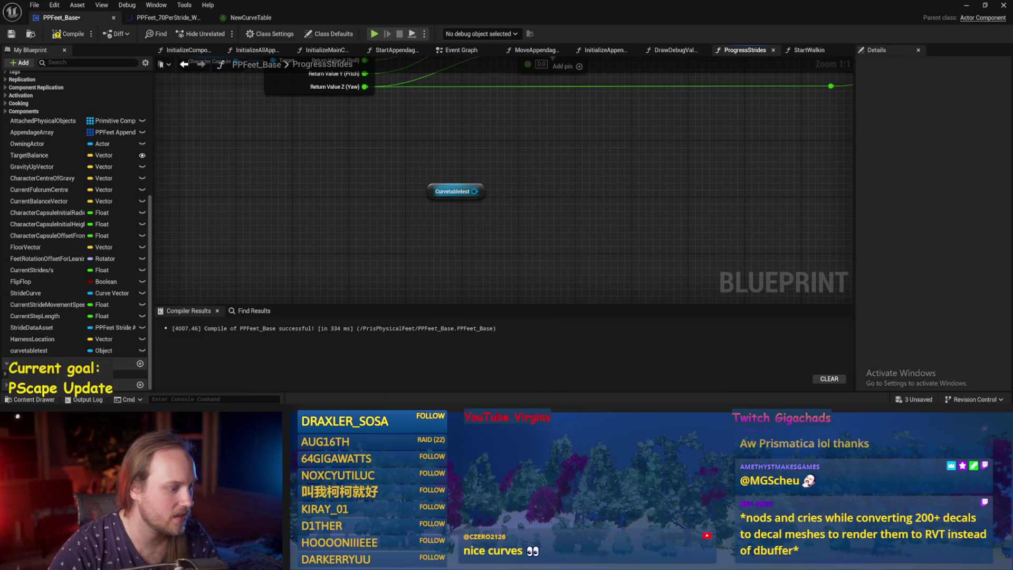
click(247, 18)
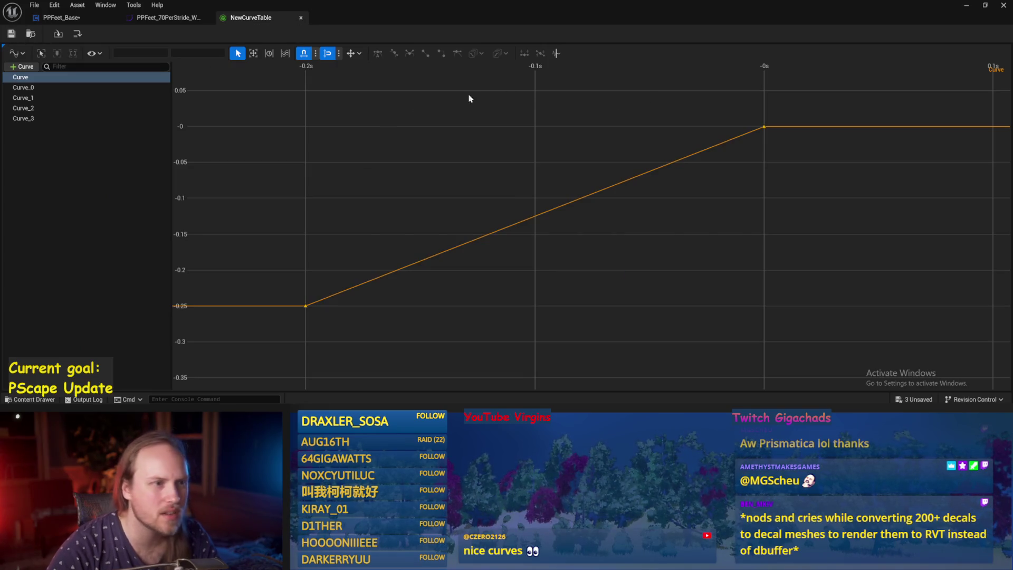
Compare Curve and Curve_0 through Curve_3: Curve ramps -0.25 to 0, Curve_0 stays flat at 0.2.
scroll(404, 164, down, 2)
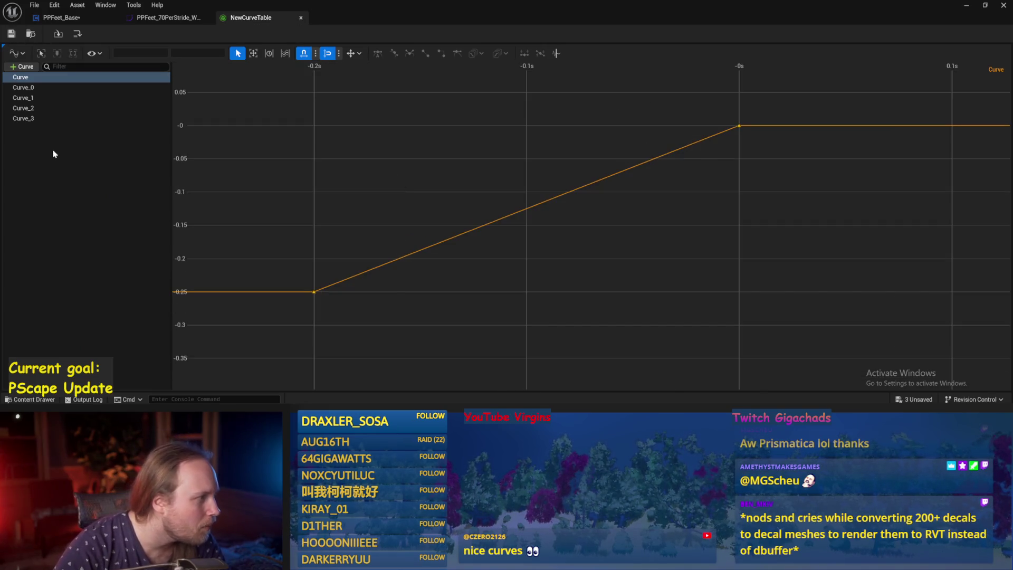
click(53, 154)
click(22, 87)
click(20, 77)
click(23, 88)
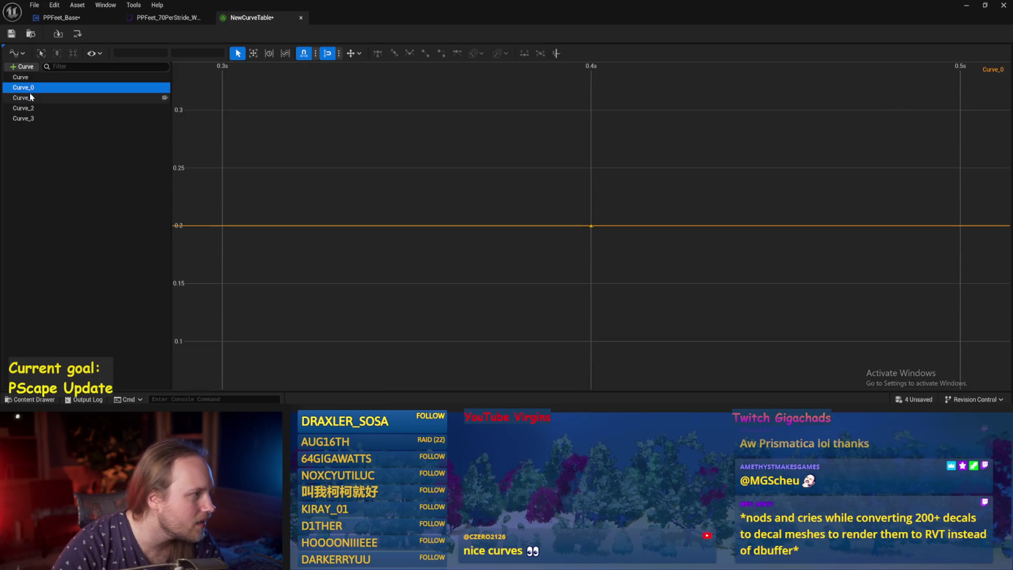
click(30, 97)
click(31, 108)
click(31, 119)
click(21, 77)
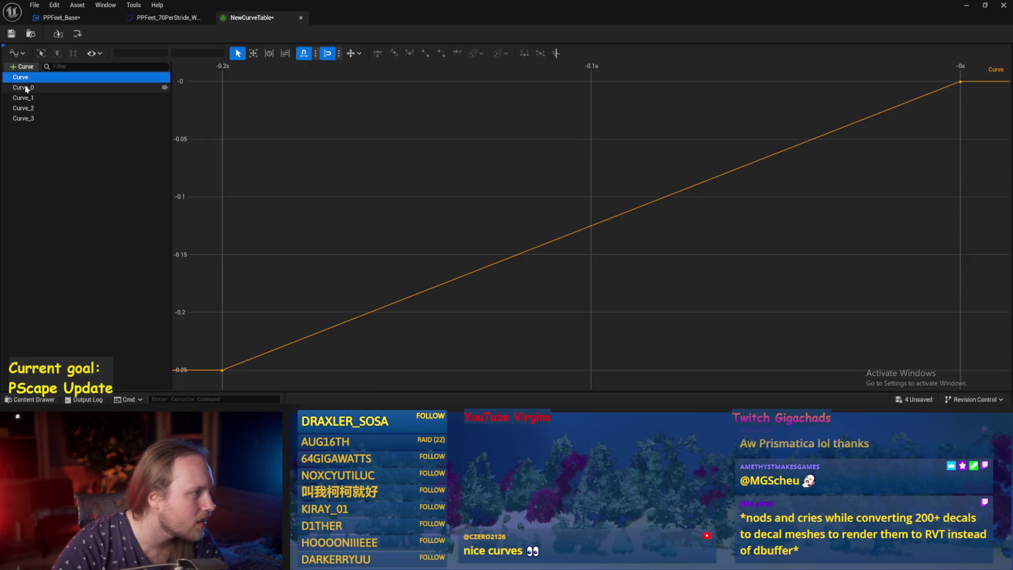
click(25, 87)
click(30, 98)
click(31, 108)
click(31, 119)
click(56, 167)
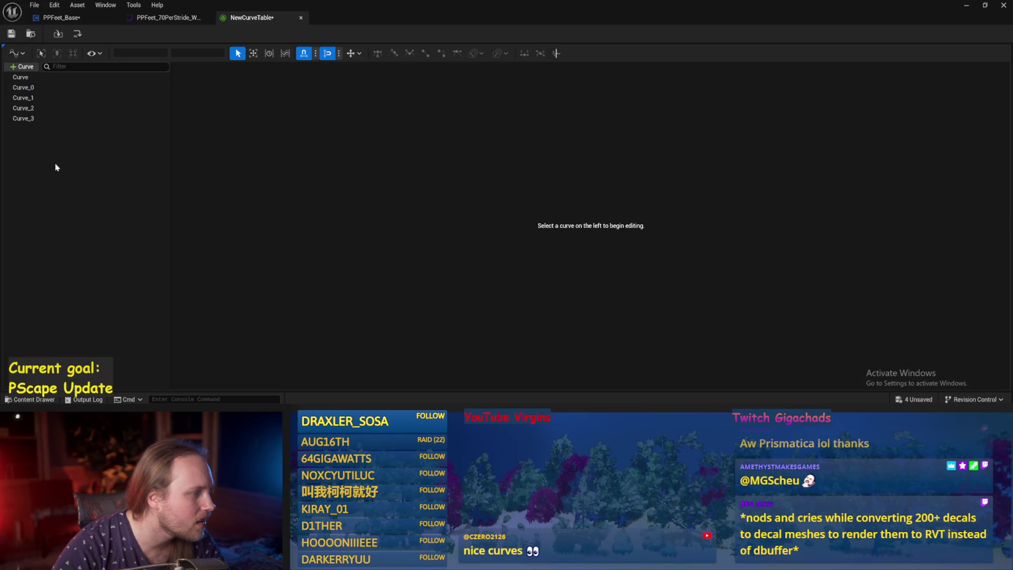
click(24, 87)
Add a new Curve_4 row and show it together with the other five curves.
click(22, 68)
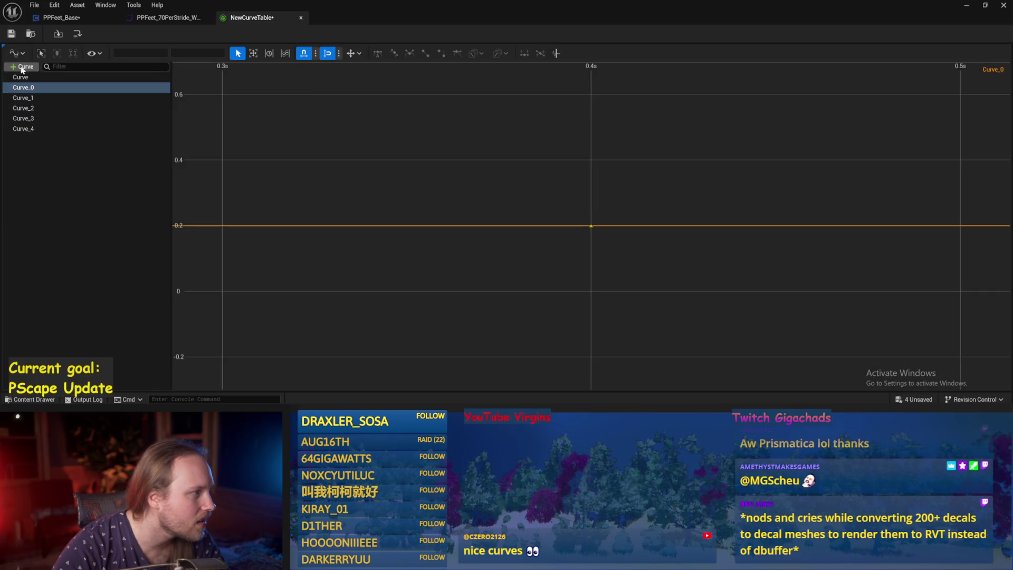
click(47, 128)
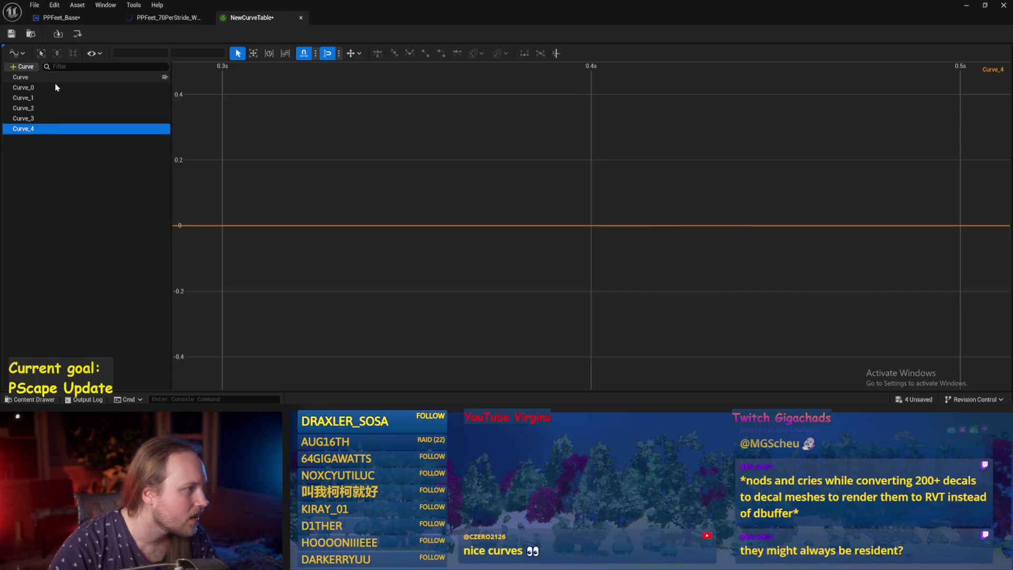
shift+click(48, 79)
scroll(477, 191, down, 3)
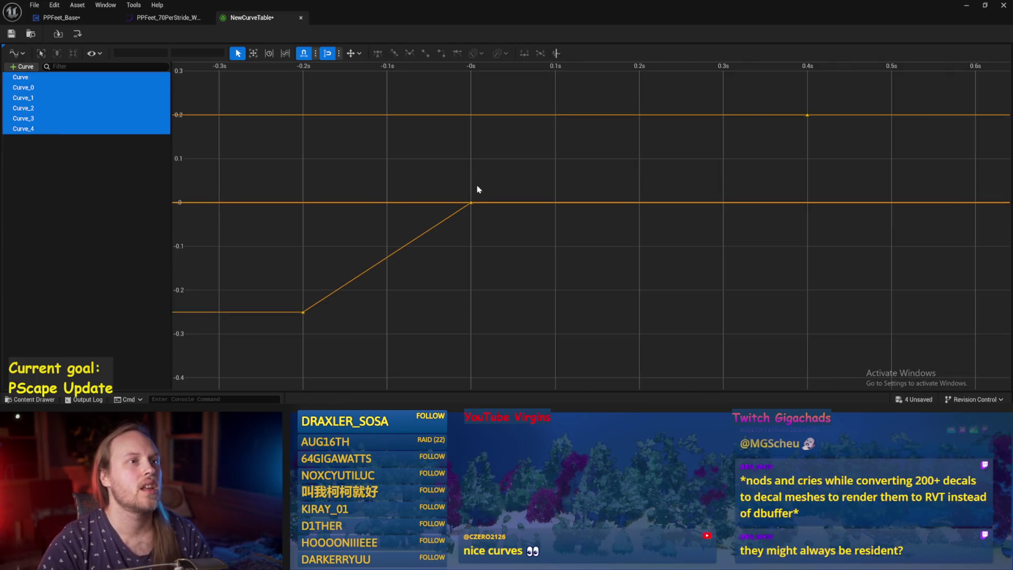
click(489, 176)
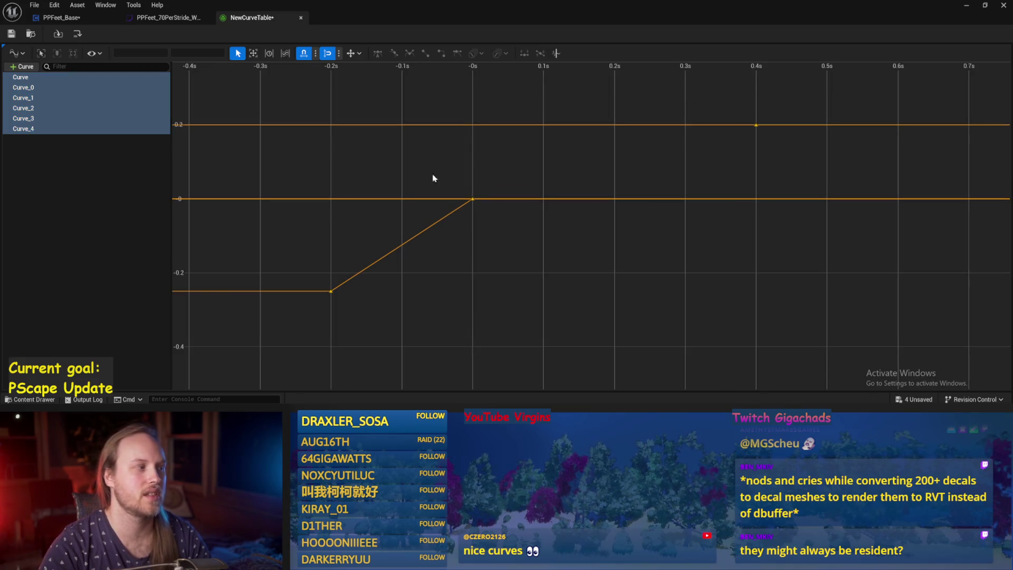
click(132, 176)
Check Curve_4 alone, then redisplay all six curves and select all their keys.
click(47, 128)
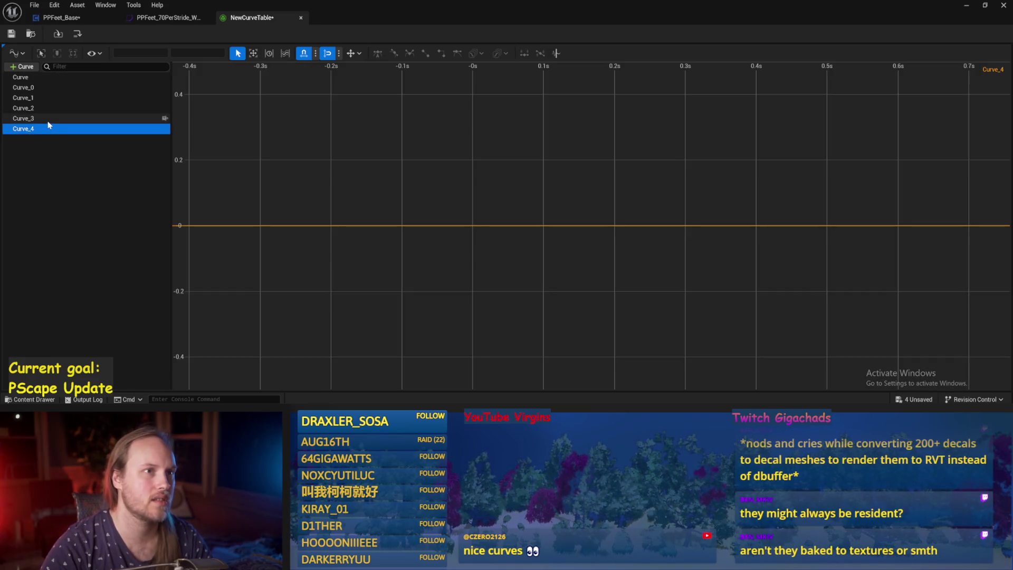
shift+click(43, 78)
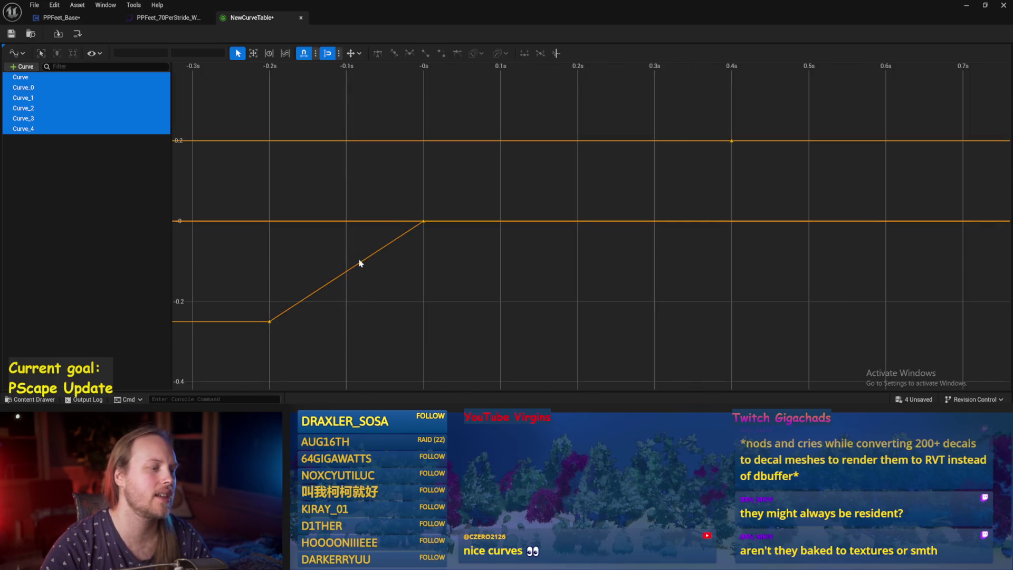
mouse_move(361, 267)
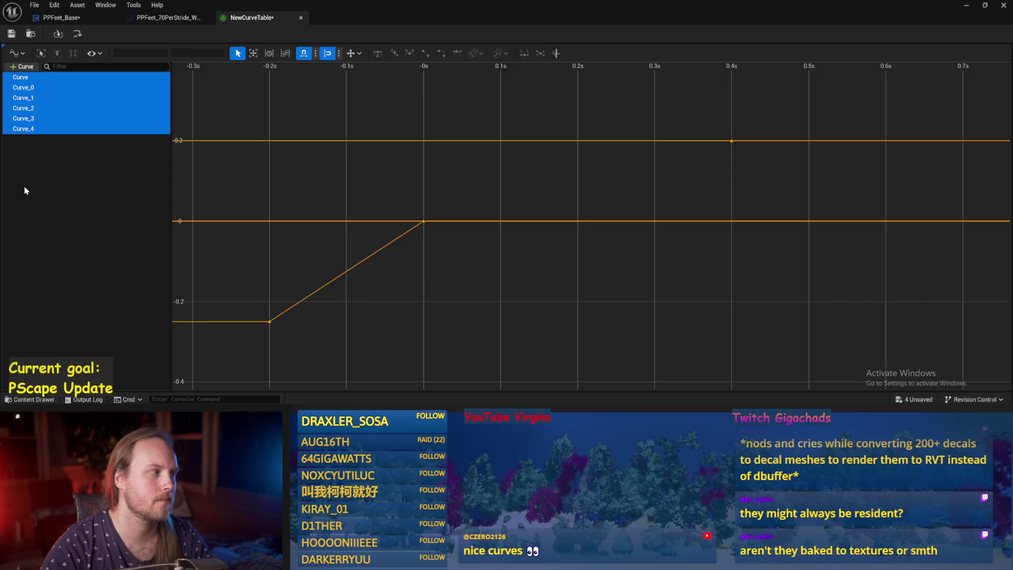
mouse_move(265, 225)
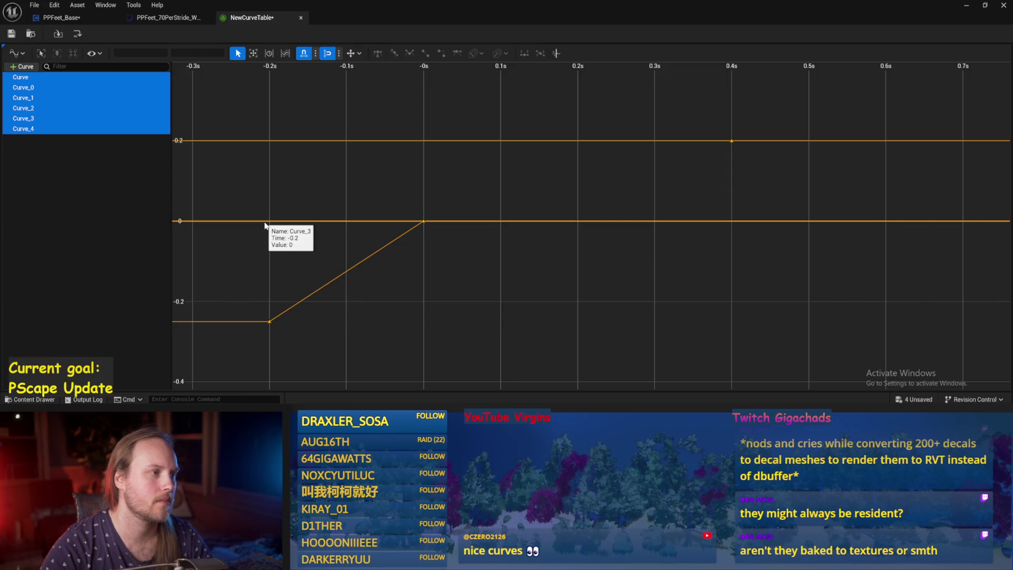
click(275, 322)
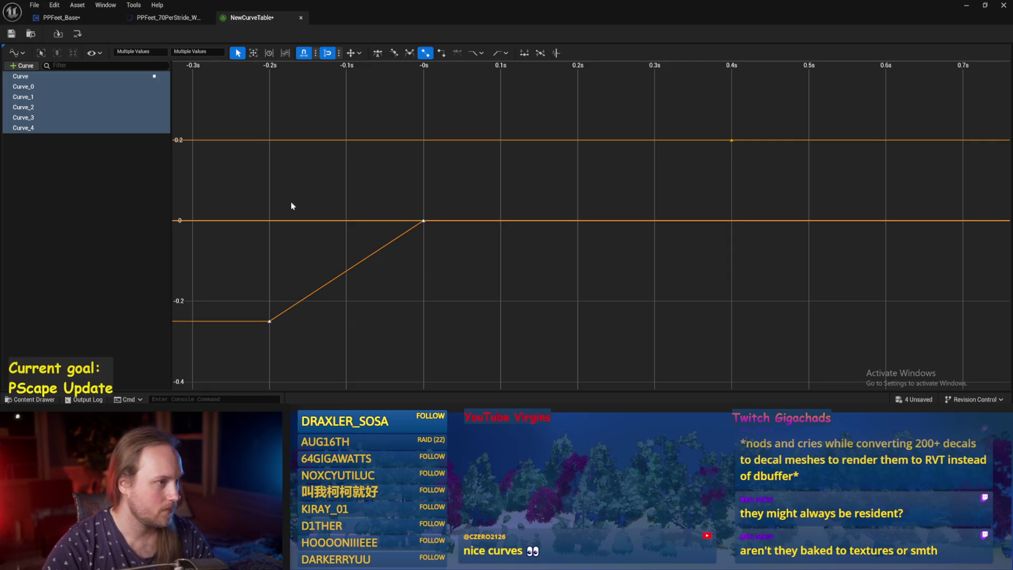
Switch the curve graph to Stacked View Mode and select curves to fill the lanes.
click(91, 54)
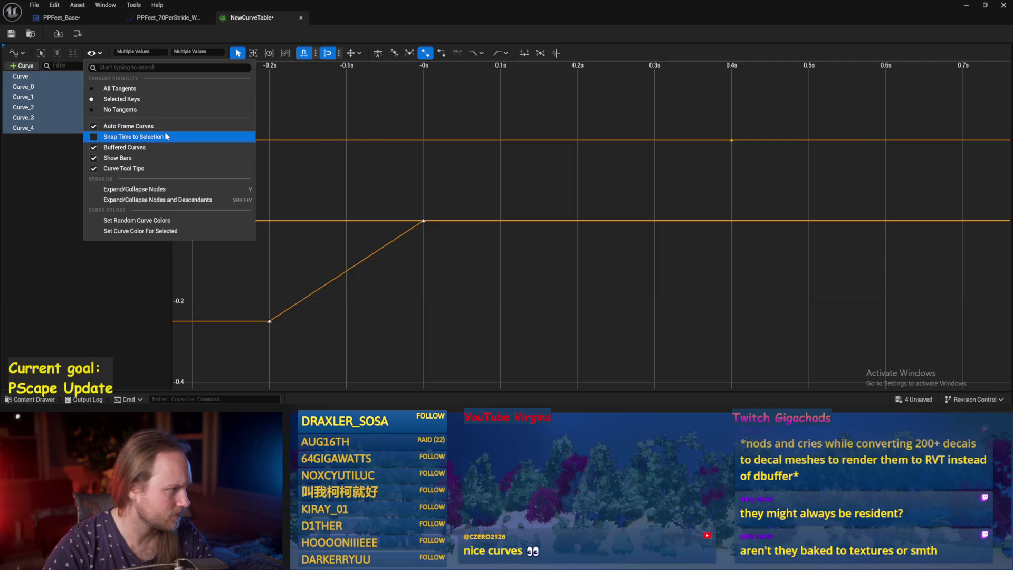
click(52, 190)
click(15, 52)
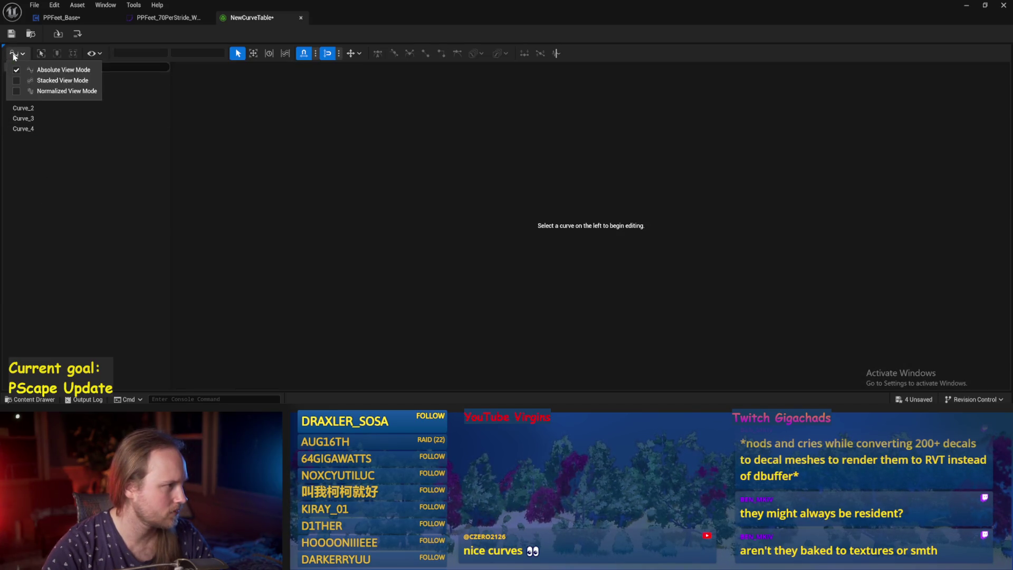
click(47, 82)
click(31, 128)
shift+click(40, 87)
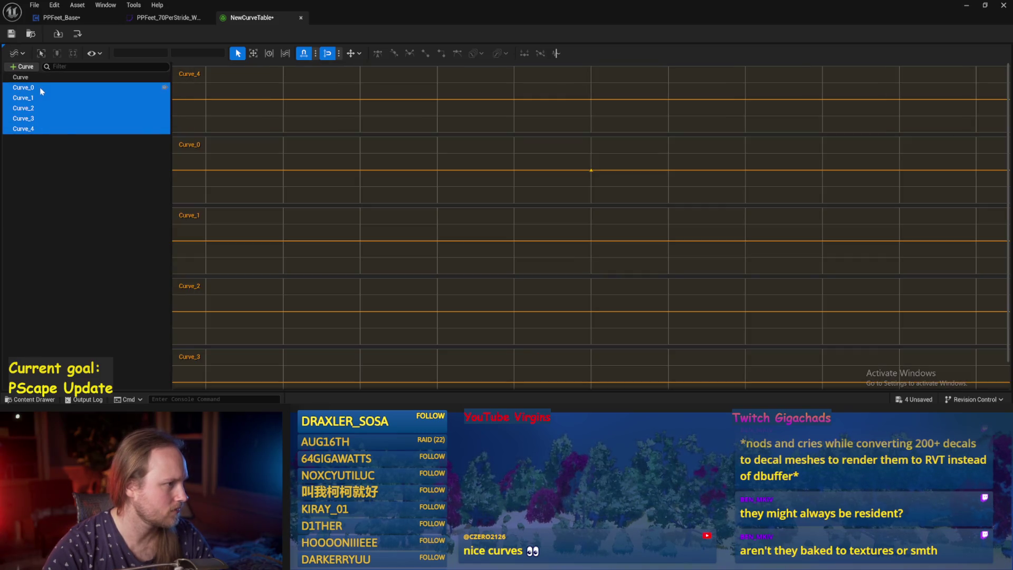
Select every curve from Curve through Curve_4, then go back to the PPFeet_Base graph.
scroll(235, 218, down, 1)
scroll(273, 222, up, 1)
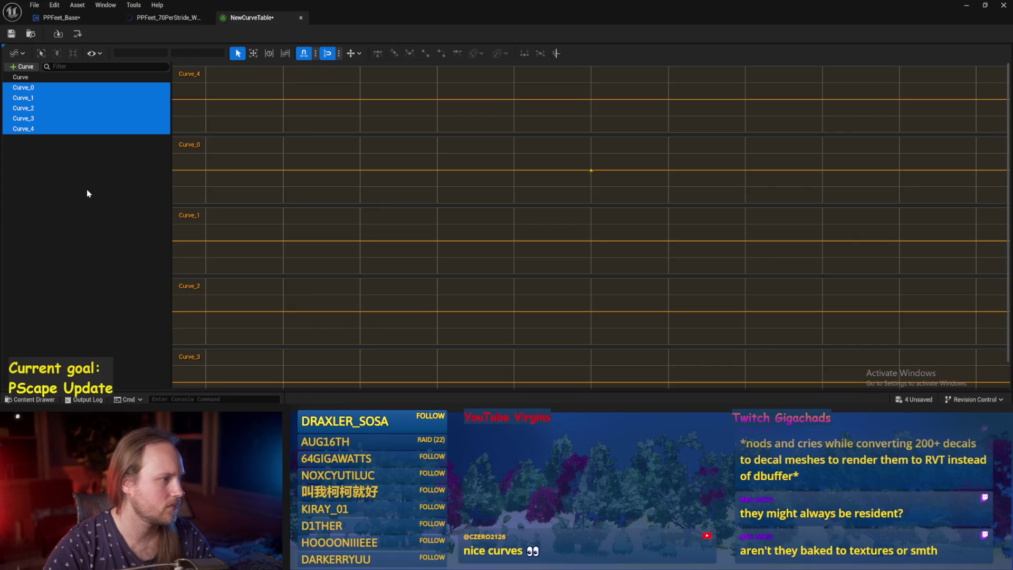
click(88, 193)
click(29, 77)
shift+click(39, 129)
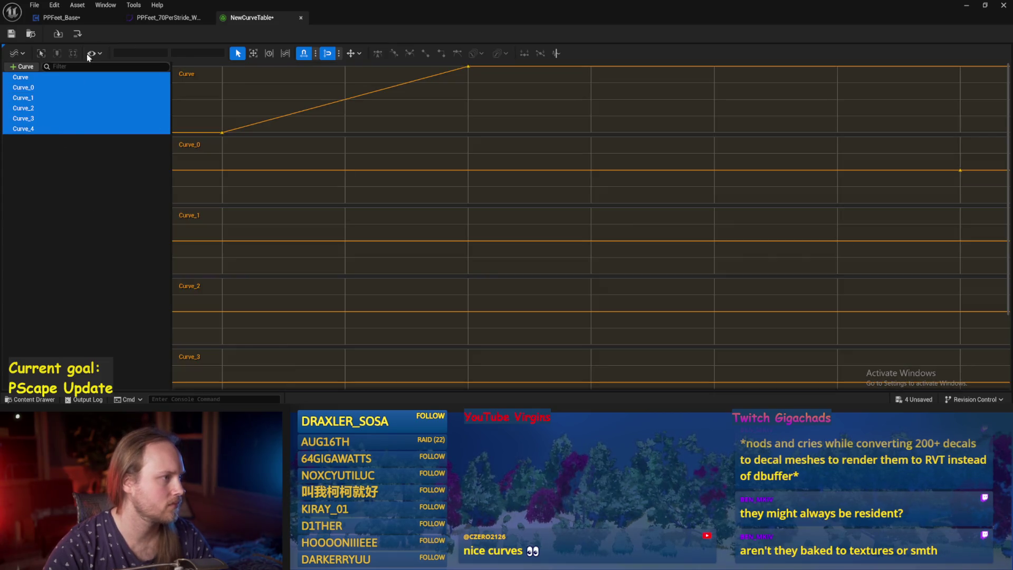
click(63, 17)
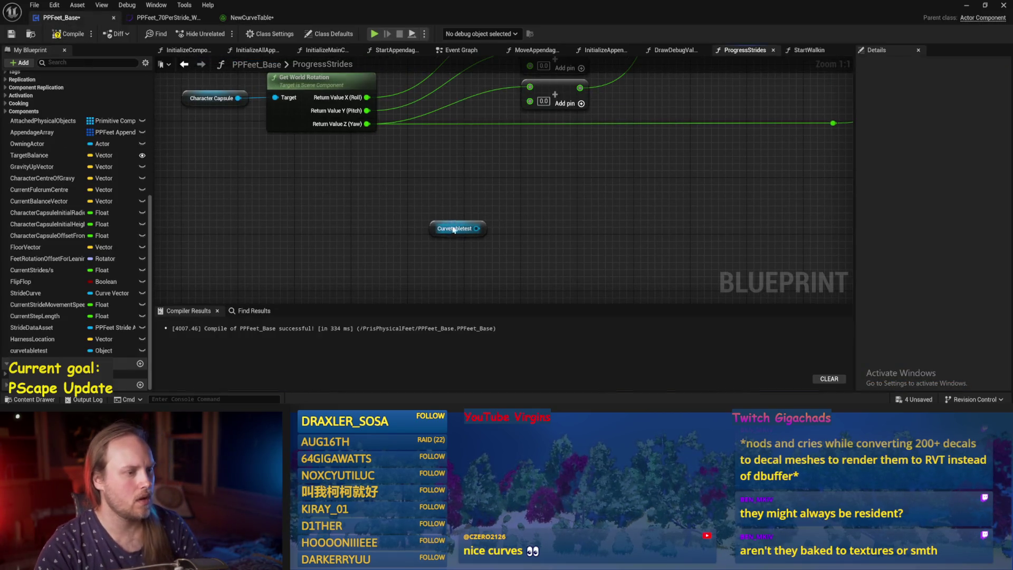
Search 'curve tab' in the graph and add an Evaluate Curve Table Row node.
mouse_move(438, 216)
mouse_down()
mouse_move(514, 127)
mouse_move(417, 156)
mouse_move(526, 179)
mouse_move(484, 181)
mouse_up()
right_click(559, 148)
text(curv)
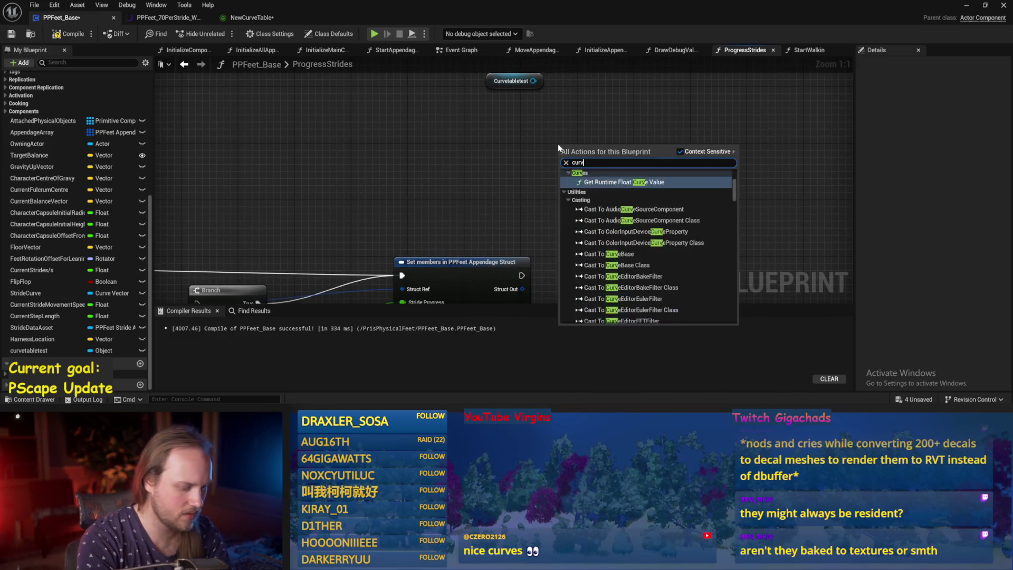
text(e table)
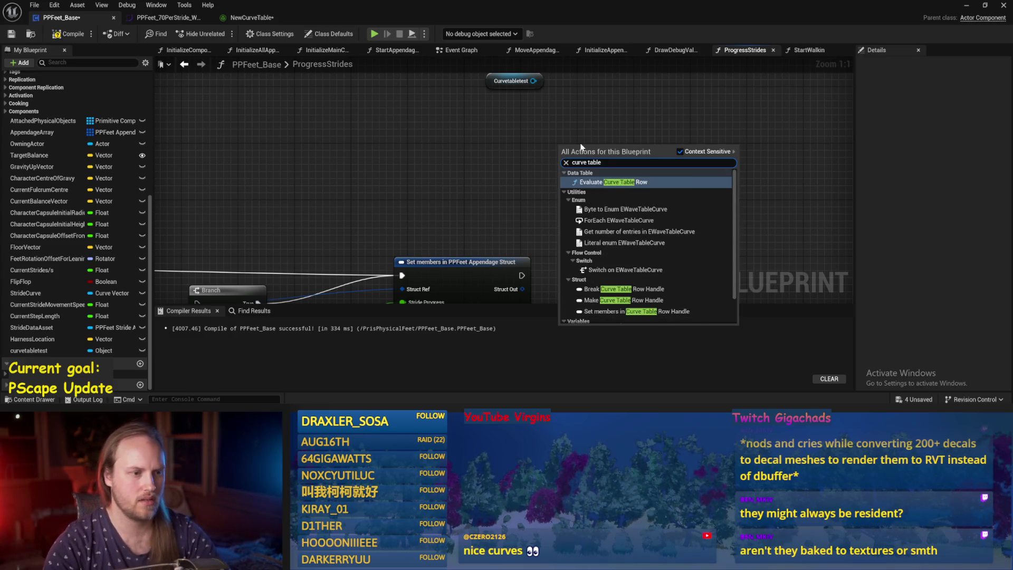
click(602, 182)
mouse_move(587, 210)
mouse_down()
mouse_move(547, 223)
mouse_move(612, 180)
mouse_up()
Set the node's Curve Table input to NewCurveTable from the asset dropdown.
click(612, 154)
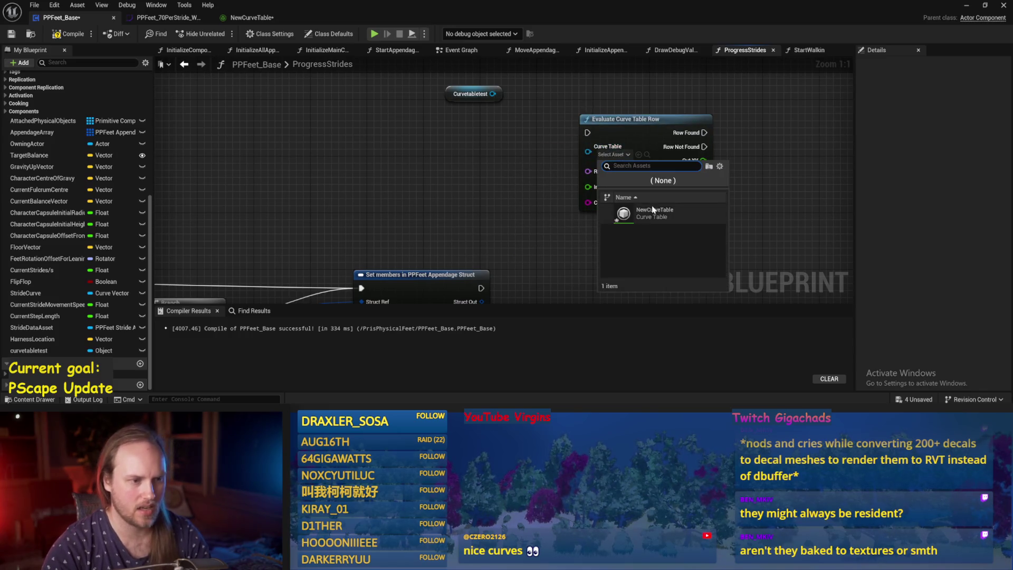
right_click(522, 172)
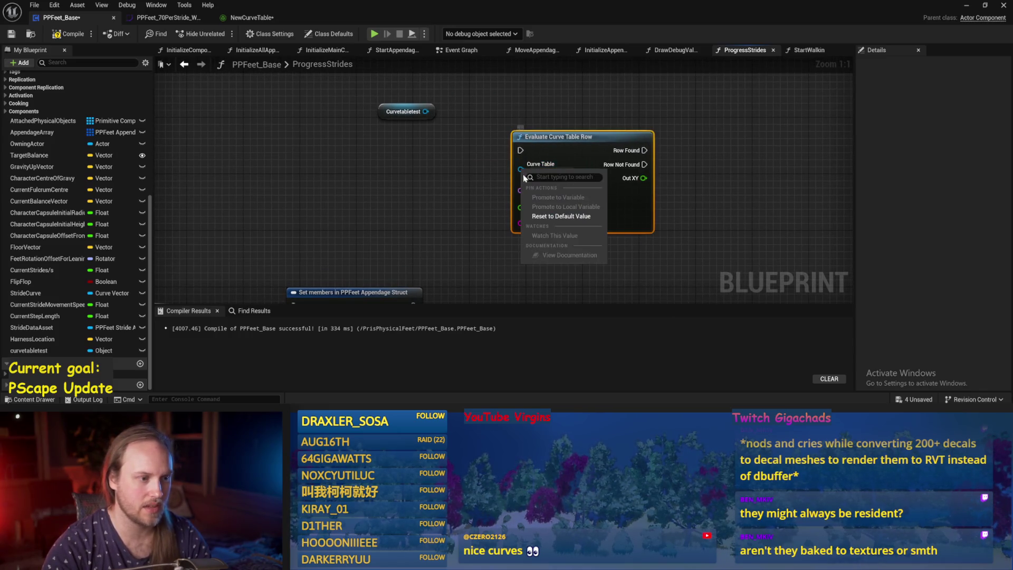
key(Escape)
drag(520, 169, 427, 166)
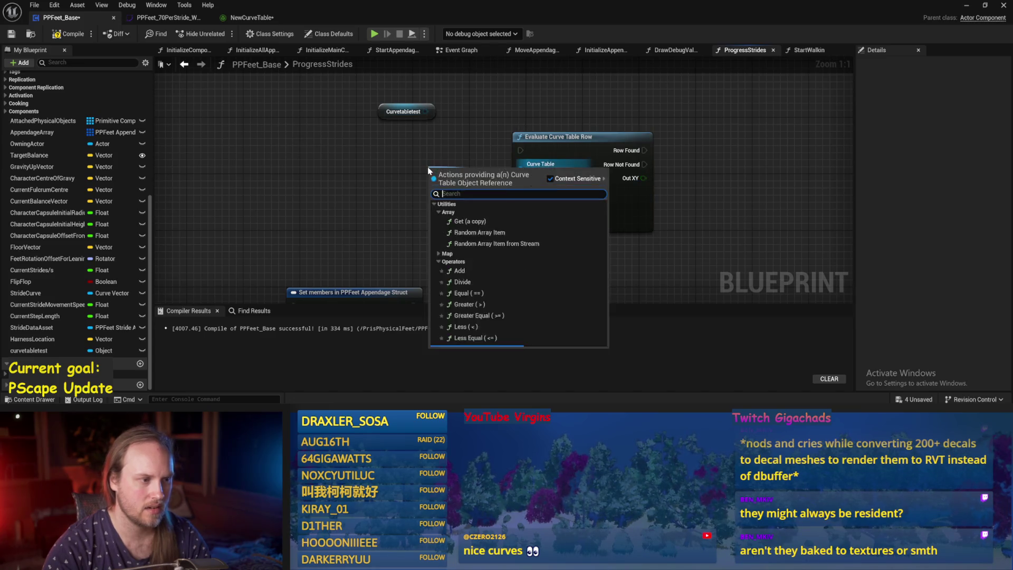
scroll(529, 245, down, 3)
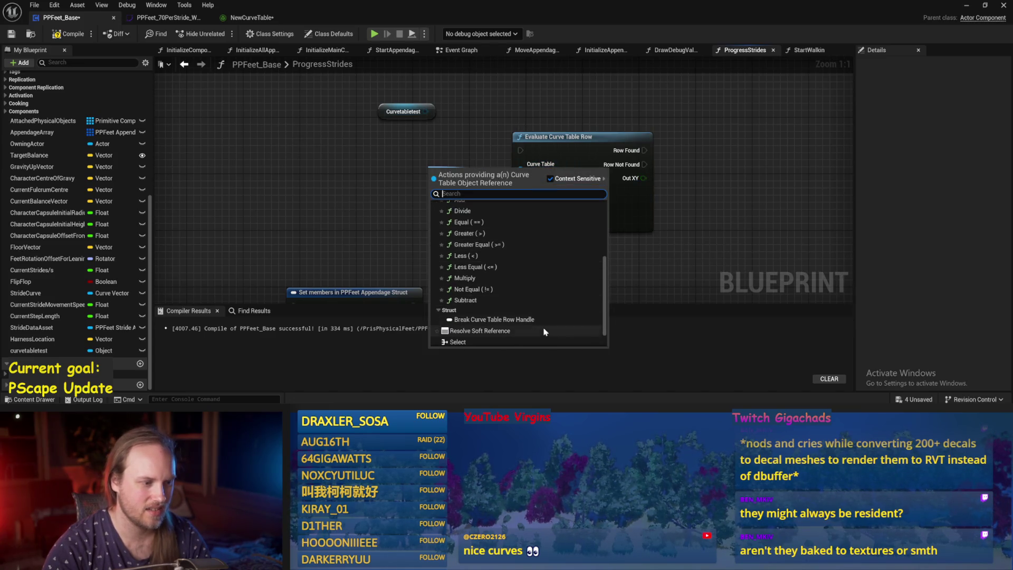
scroll(526, 337, up, 5)
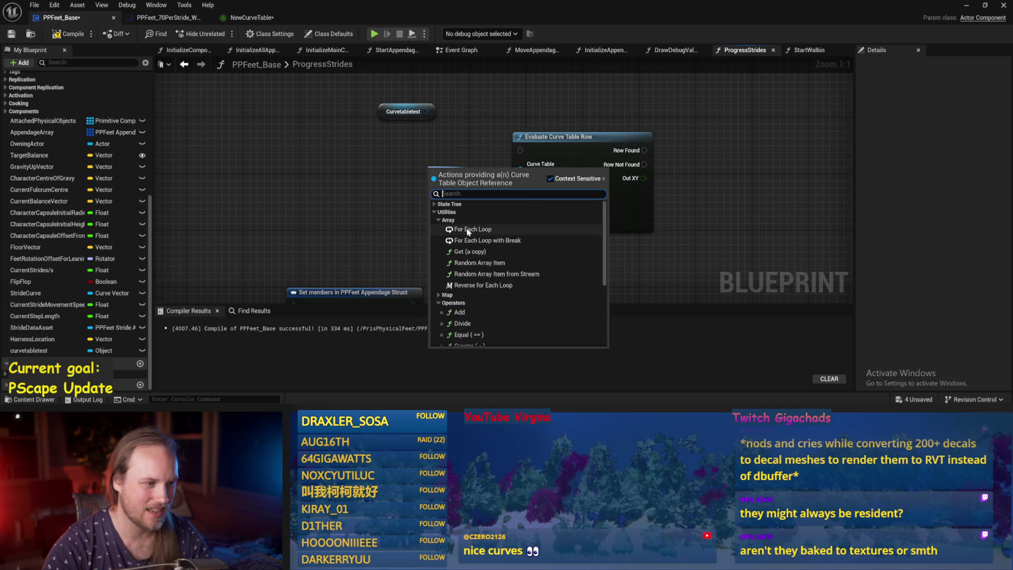
key(Escape)
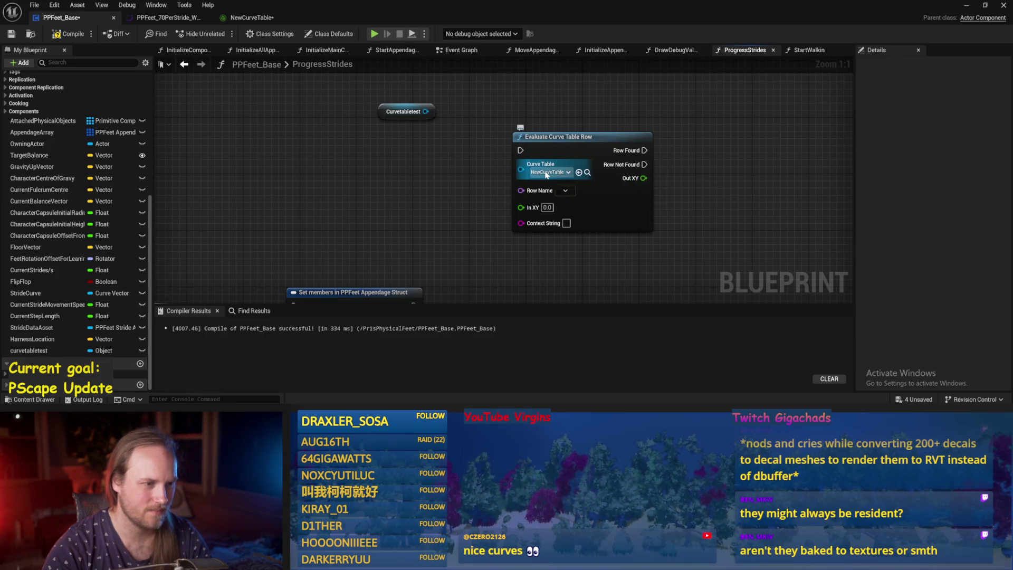
click(546, 172)
click(606, 267)
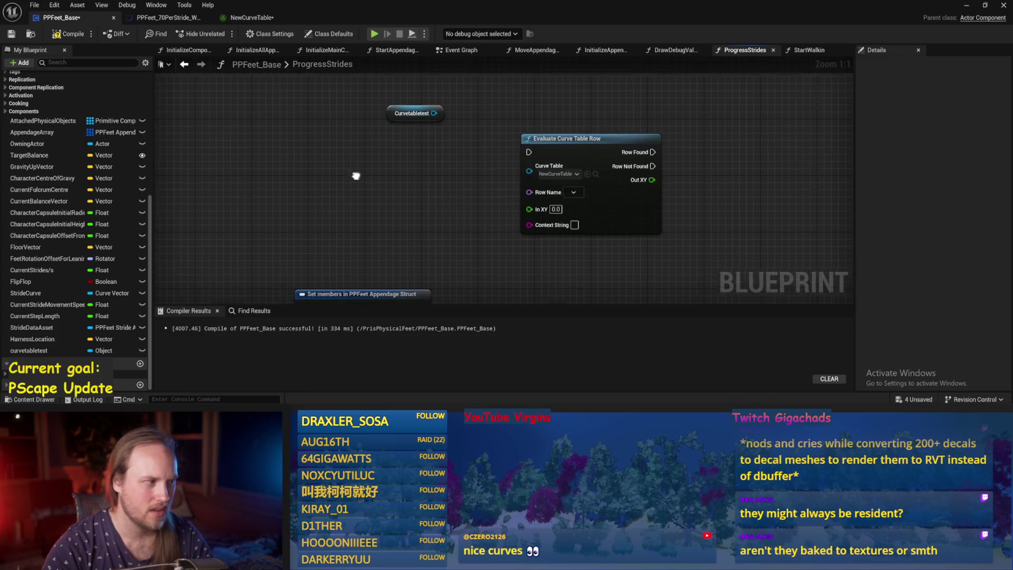
Compile, then add a reroute node off the Curve Table pin and delete it.
drag(355, 174, 411, 179)
click(69, 34)
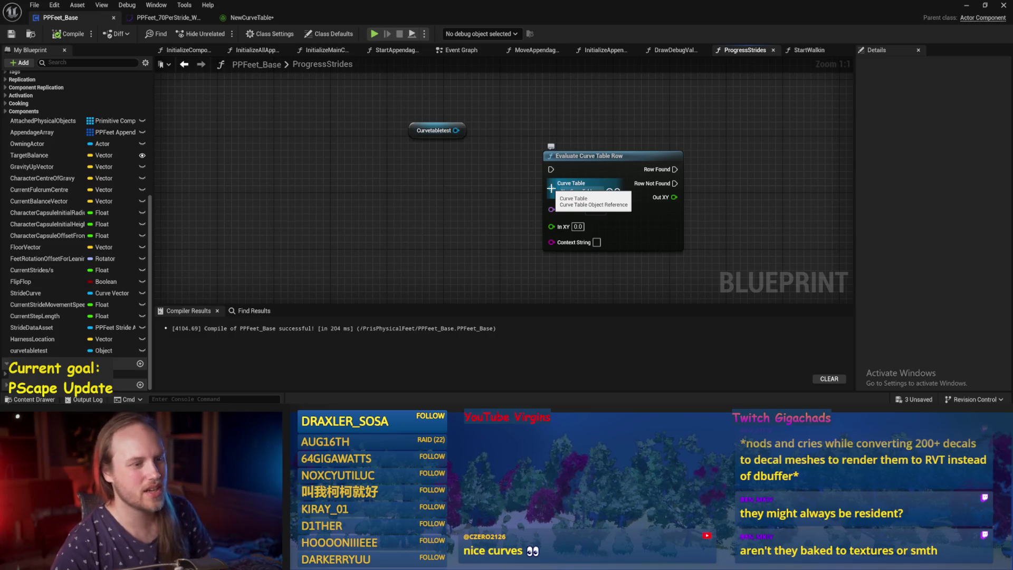
drag(550, 188, 391, 196)
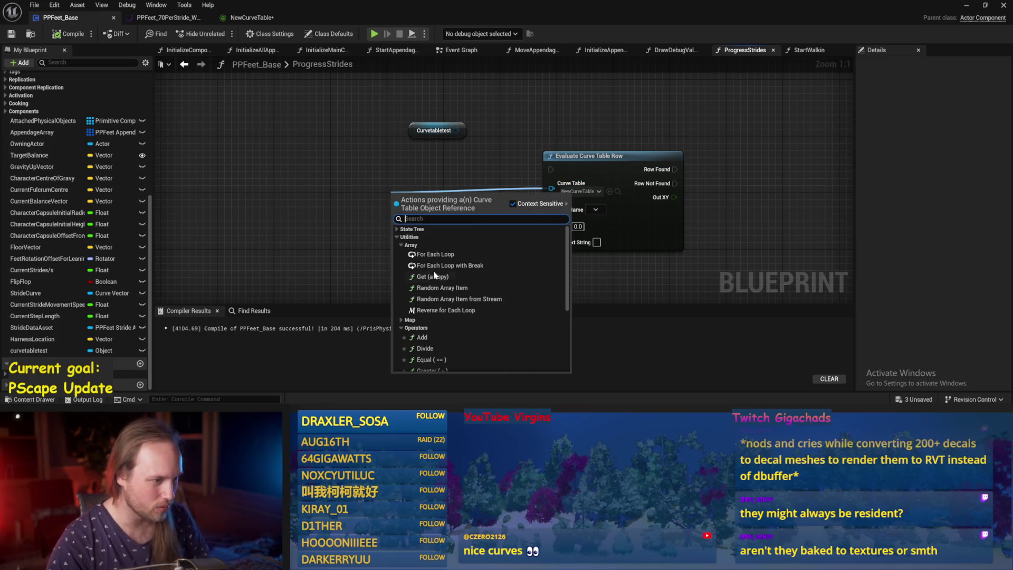
scroll(434, 275, down, 5)
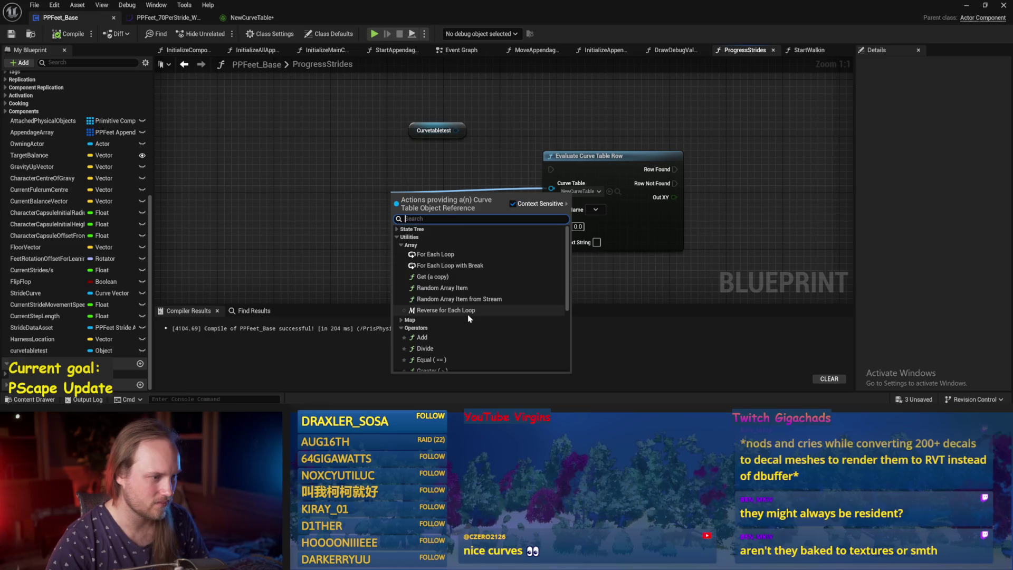
click(436, 354)
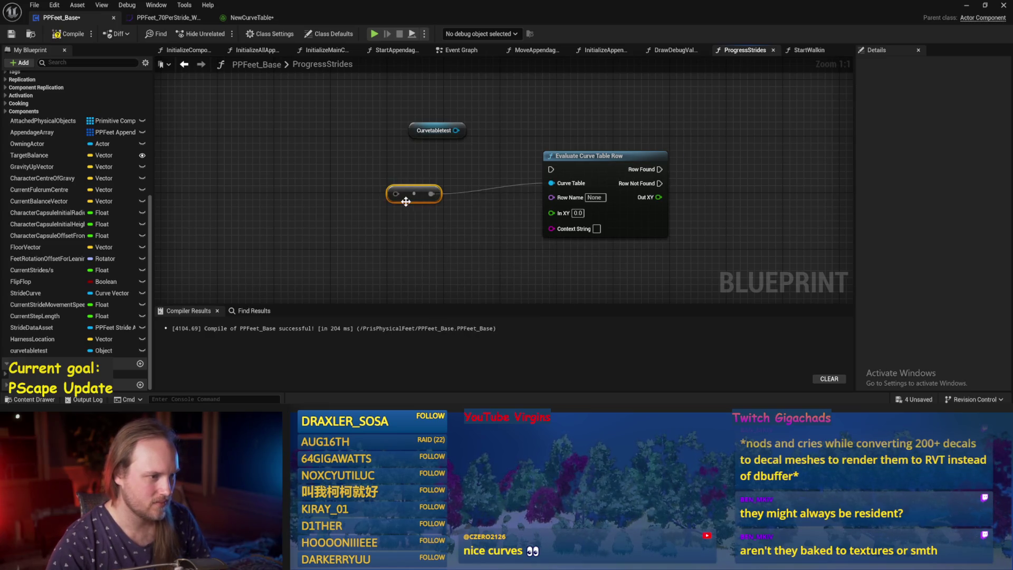
key(Delete)
Leave the Curve Table asset choices without picking one and recompile the blueprint.
click(590, 191)
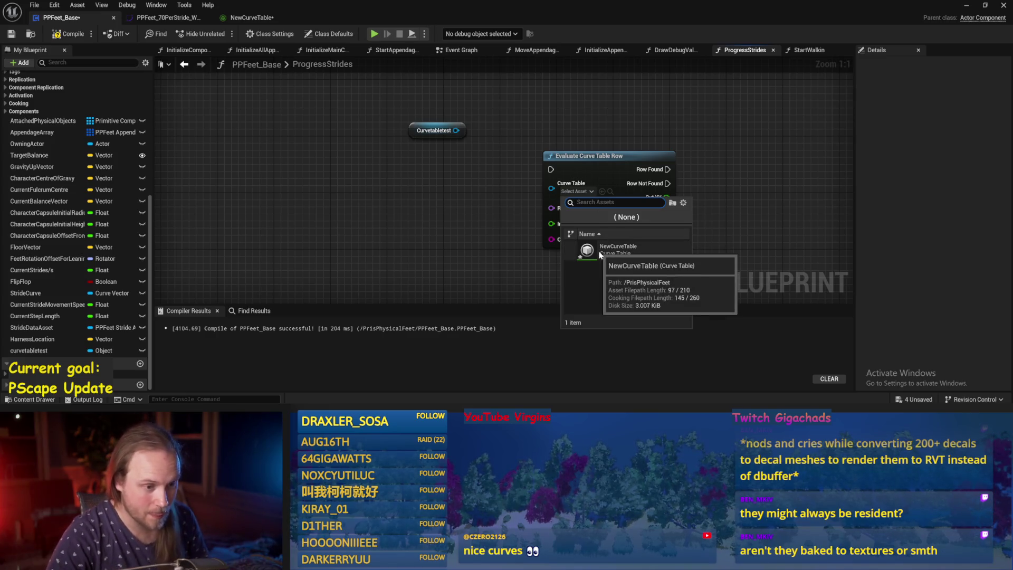
click(490, 259)
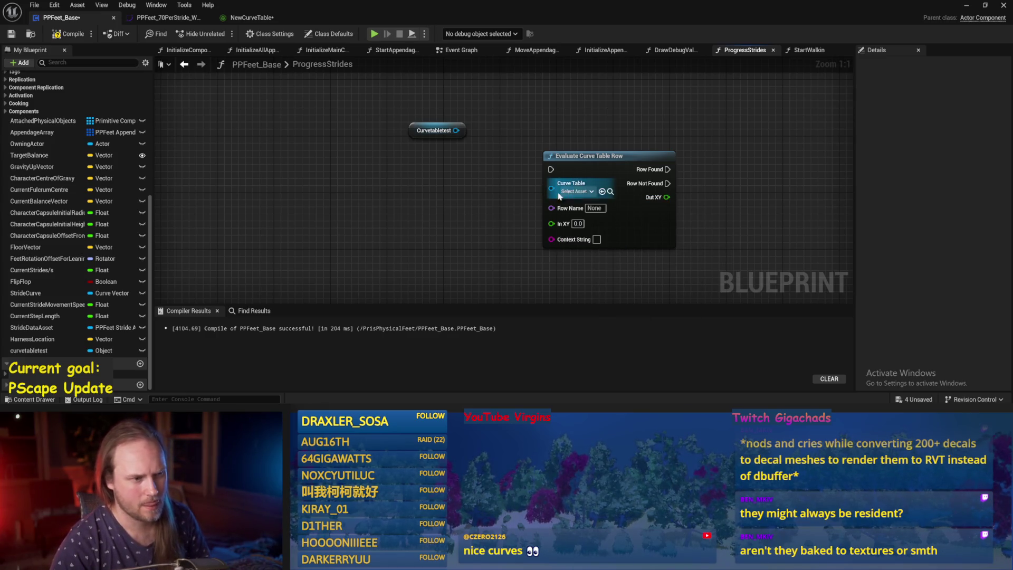
click(590, 191)
click(191, 81)
click(79, 36)
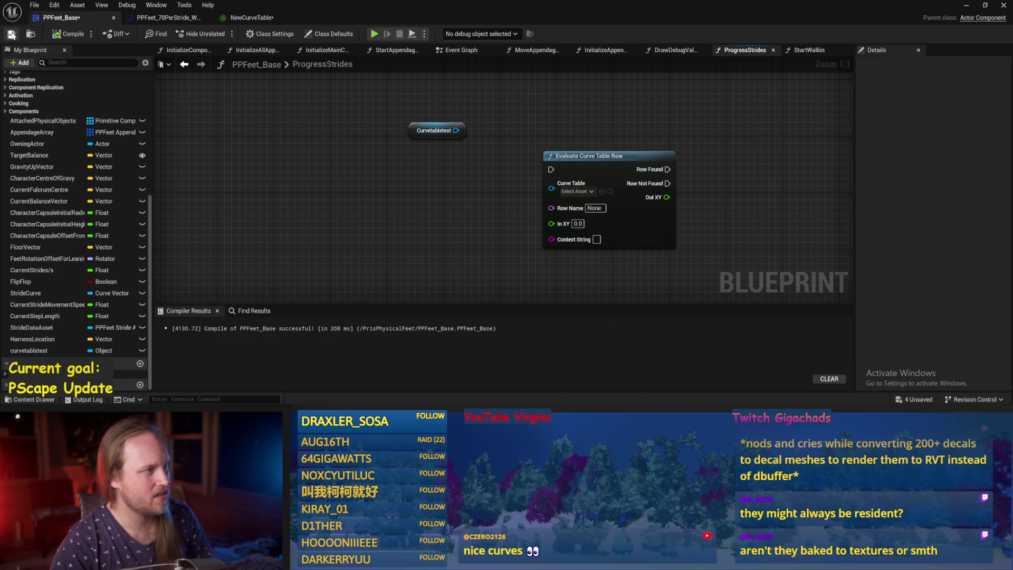
Check the NewCurveTable editor, return to the content browser, and open PPFeet_StrideAsset.
click(284, 17)
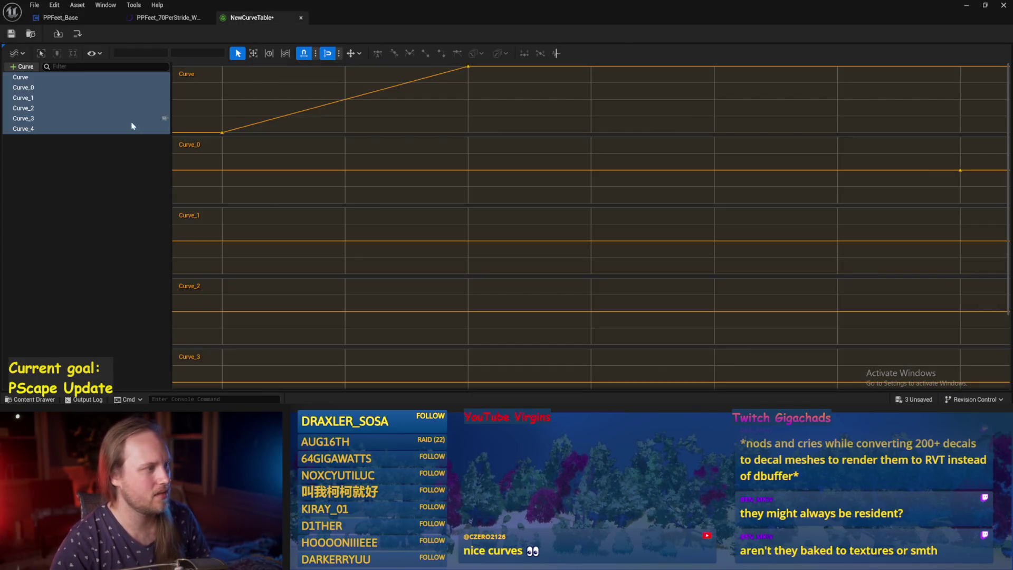
click(117, 136)
click(158, 19)
click(966, 5)
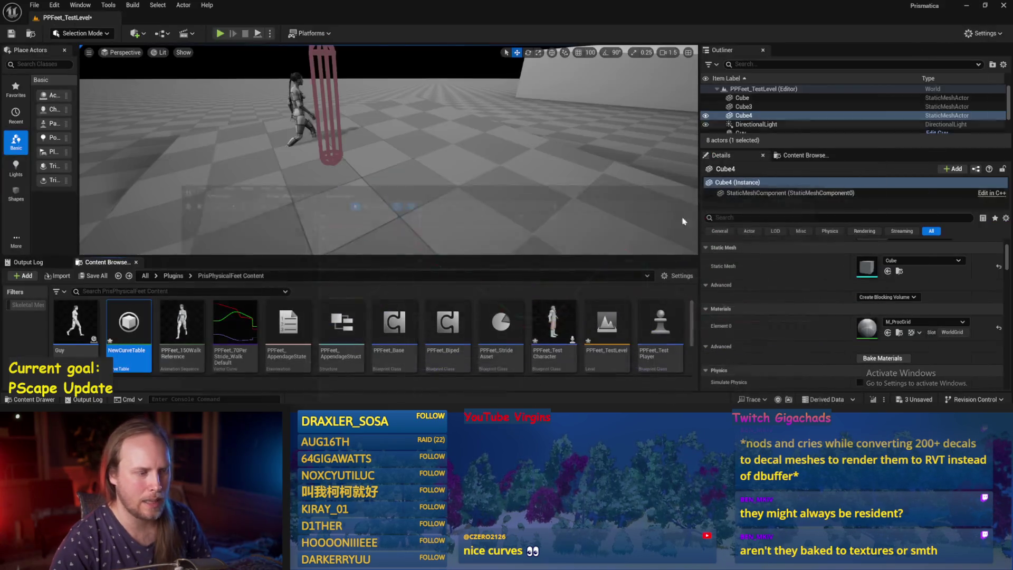
double_click(508, 329)
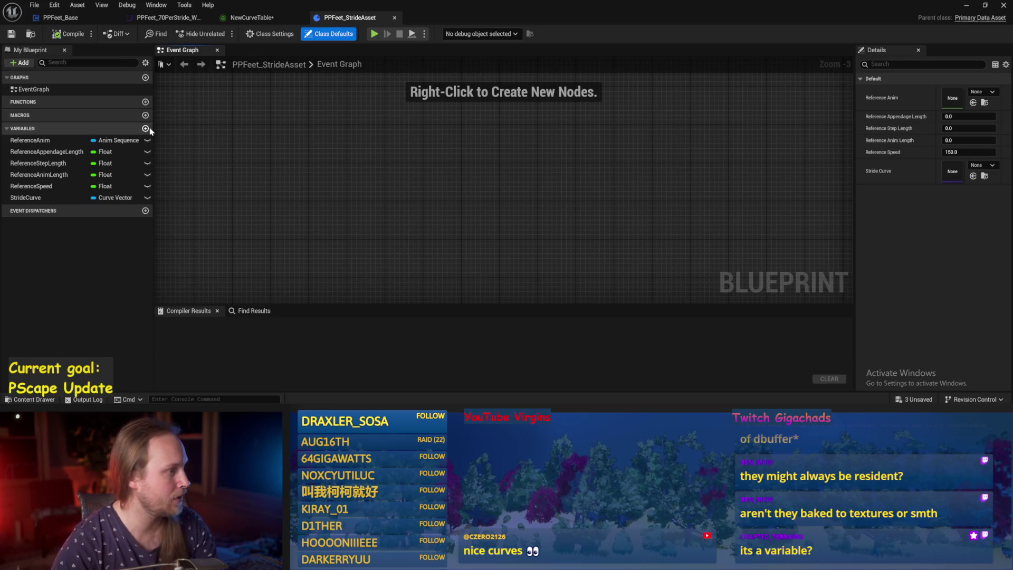
Add a CurveTable variable to the data asset, typed Curve Table Row Handle.
click(146, 129)
text(CurveTable)
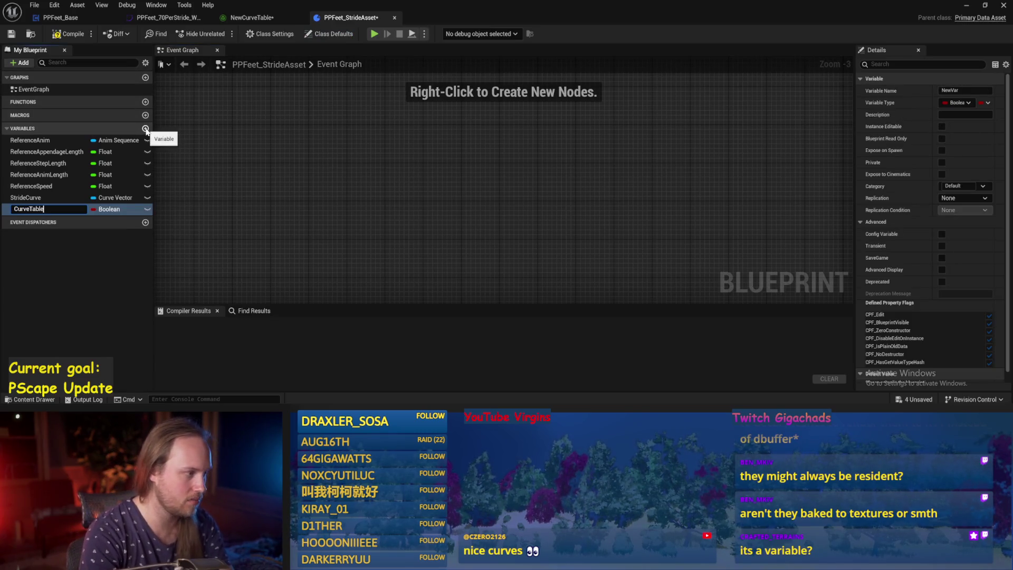
key(Return)
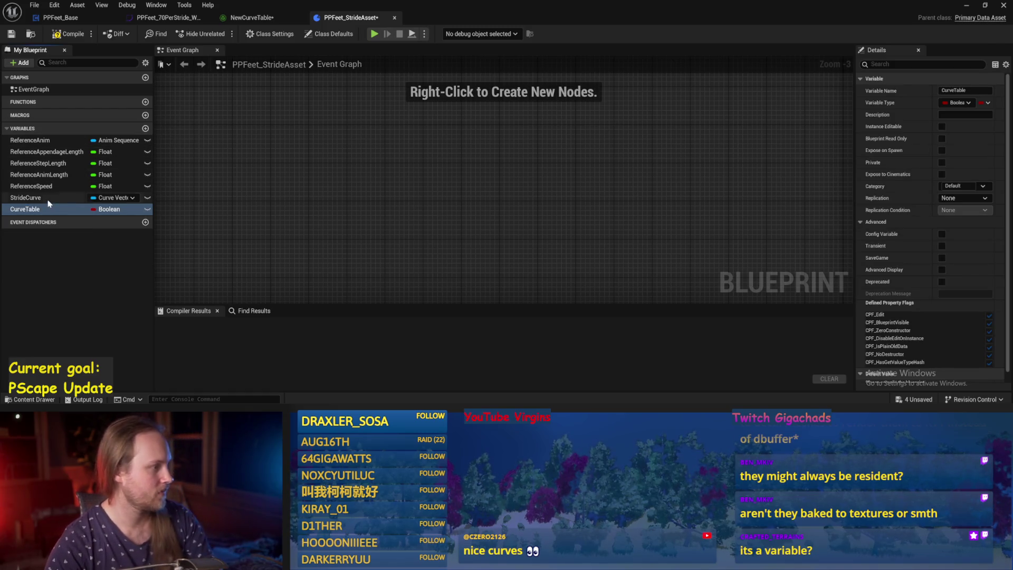
click(47, 199)
click(48, 209)
click(114, 210)
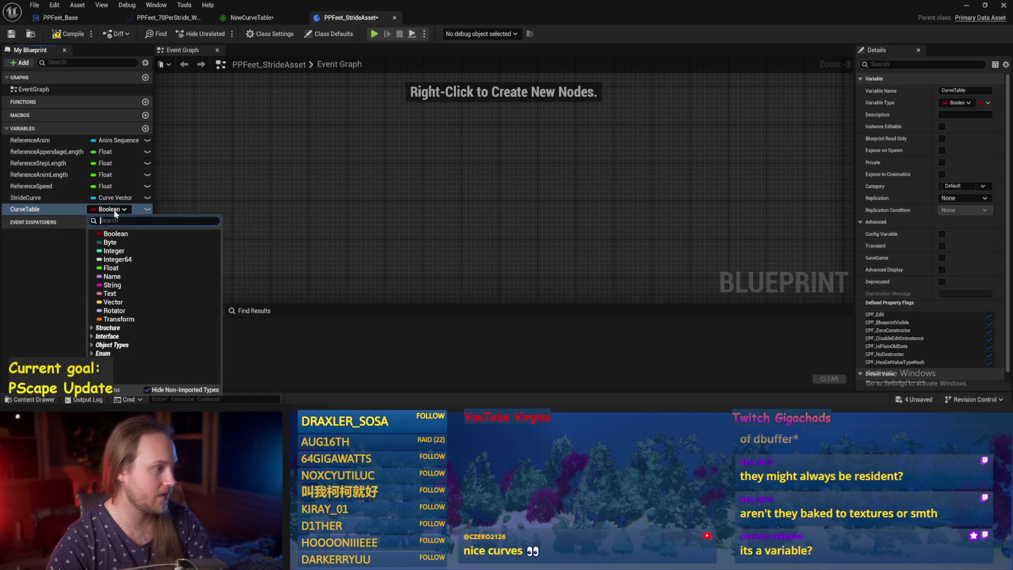
text(curve)
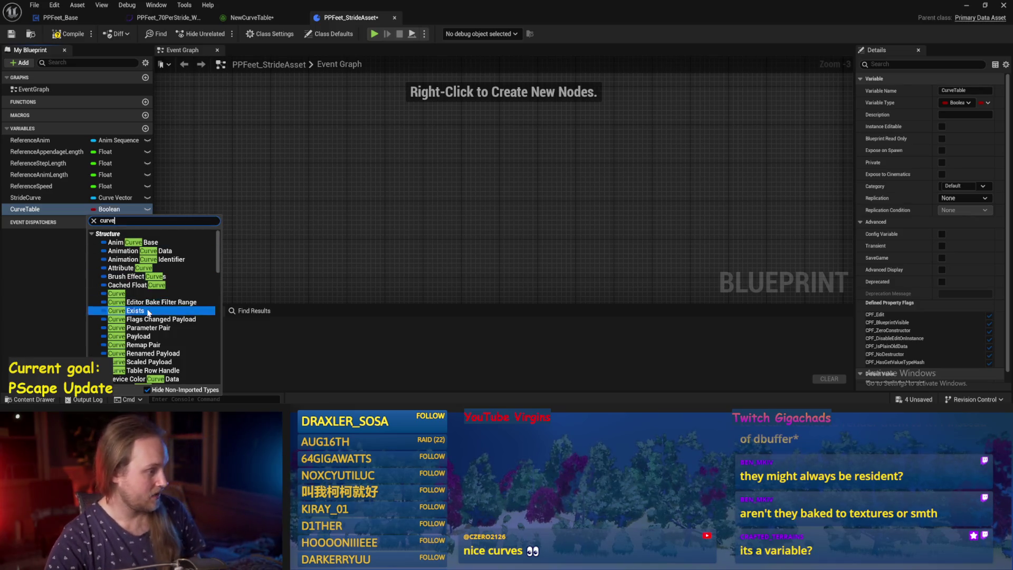
scroll(171, 336, down, 5)
scroll(171, 336, down, 10)
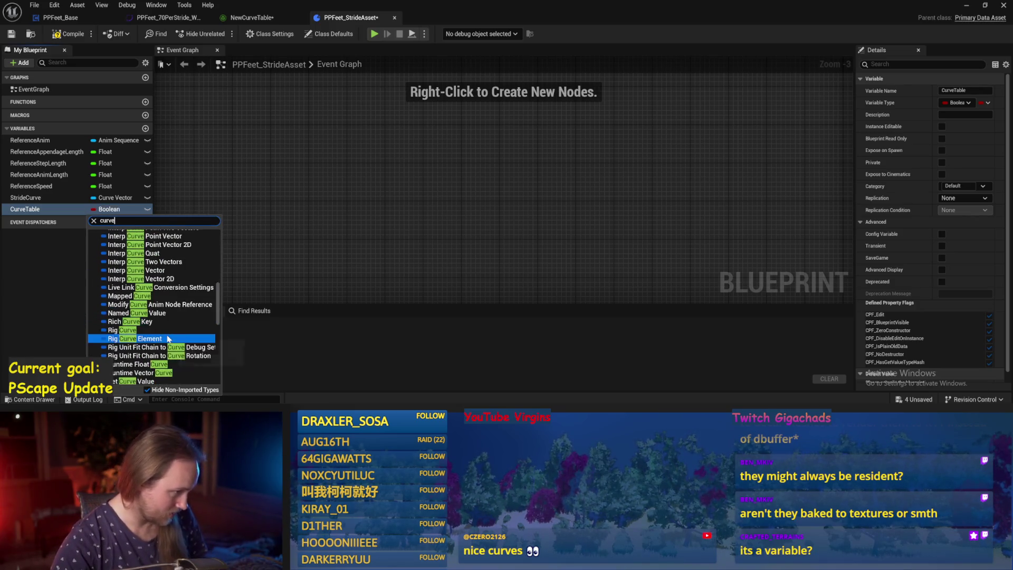
mouse_move(167, 340)
scroll(167, 339, down, 5)
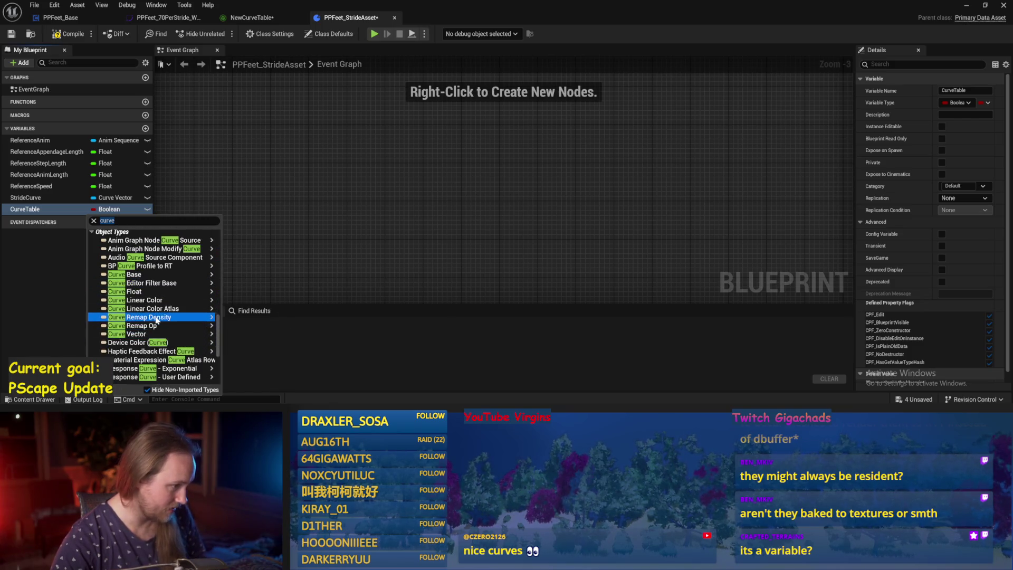
scroll(180, 348, down, 2)
scroll(195, 352, up, 3)
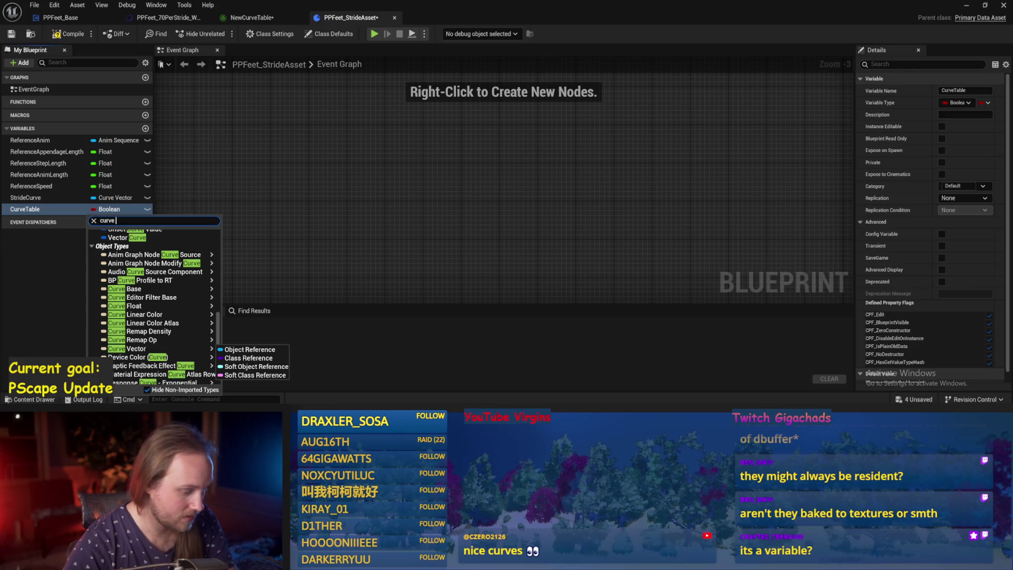
text(table)
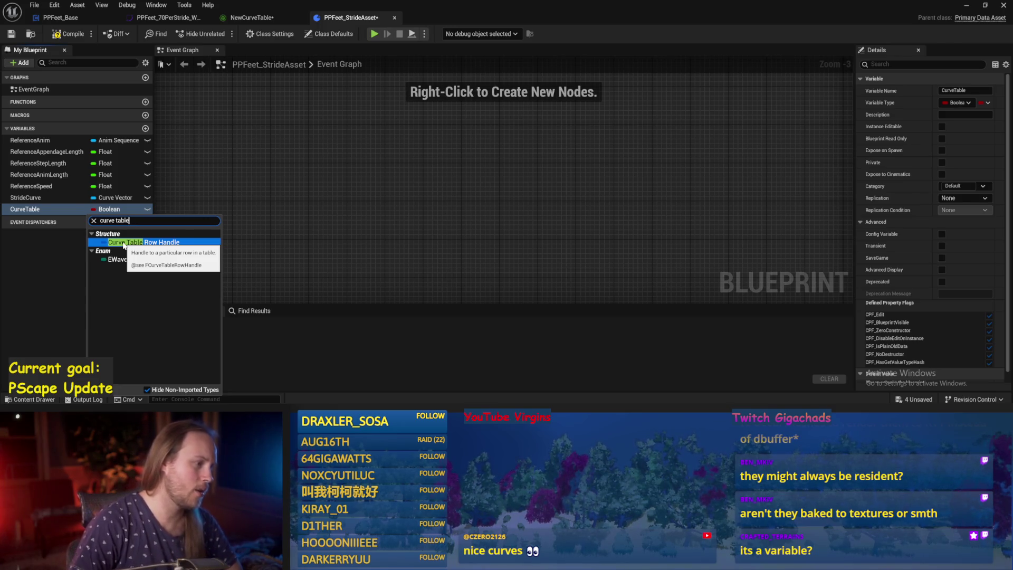
click(124, 242)
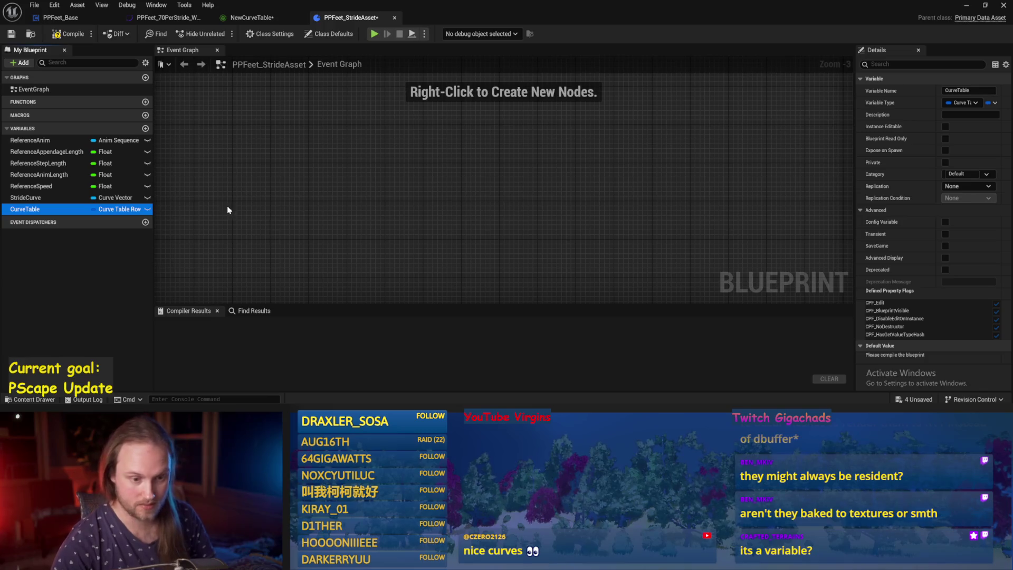
Compile, default CurveTable to NewCurveTable, save, and place a CurveTable getter in the Event Graph.
click(67, 34)
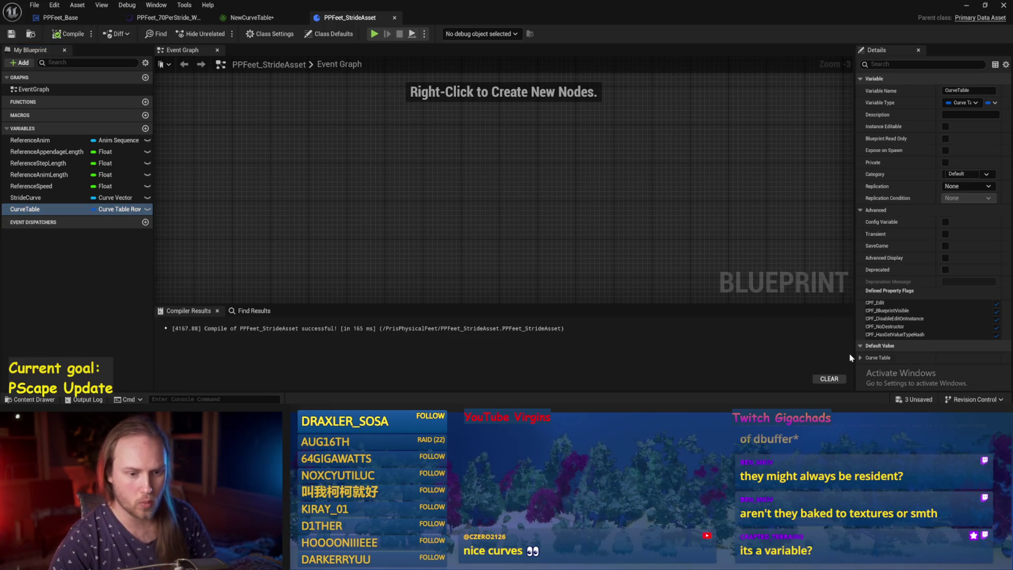
click(860, 358)
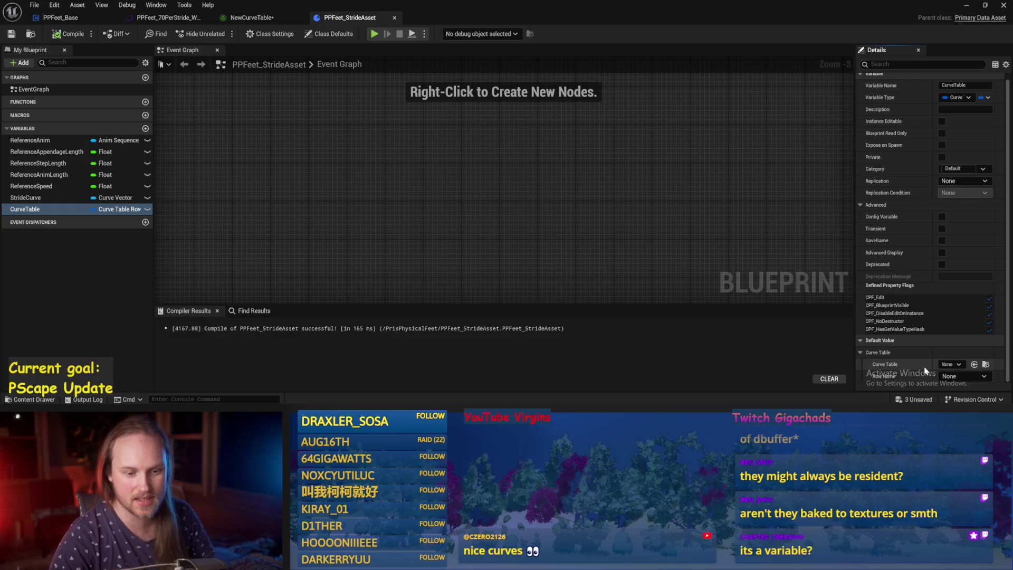
click(949, 364)
click(934, 259)
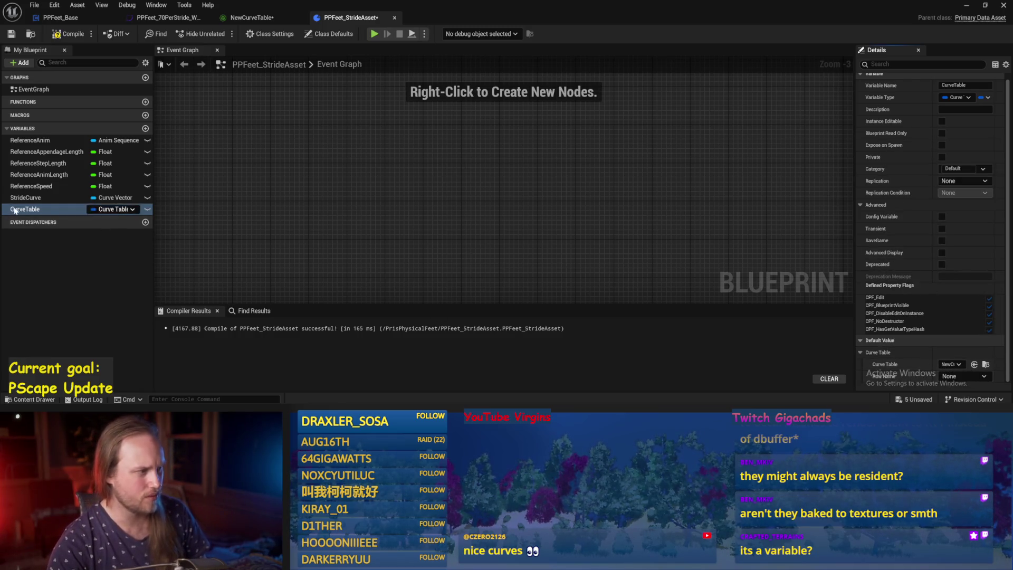
click(67, 34)
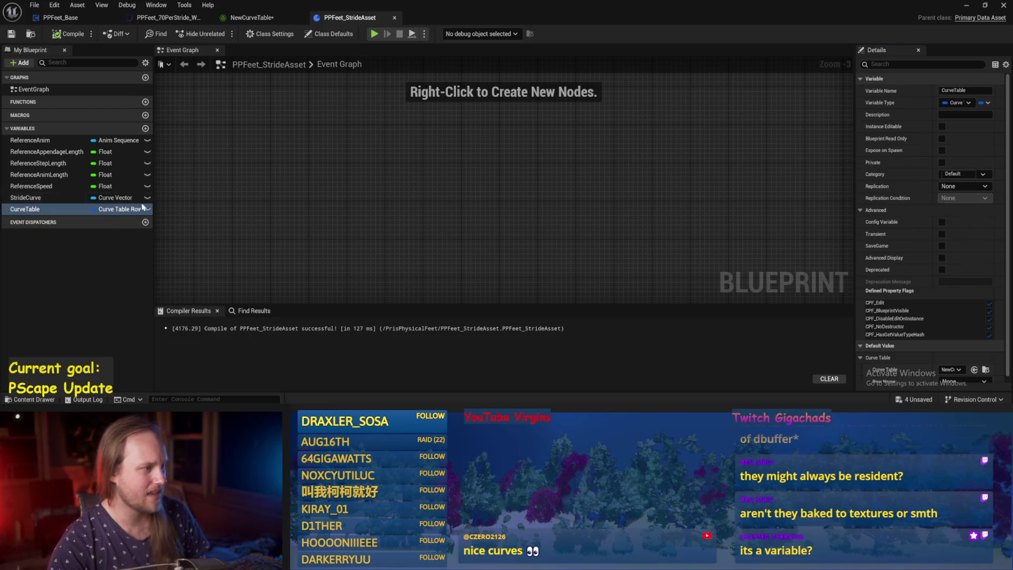
drag(24, 209, 413, 181)
click(413, 178)
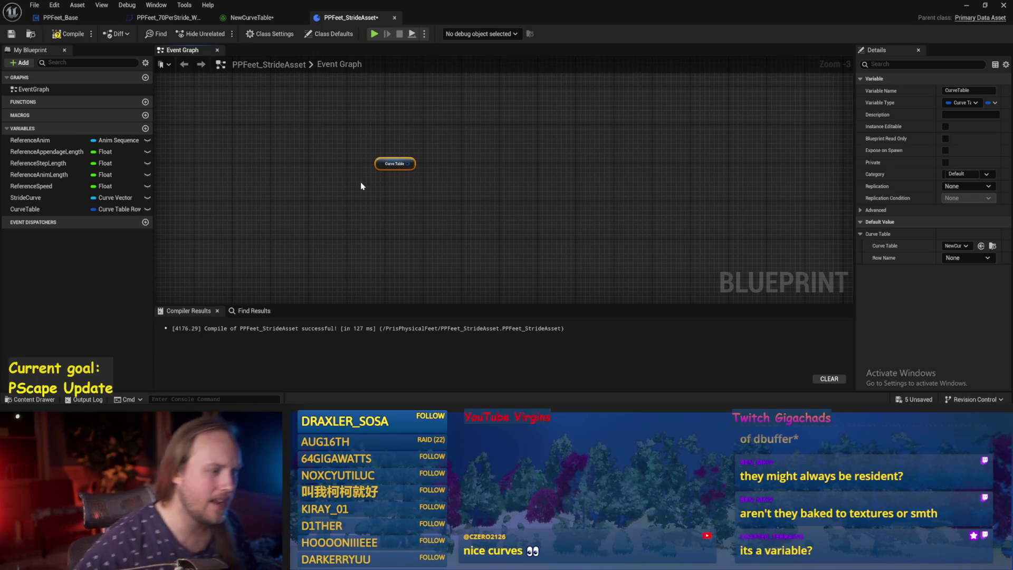
Drag from the CurveTable getter, search 'row', and add a Break Curve Table Row Handle node.
scroll(424, 165, up, 2)
drag(423, 165, 464, 154)
text(row)
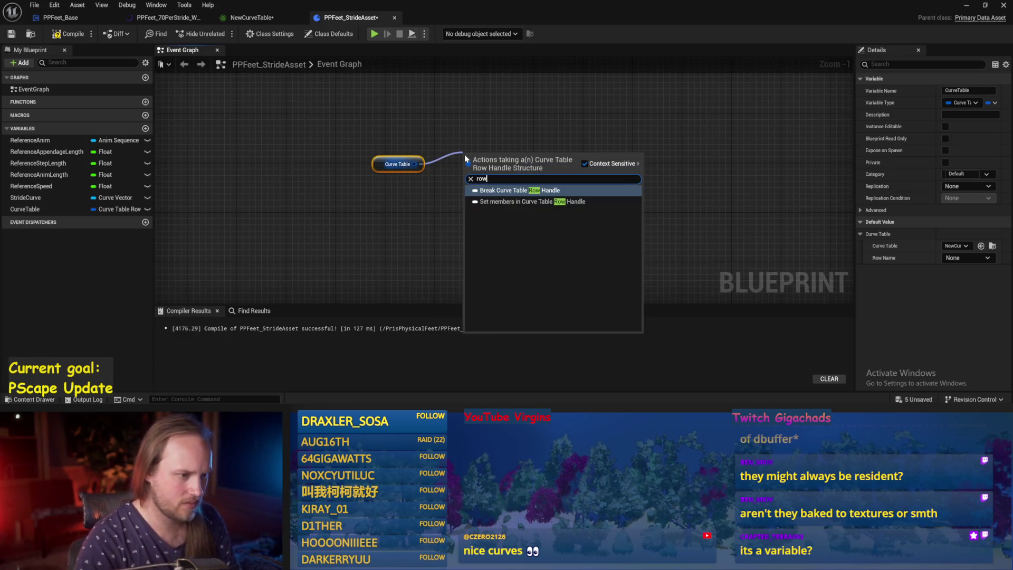
click(511, 191)
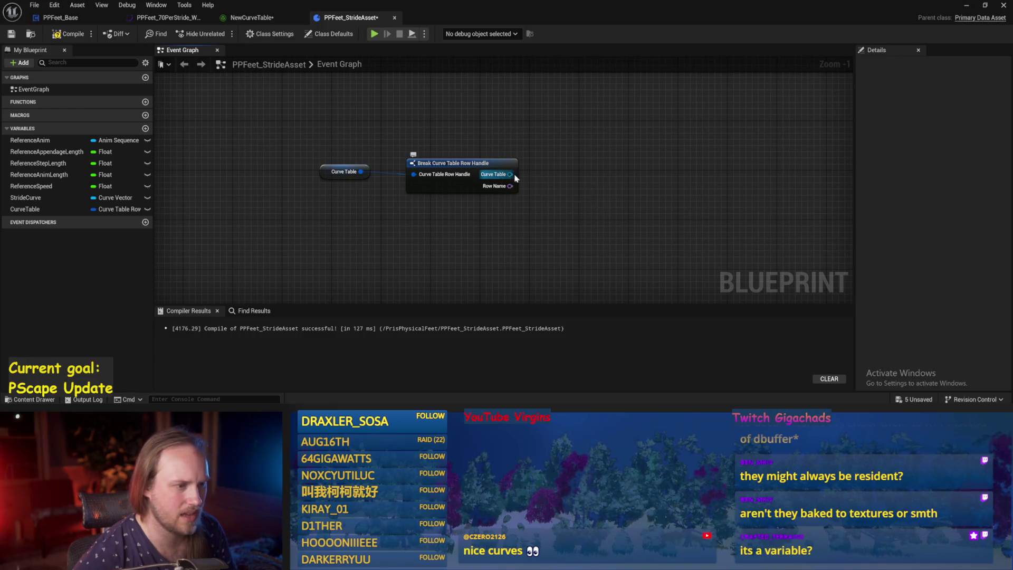
Search 'row' from the broken-out Curve Table output, cancel, and add a new variable.
drag(506, 174, 570, 158)
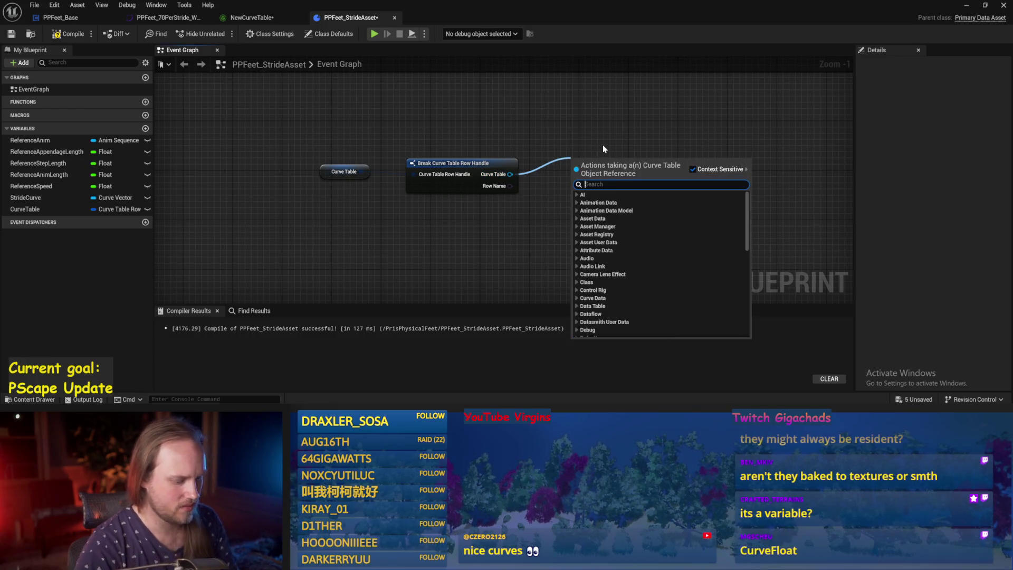
text(row)
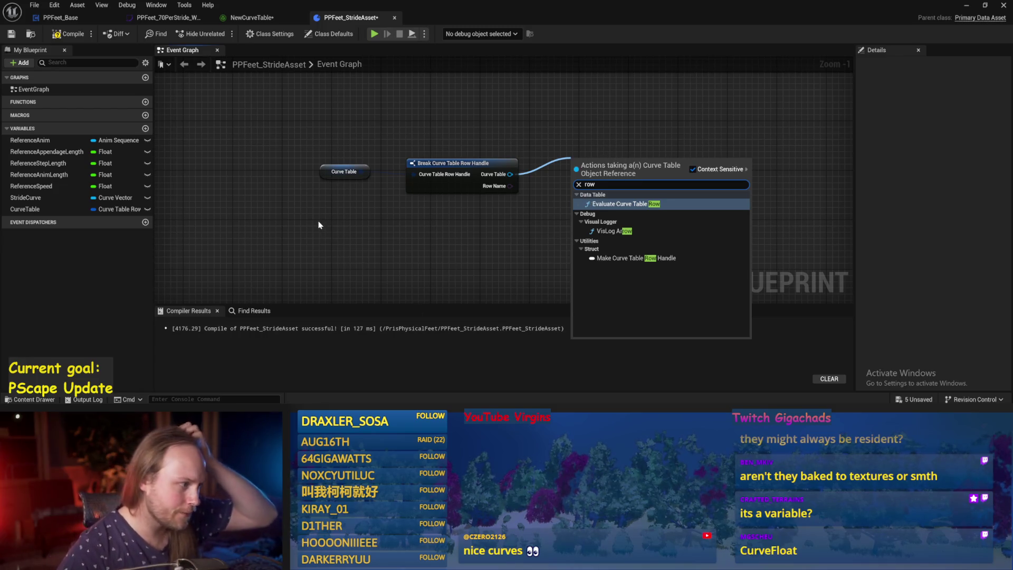
key(Escape)
click(145, 128)
text(curvefl)
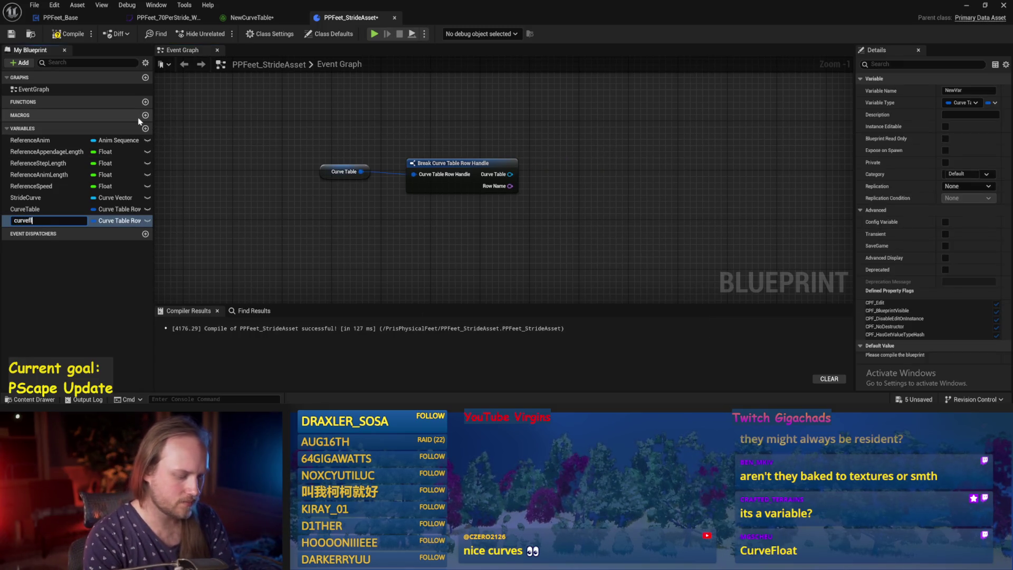
Name the variable curvefloat, make it a Curve Float object reference, then compile and save.
text(oat)
key(Return)
click(111, 221)
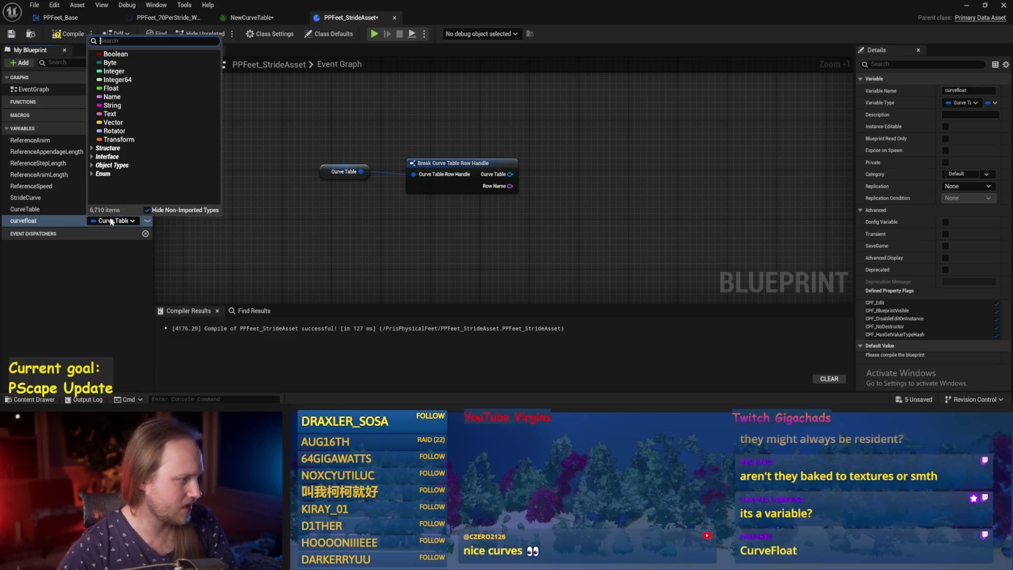
text(curvefloat)
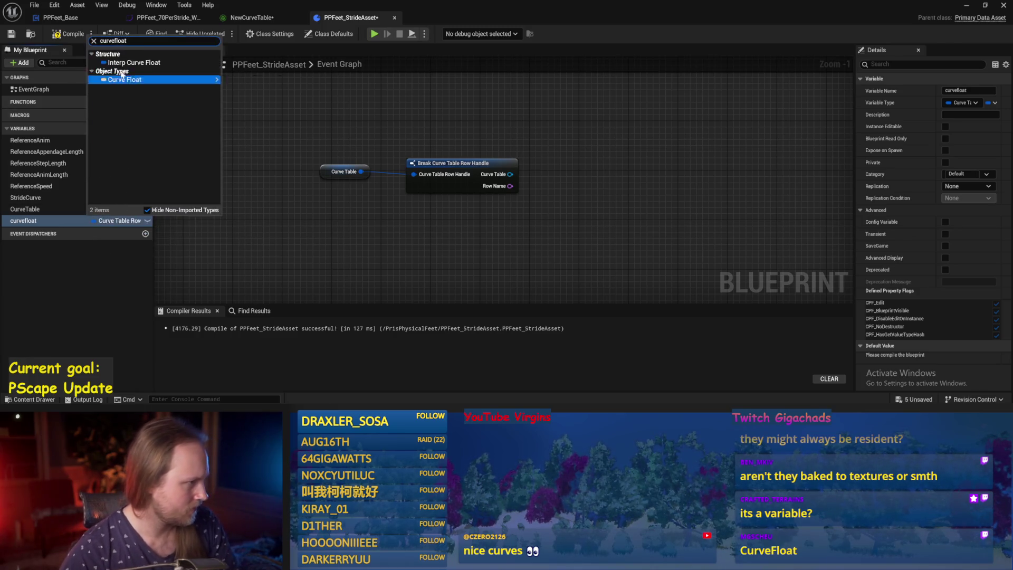
mouse_move(131, 80)
click(248, 81)
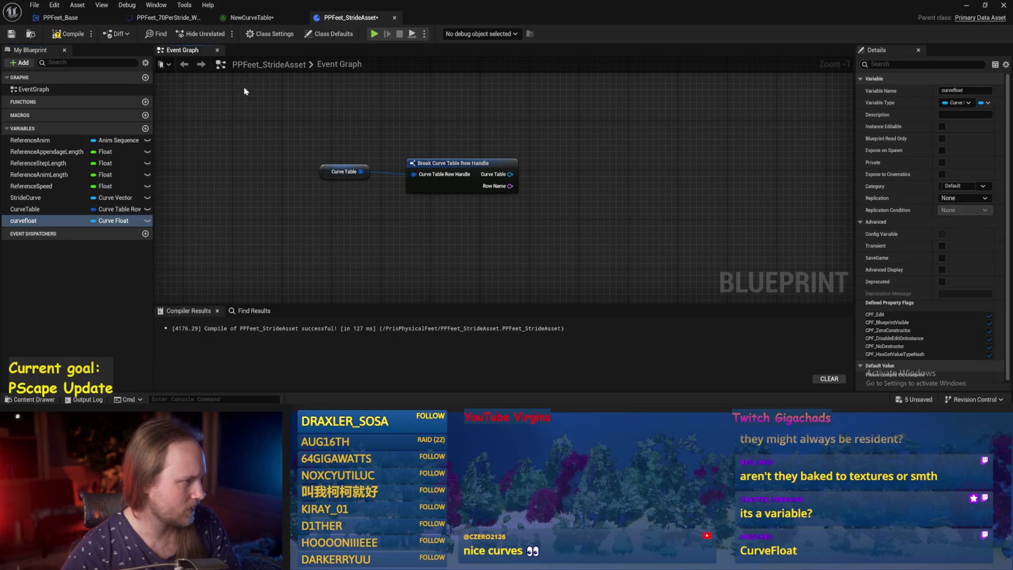
click(69, 33)
click(10, 33)
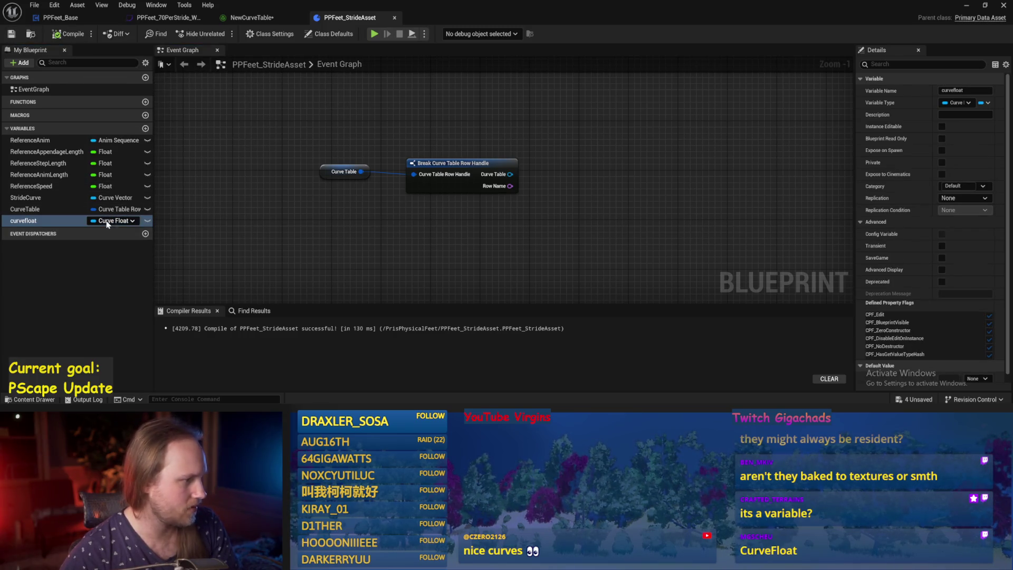
Browse float curve assets for curvefloat's default but leave it None, and recompile.
click(981, 378)
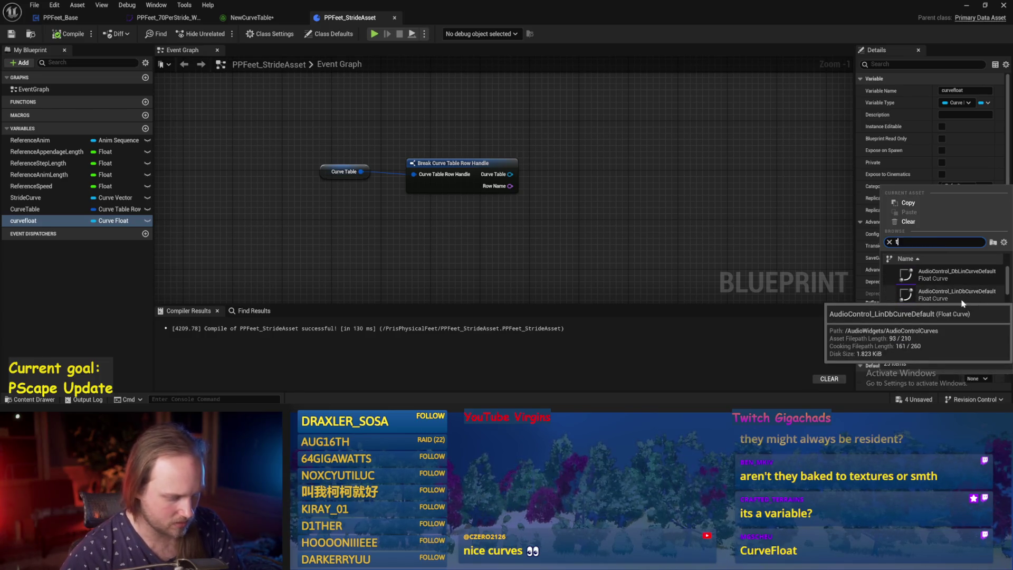
text(tab)
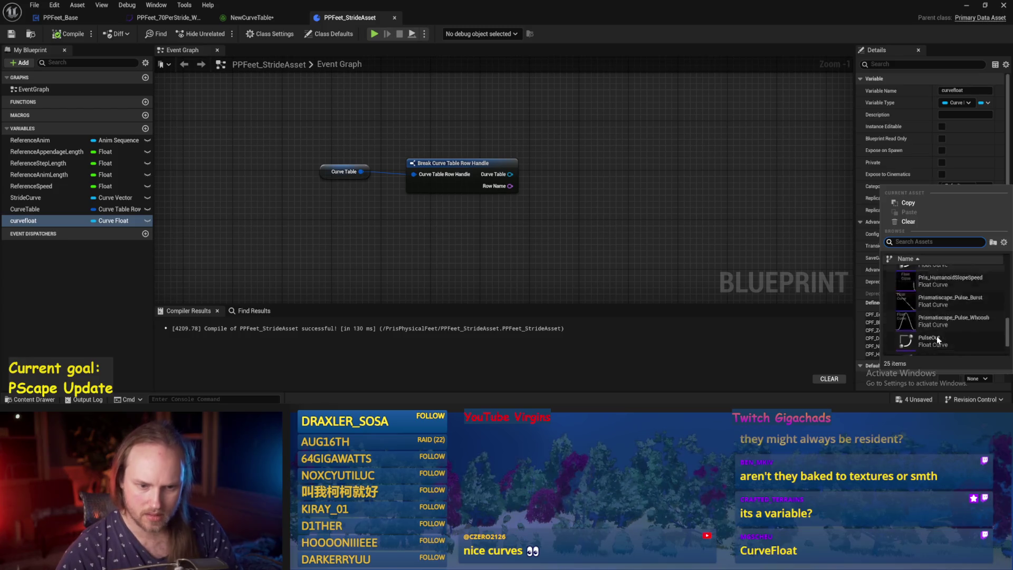
scroll(936, 337, down, 5)
scroll(950, 317, up, 5)
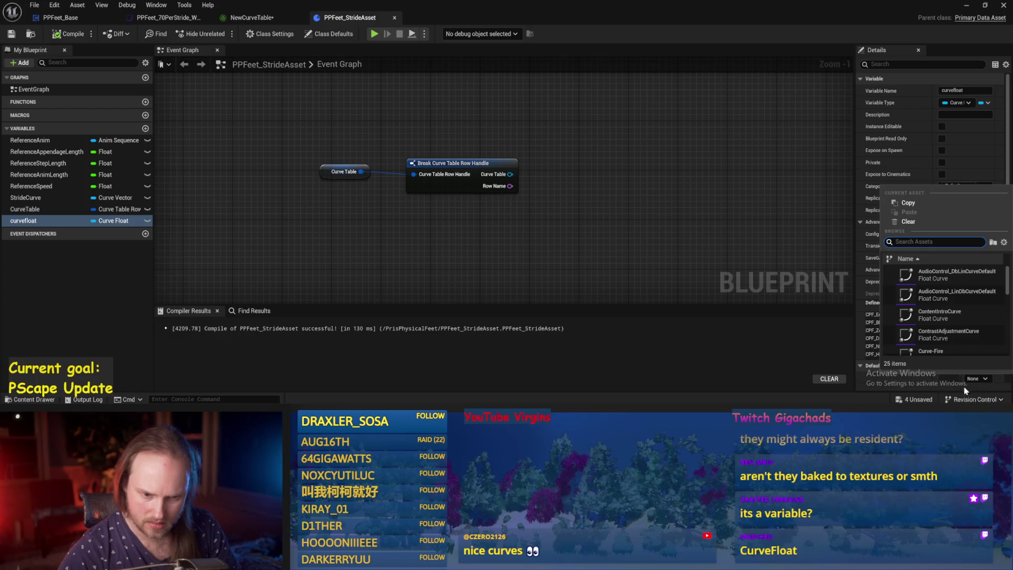
click(910, 379)
click(69, 34)
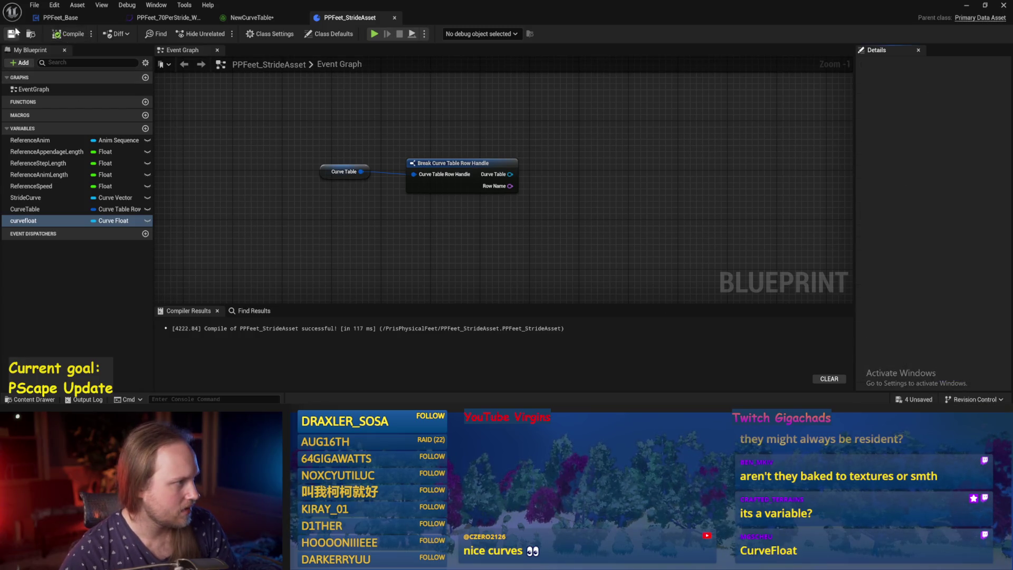
click(975, 365)
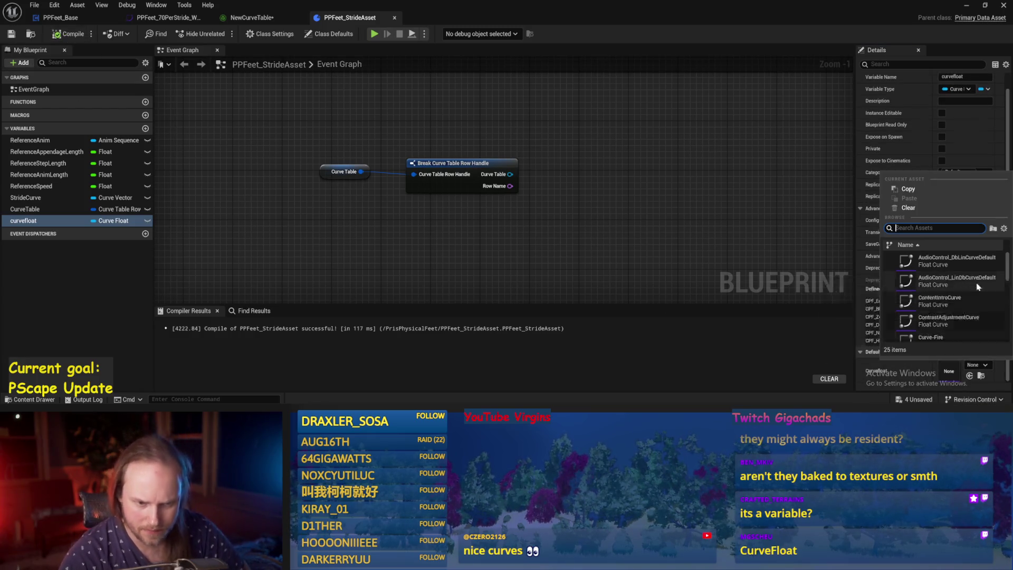
scroll(977, 287, down, 6)
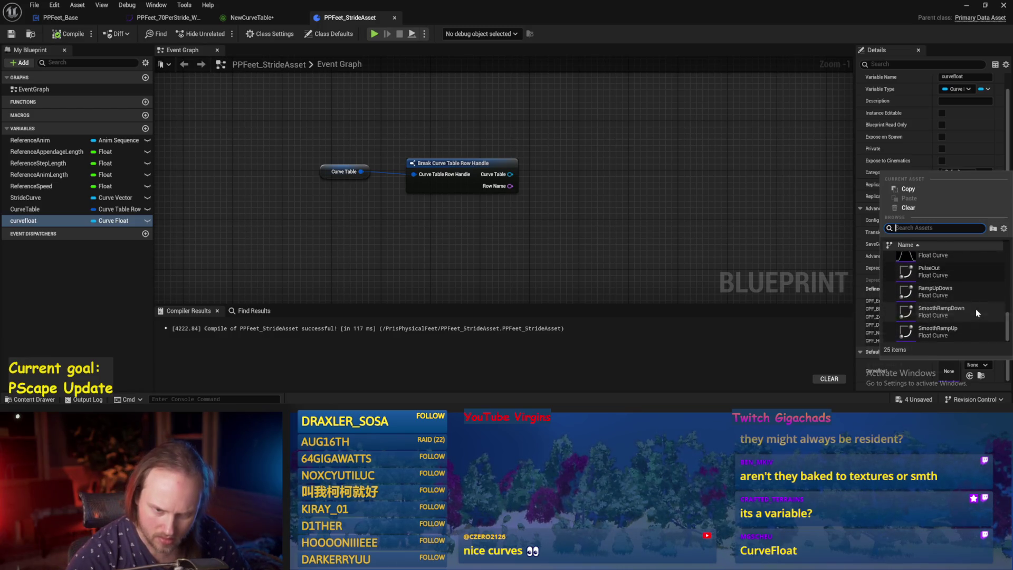
click(735, 244)
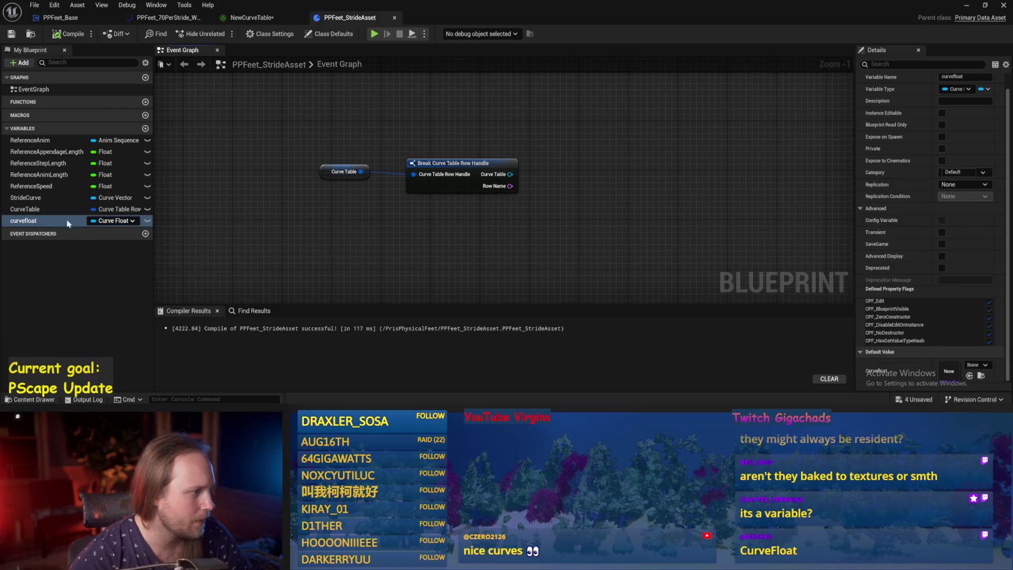
click(29, 208)
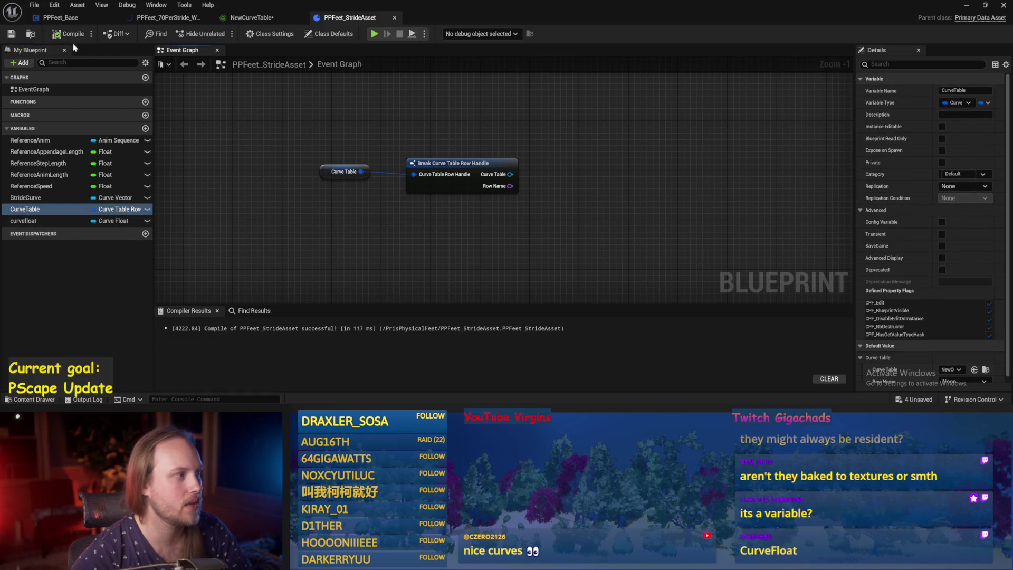
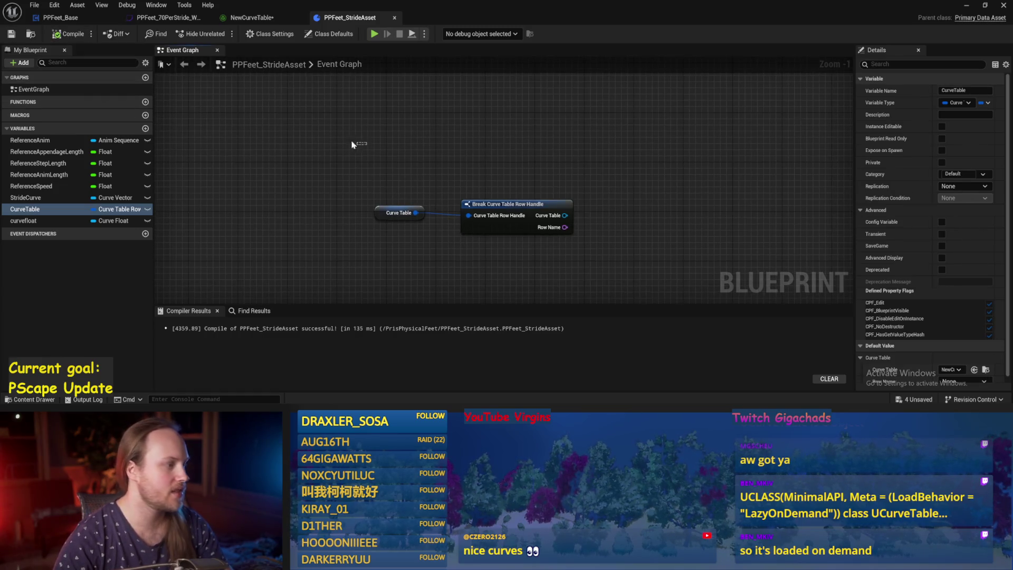
Add a new variable named NewVar and set its type to Object Reference.
click(129, 223)
click(128, 222)
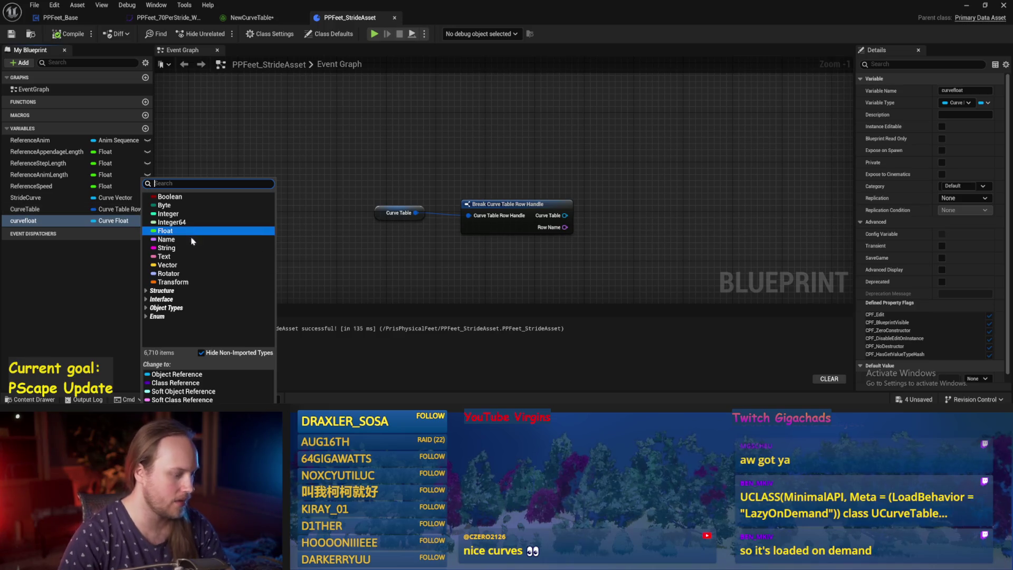
click(227, 135)
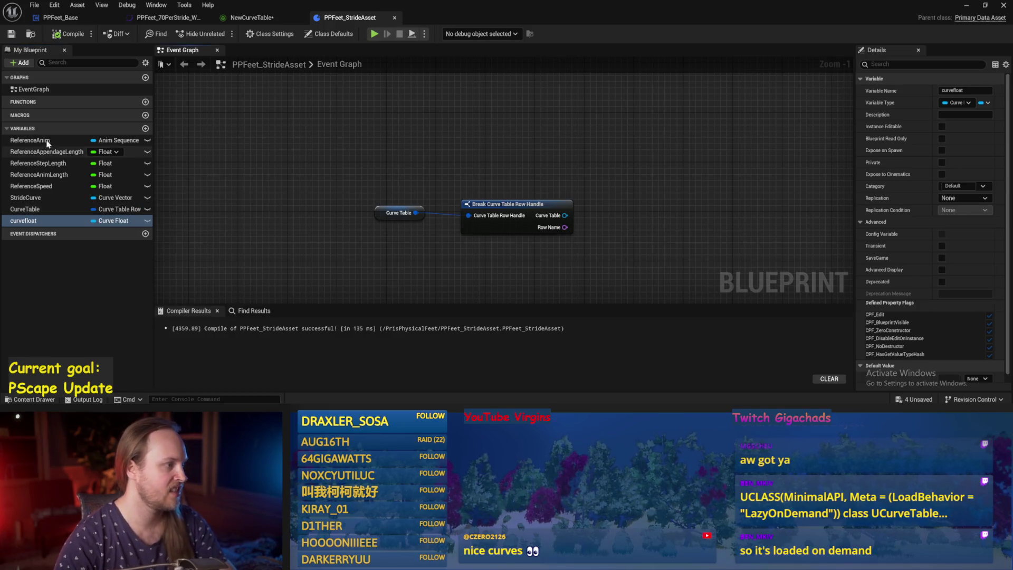
click(145, 128)
key(Return)
click(116, 232)
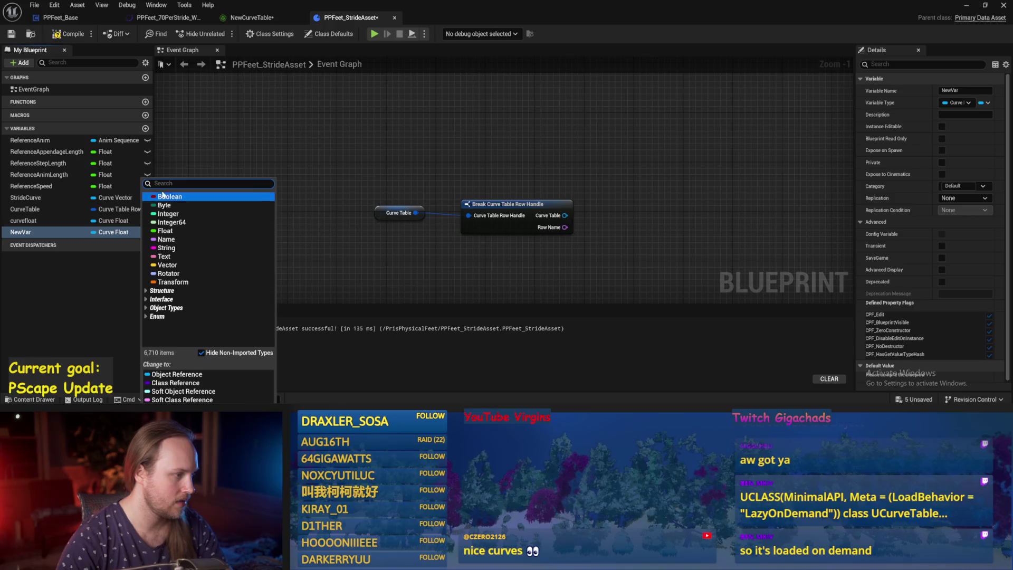
text(objec)
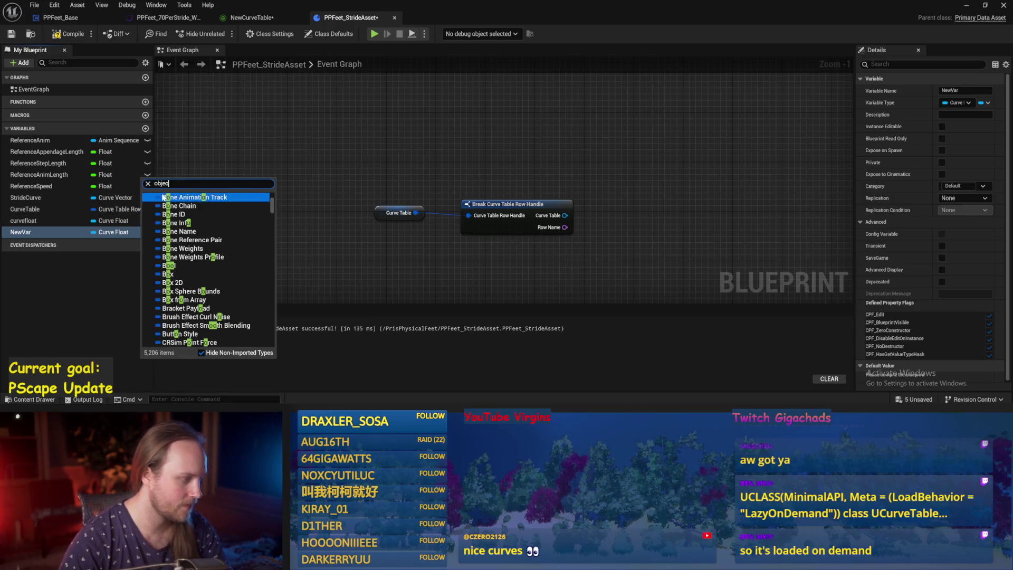
text(t)
scroll(206, 263, down, 10)
mouse_move(195, 302)
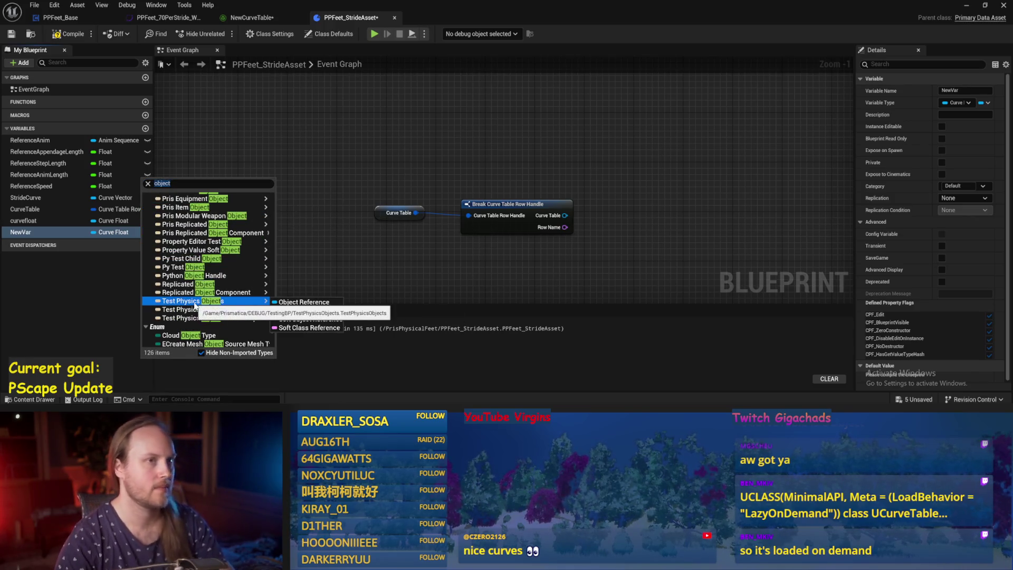
scroll(209, 304, up, 6)
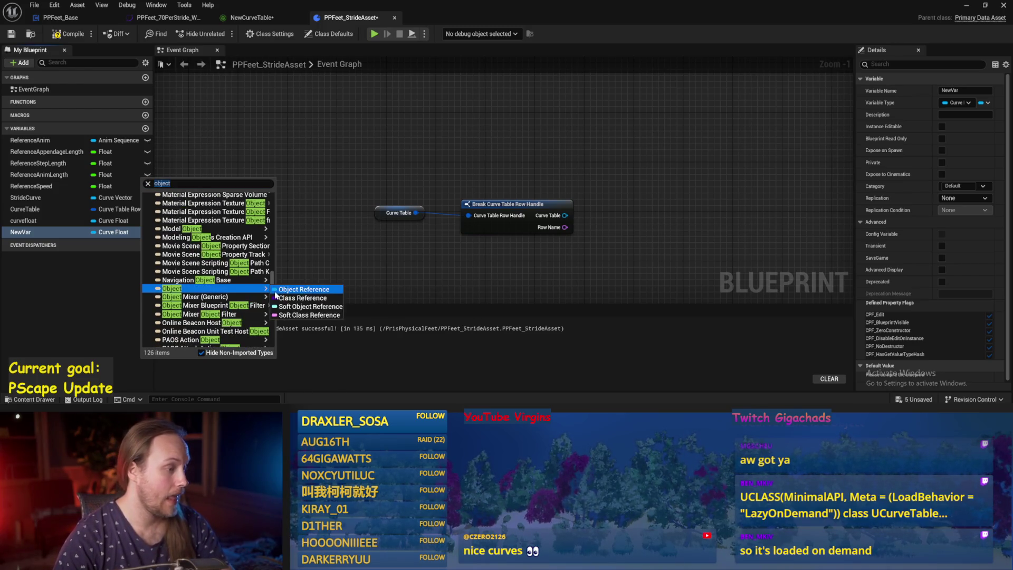
click(304, 295)
Compile the blueprint and place a NewVar getter node in the event graph.
drag(487, 278, 486, 233)
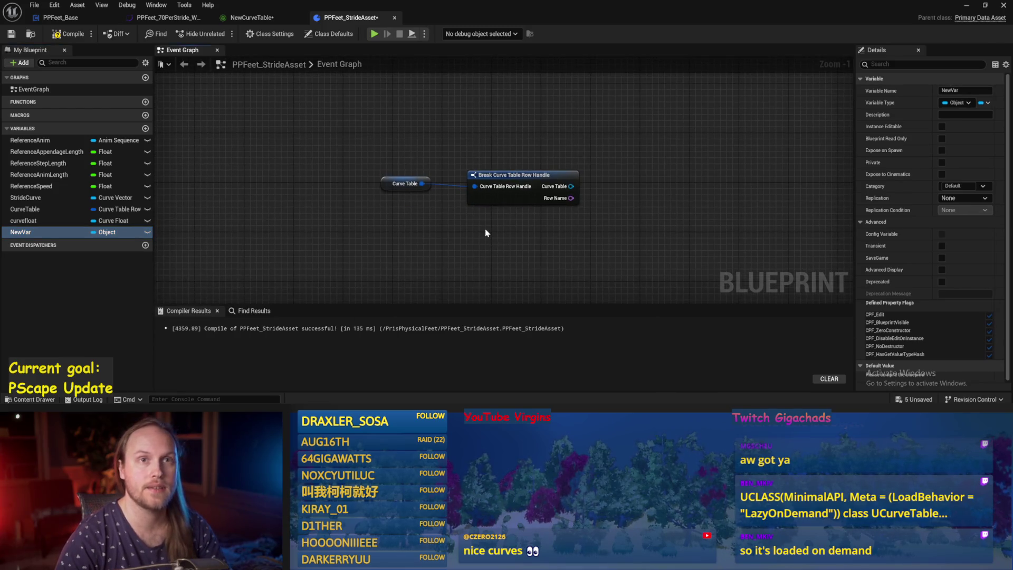
click(58, 35)
drag(524, 152, 455, 176)
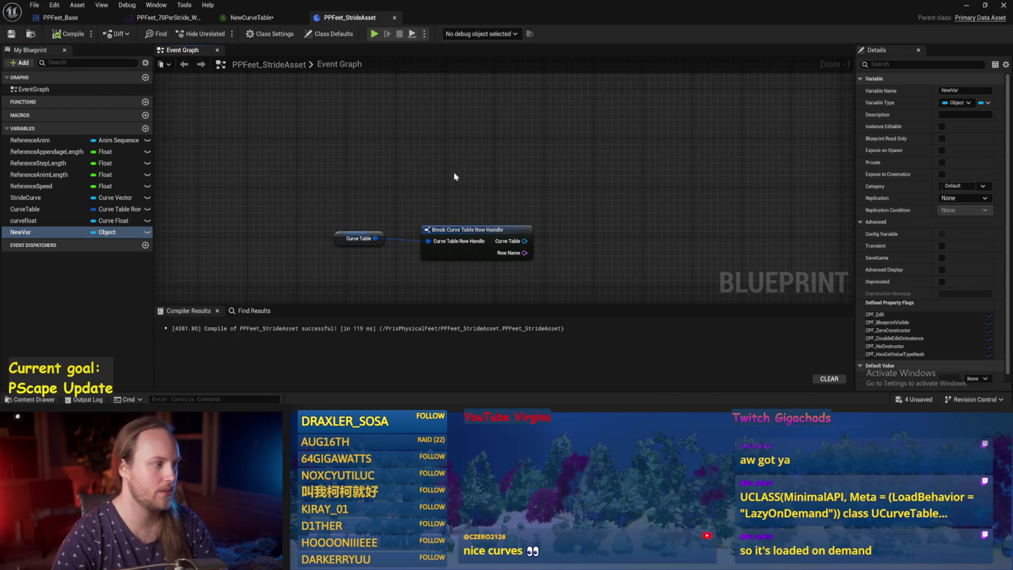
drag(31, 231, 454, 156)
scroll(524, 215, up, 1)
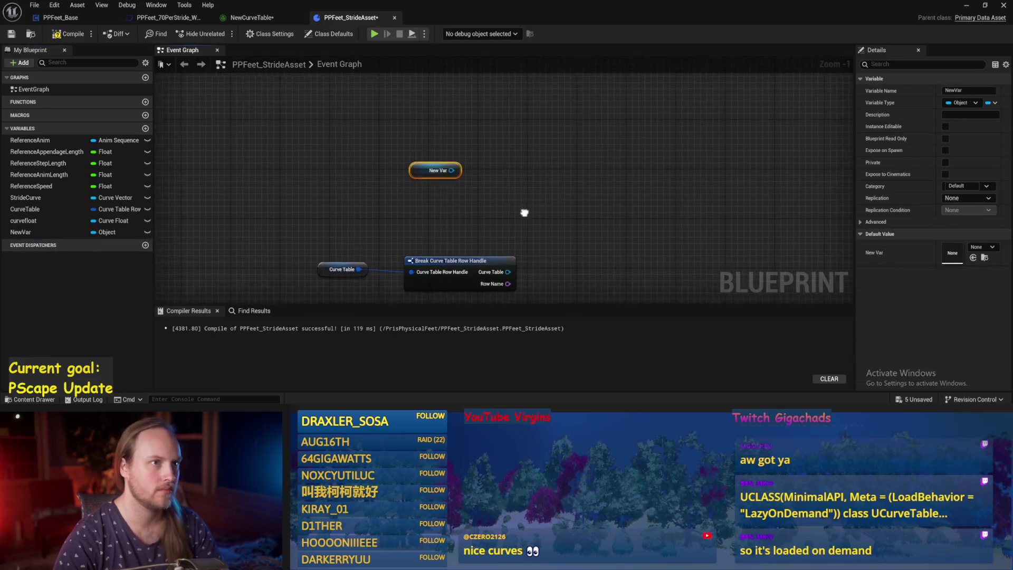
click(524, 215)
drag(512, 217, 484, 181)
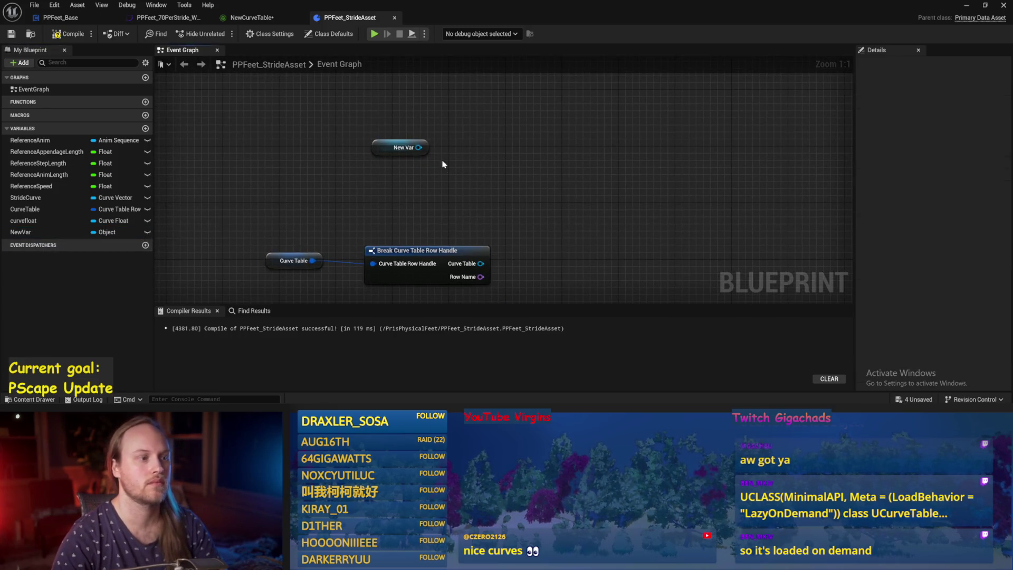
click(401, 147)
Switch NewVar to a Class Reference and back to Object Reference, then save.
click(960, 102)
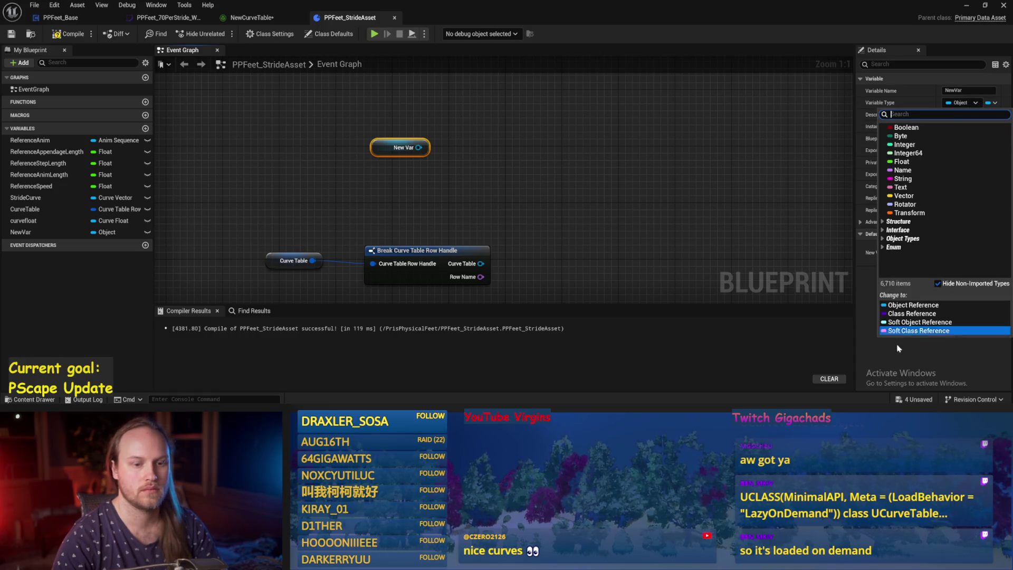
click(912, 314)
click(543, 224)
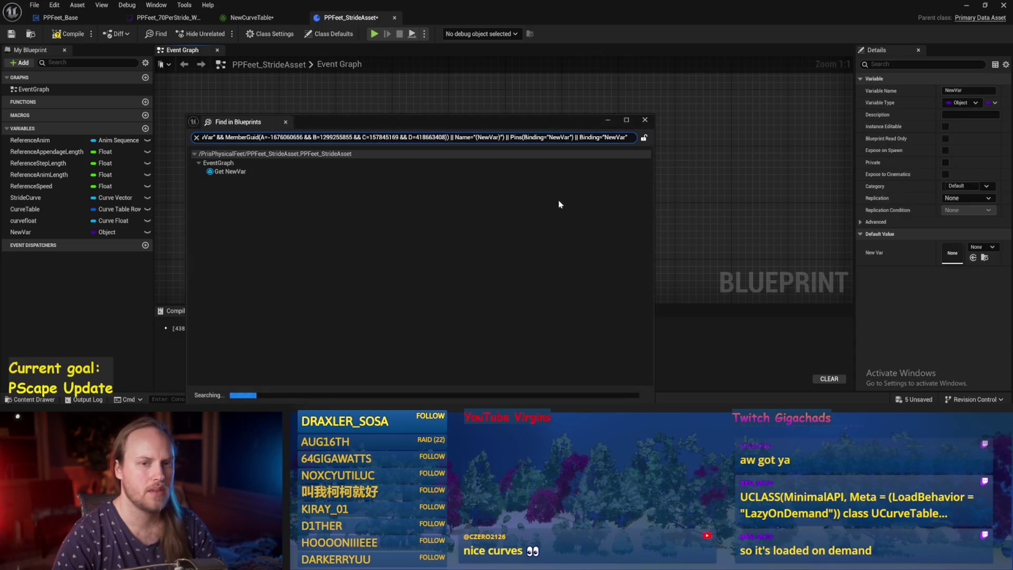
click(645, 119)
click(960, 102)
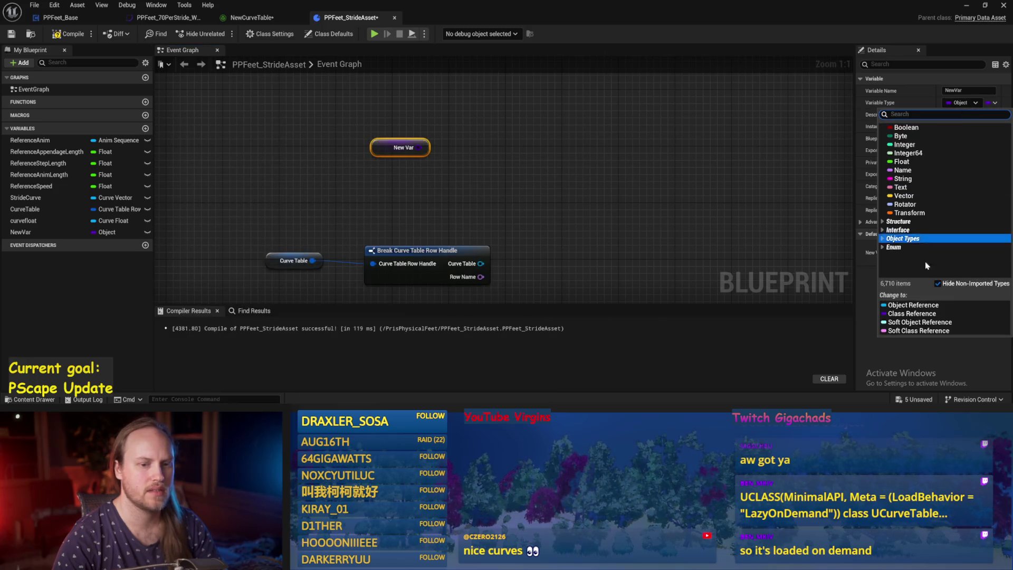
click(907, 304)
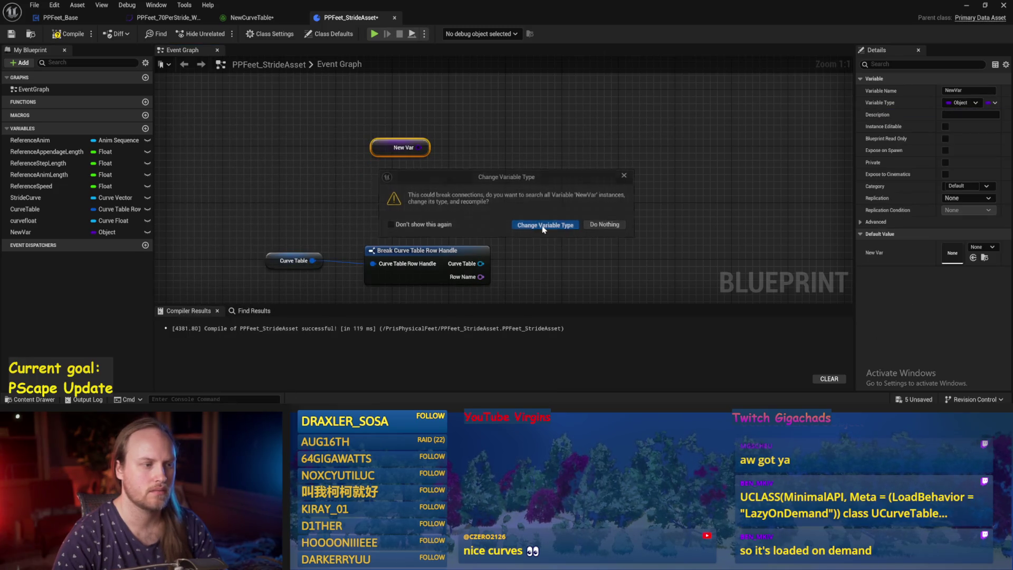
click(543, 225)
click(645, 120)
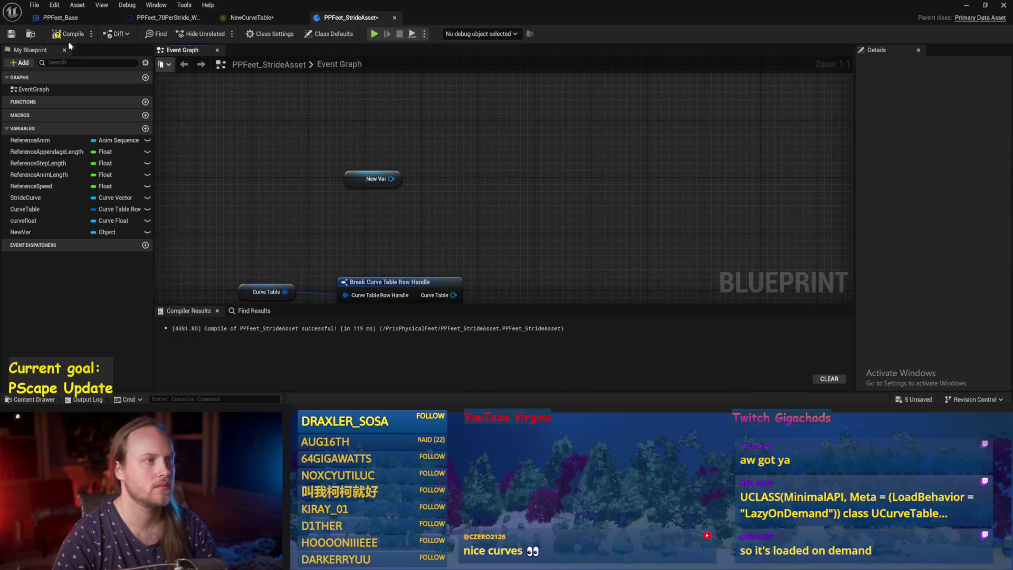
key(ctrl+s)
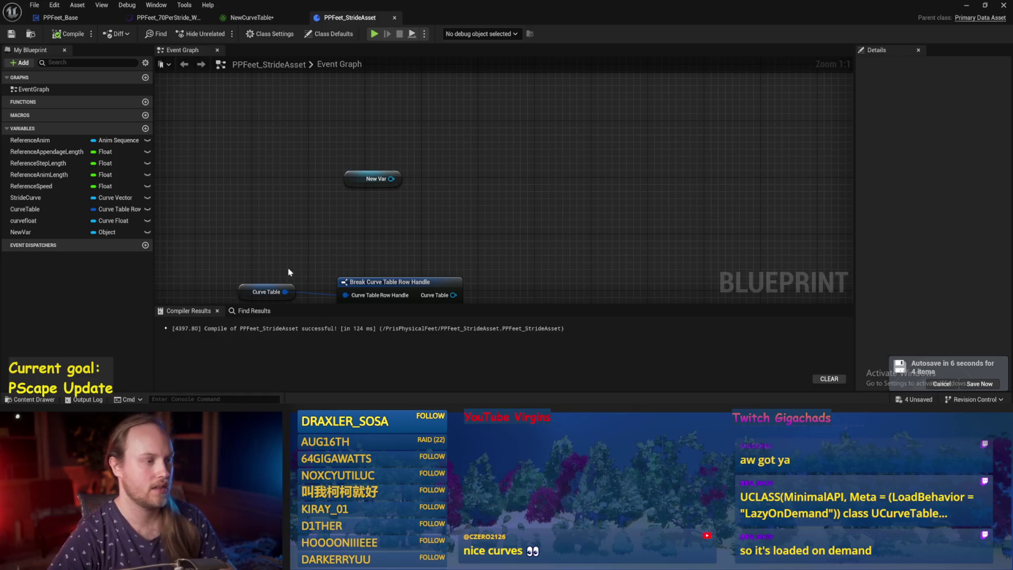
Select NewVar in the My Blueprint Variables list to show its Details.
click(80, 232)
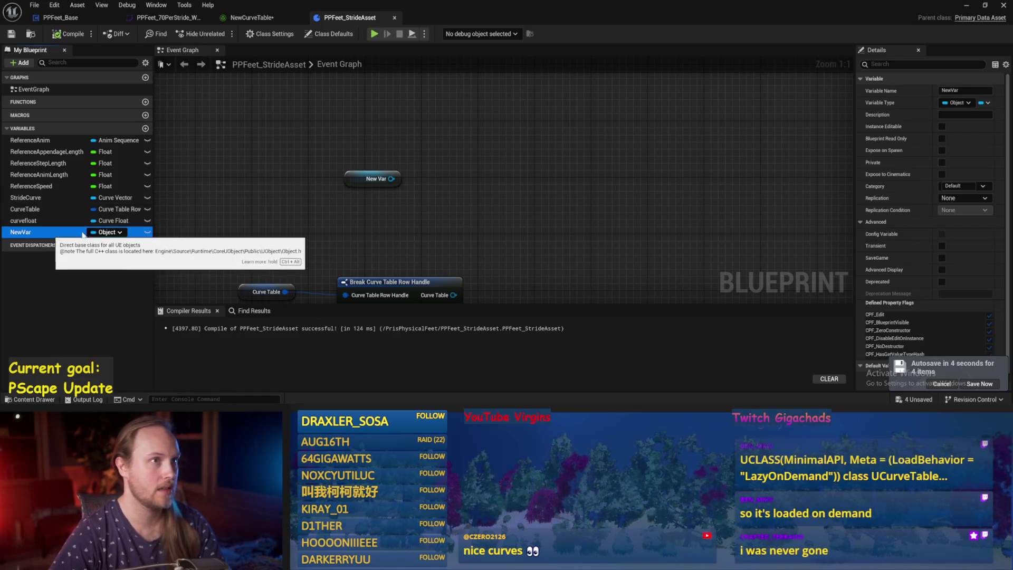
Try changing NewVar to Curve Table Row Handle, then cancel so it stays Object.
drag(504, 198, 536, 149)
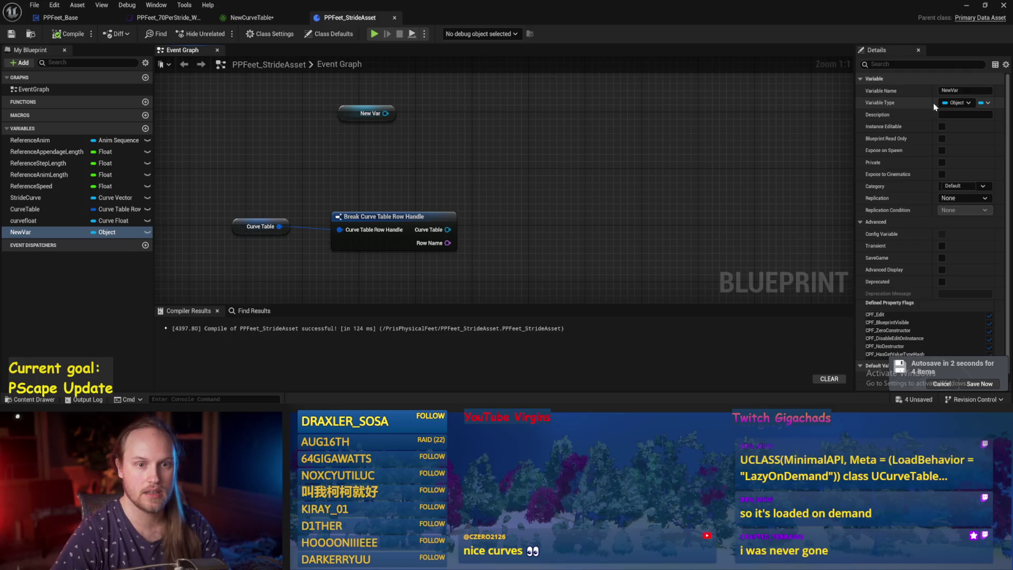
click(956, 103)
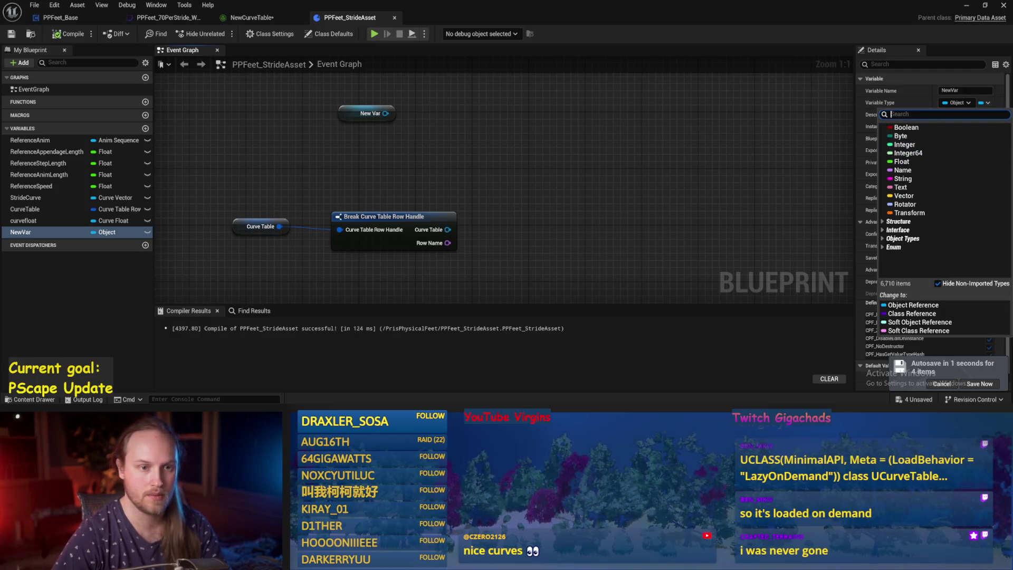
text(curvetab)
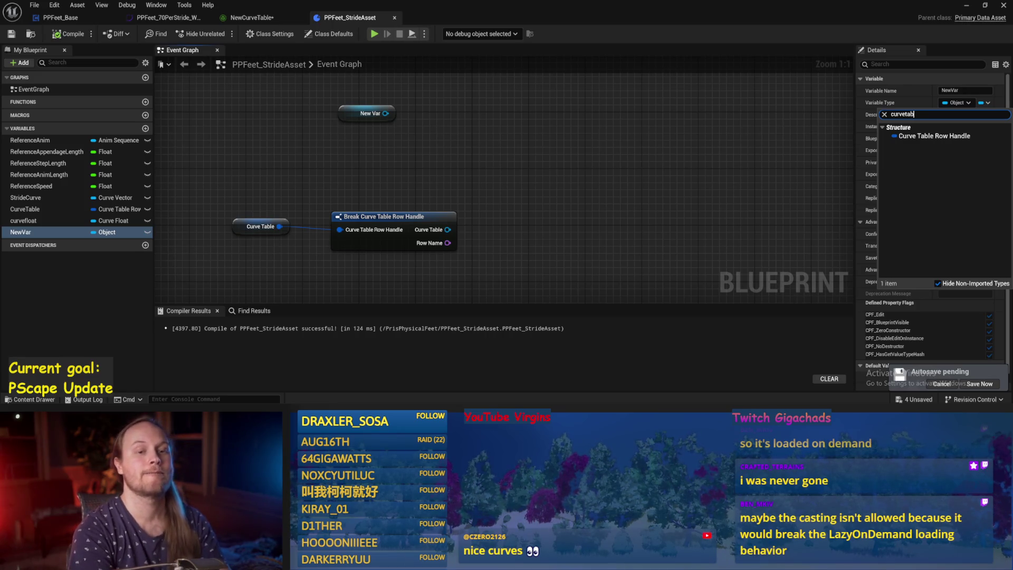
click(934, 136)
click(623, 176)
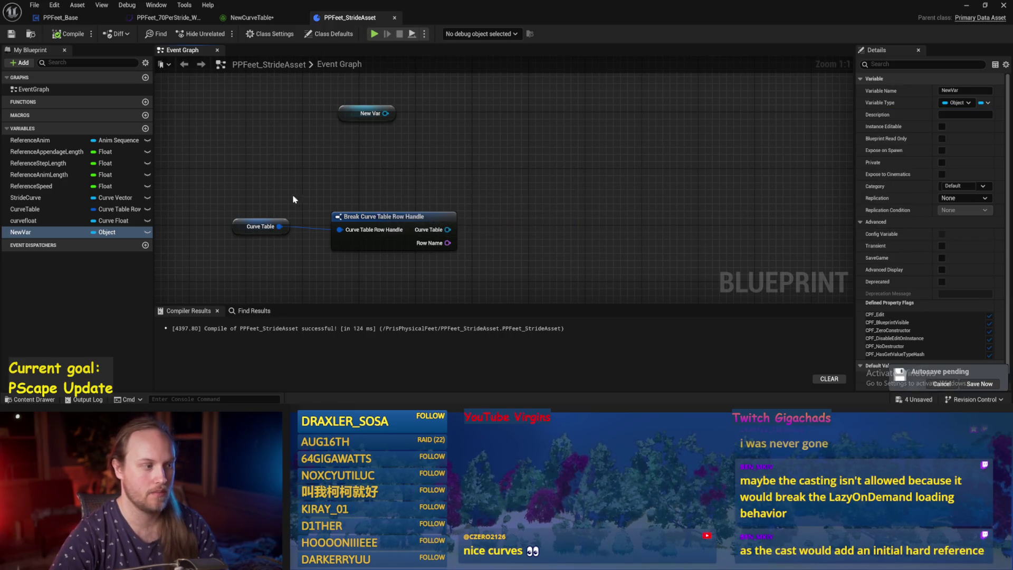
click(235, 244)
Select the Curve Table node and check its Row Name list, leaving it at None.
drag(297, 263, 284, 217)
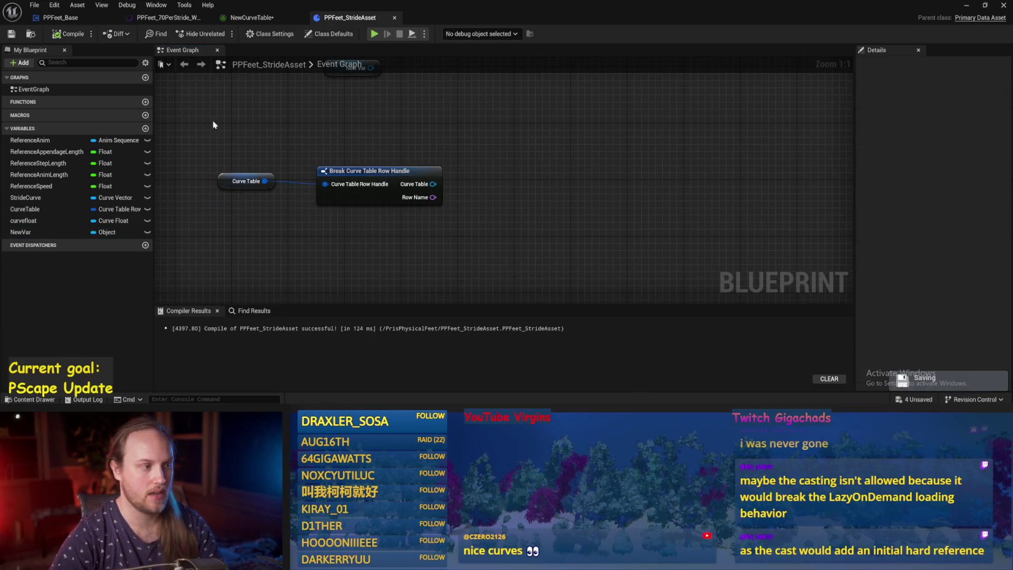
click(229, 177)
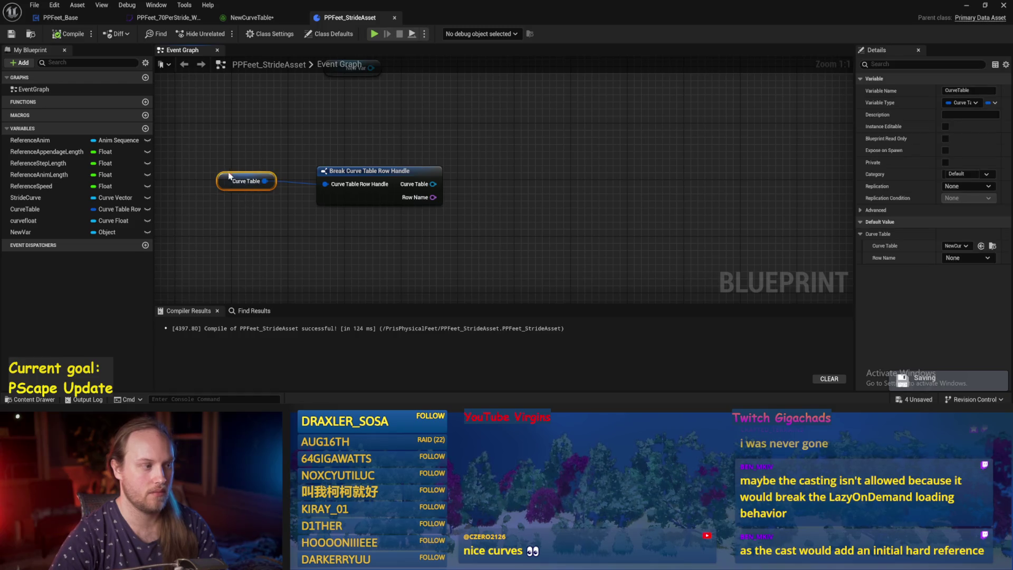
click(980, 259)
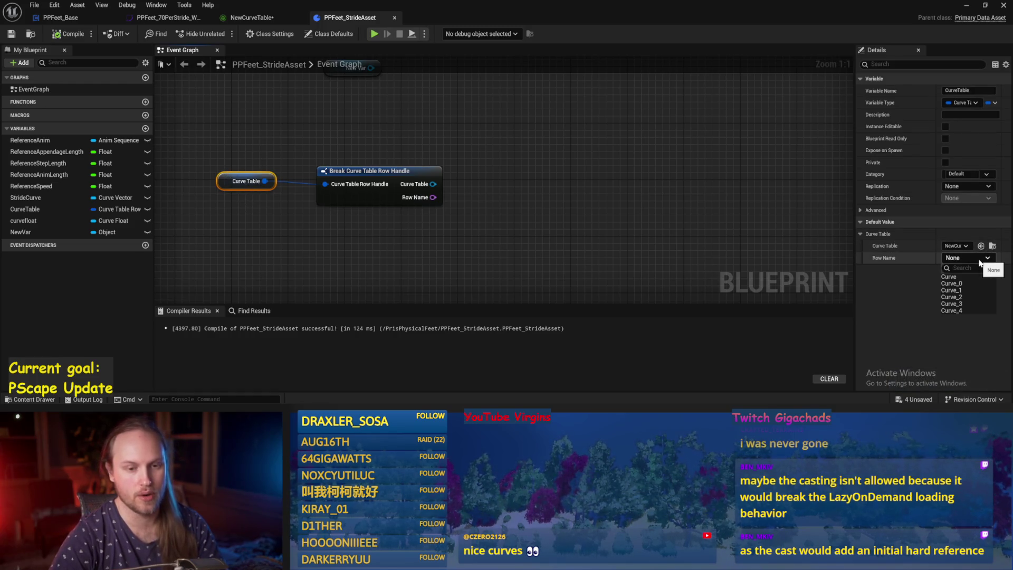
click(902, 269)
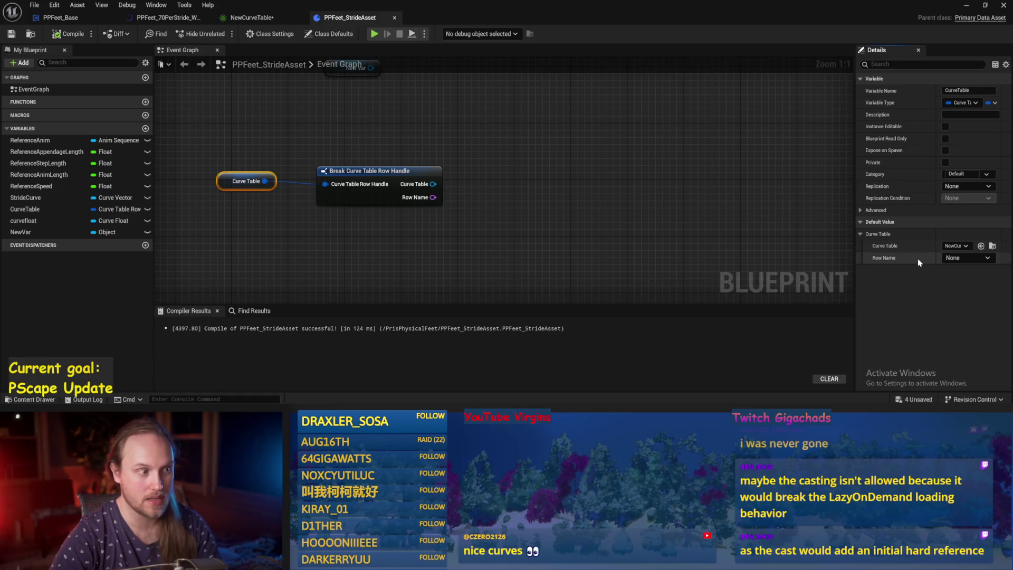
Create an Evaluate Curve Table Row node from the Curve Table output.
mouse_move(368, 200)
mouse_down()
mouse_move(467, 182)
mouse_move(428, 190)
mouse_up()
drag(492, 174, 630, 187)
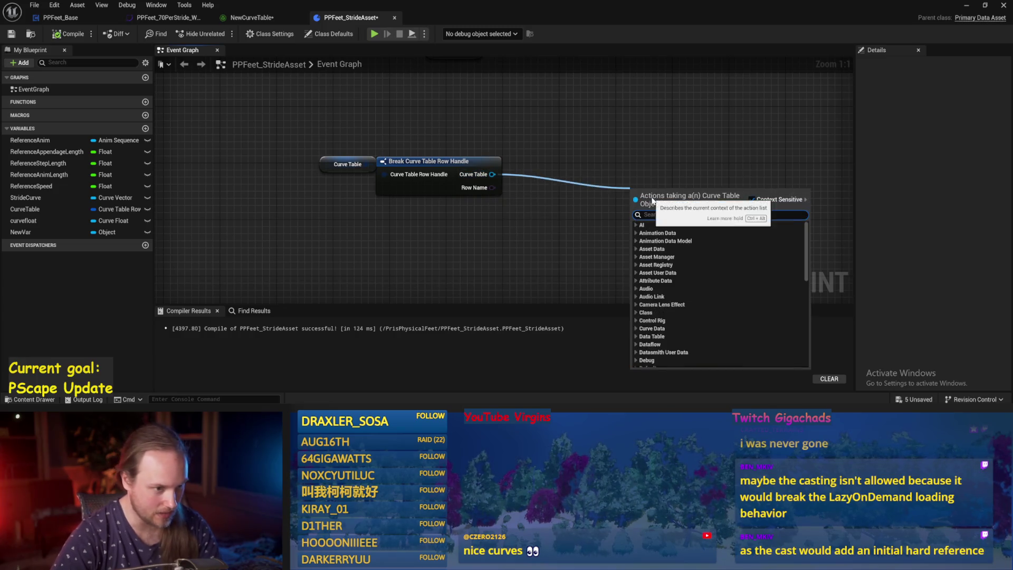
click(565, 195)
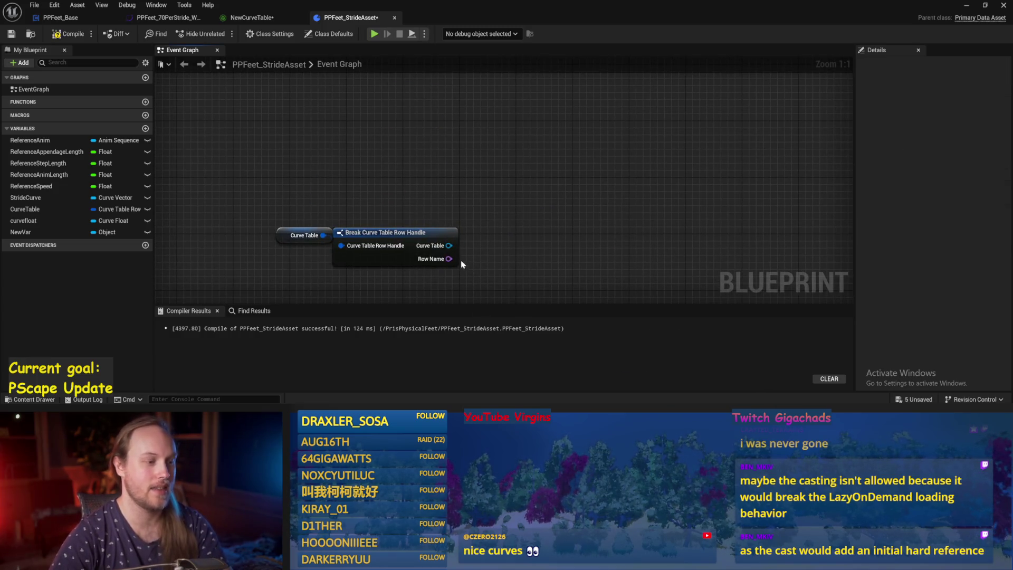
drag(444, 246, 594, 169)
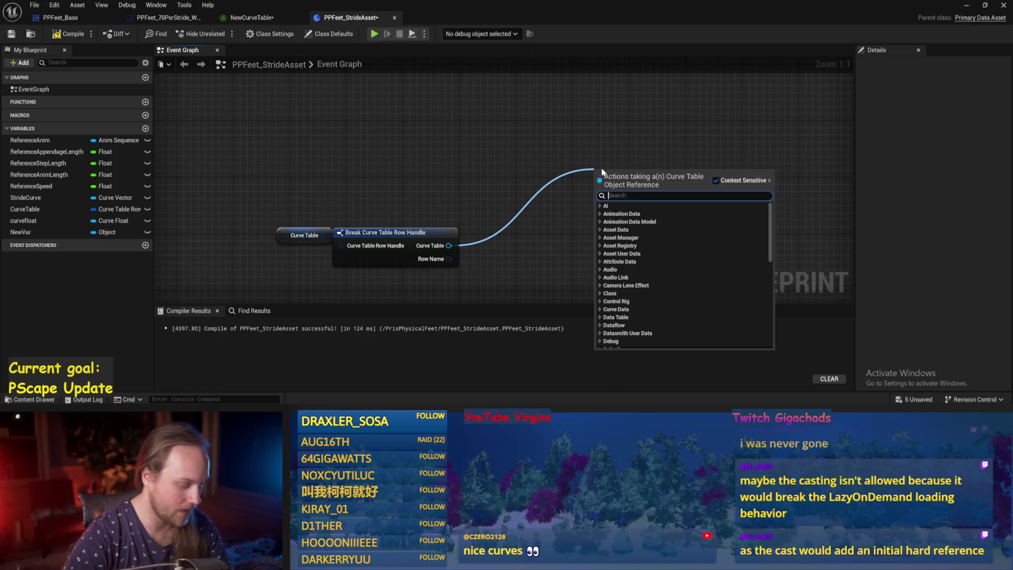
text(eva)
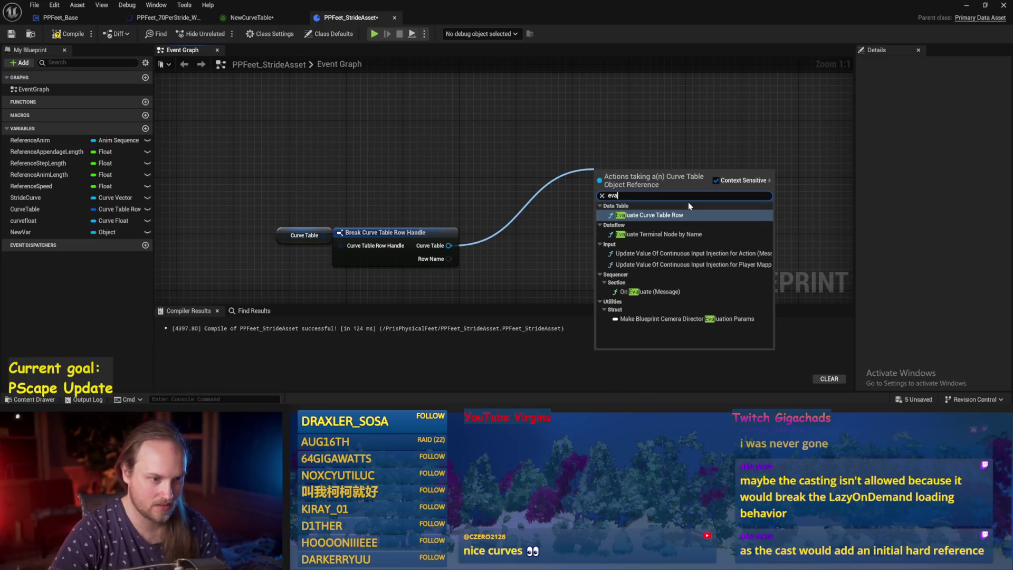
click(653, 215)
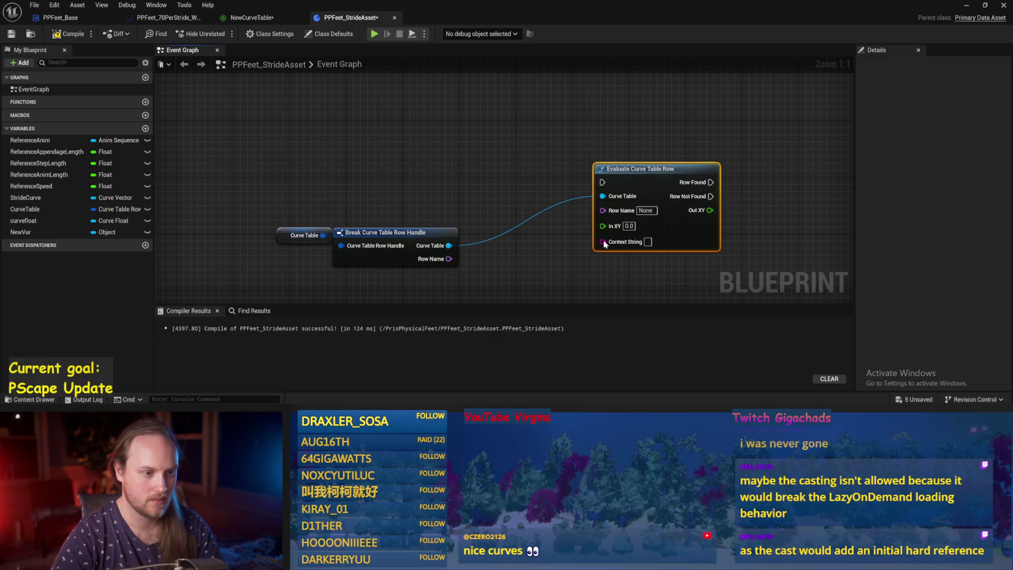
Position the Evaluate Curve Table Row node and set its Row Name to FootYaw.
drag(651, 153, 588, 167)
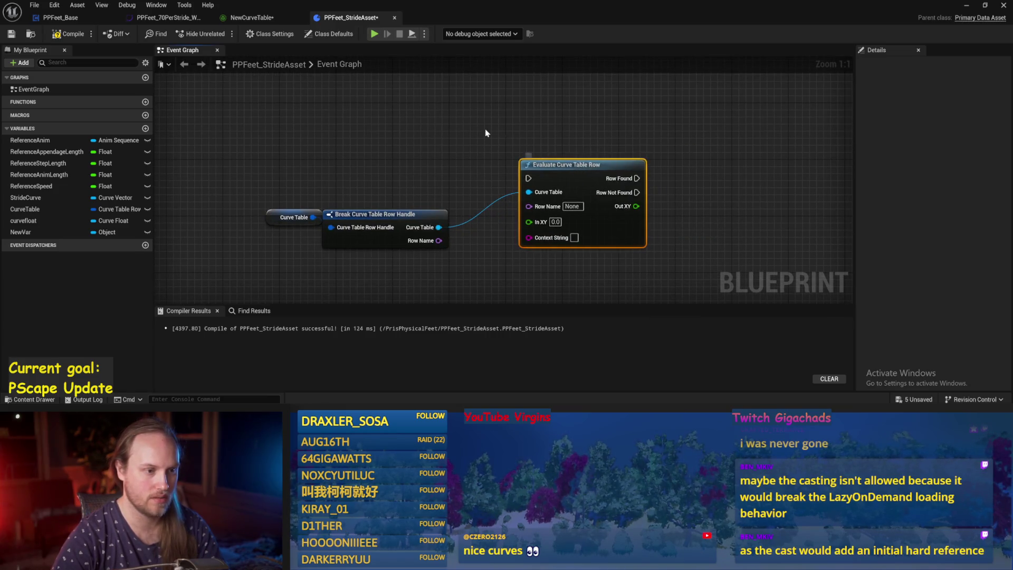
click(663, 167)
drag(663, 167, 621, 185)
click(529, 189)
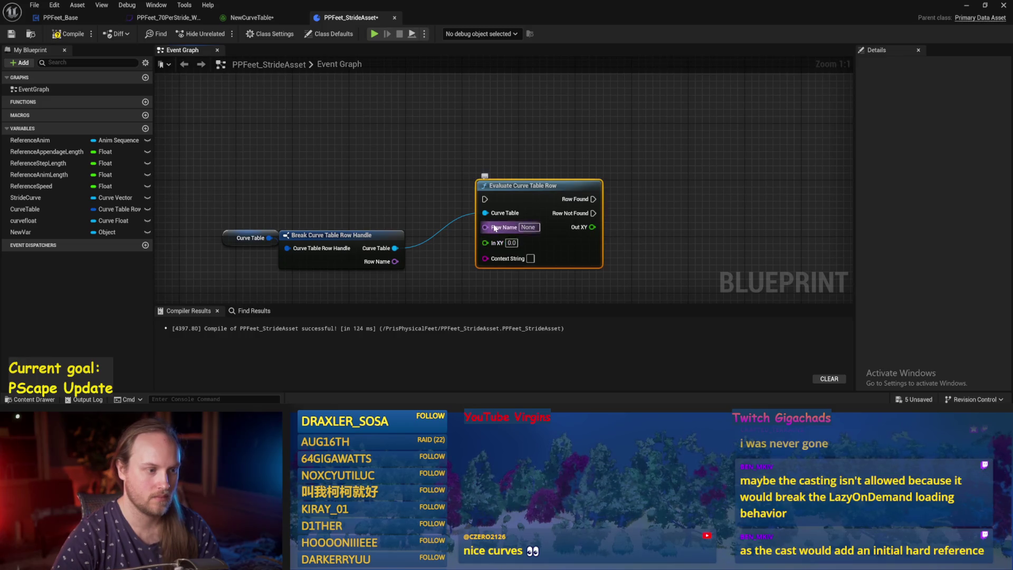
drag(529, 189, 585, 155)
click(584, 192)
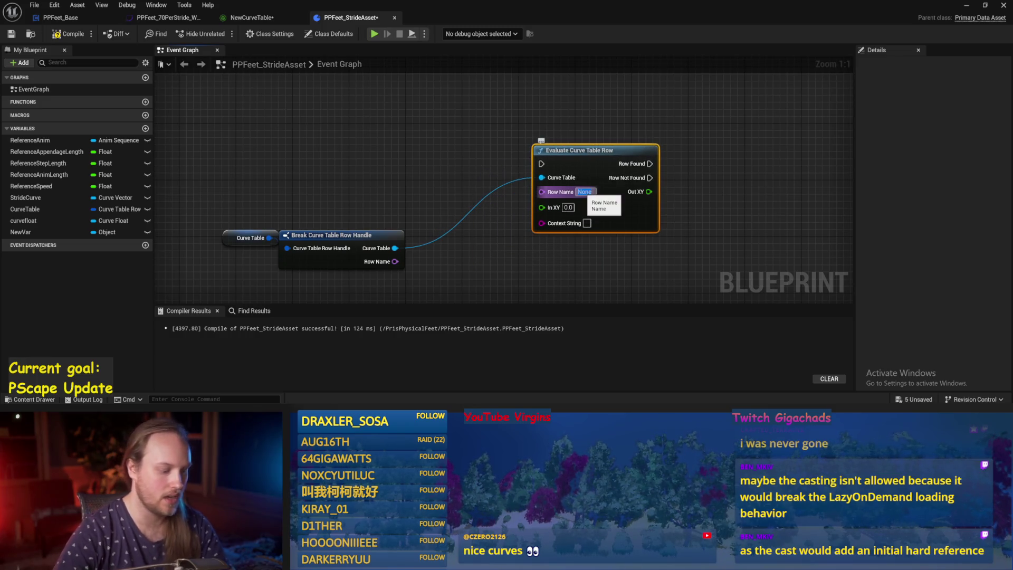
text(FootYa)
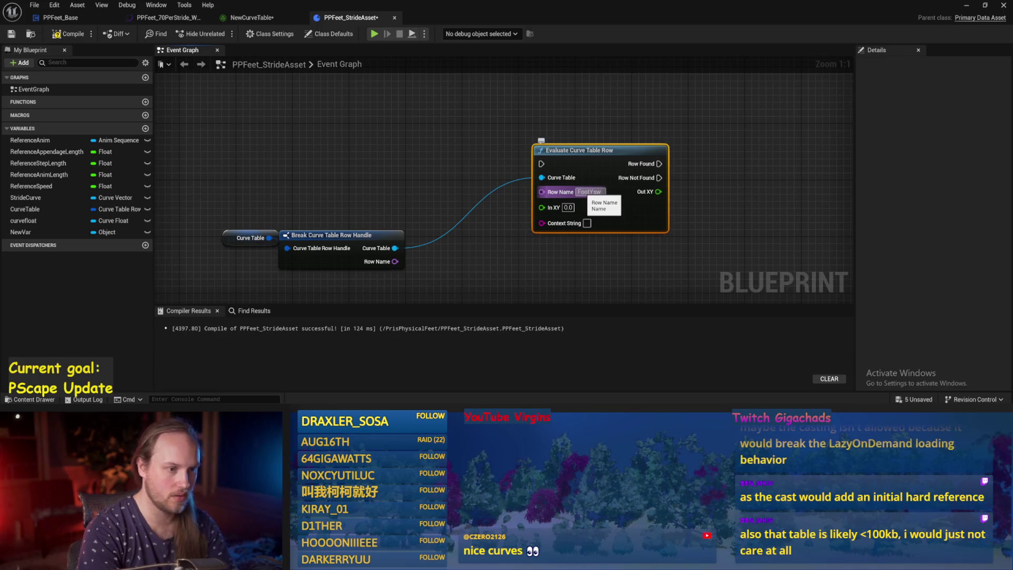
text(w)
key(Return)
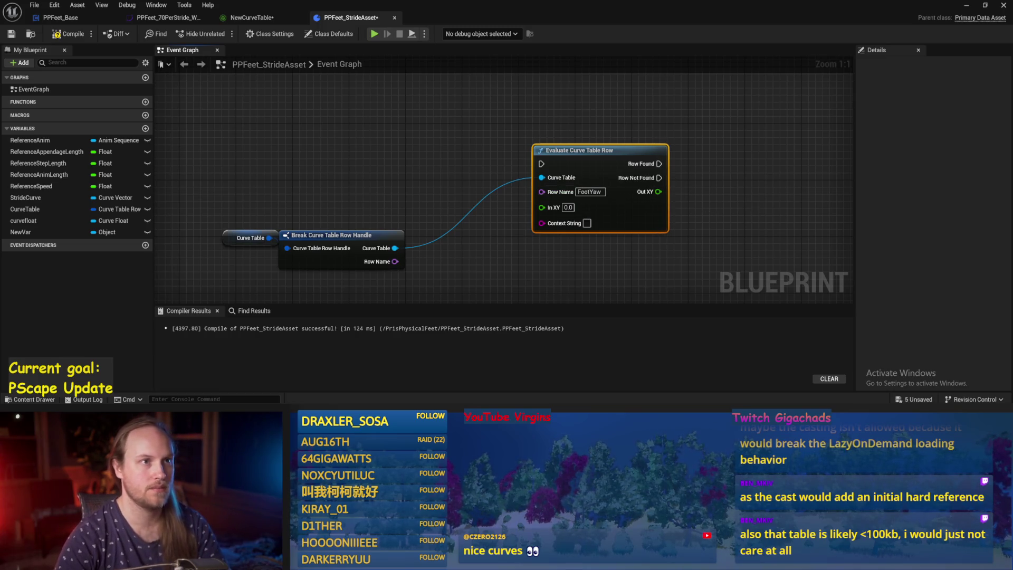
Tidy the node layout, then compile and save PPFeet_StrideAsset.
click(674, 169)
mouse_move(676, 167)
mouse_down()
mouse_move(645, 184)
mouse_move(677, 128)
mouse_up()
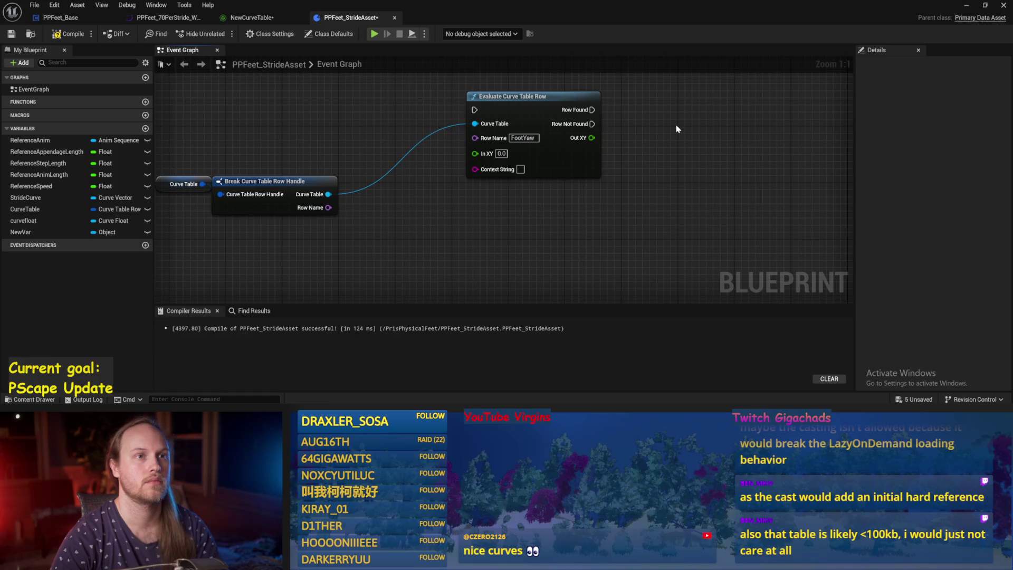
mouse_move(678, 128)
mouse_down()
mouse_move(633, 150)
mouse_move(692, 156)
mouse_up()
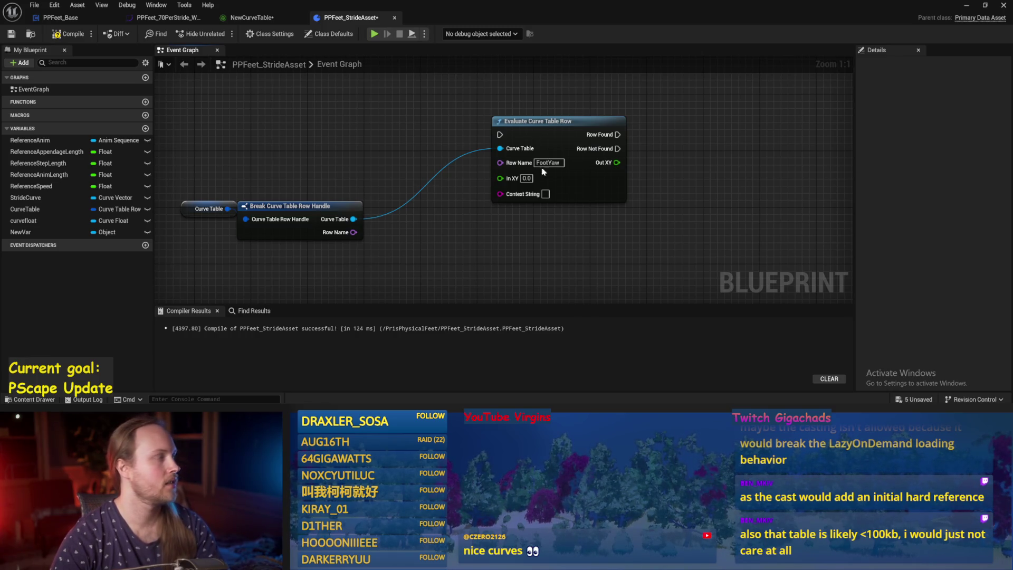
mouse_move(238, 200)
mouse_down()
mouse_move(321, 189)
mouse_move(277, 198)
mouse_up()
click(290, 198)
click(349, 170)
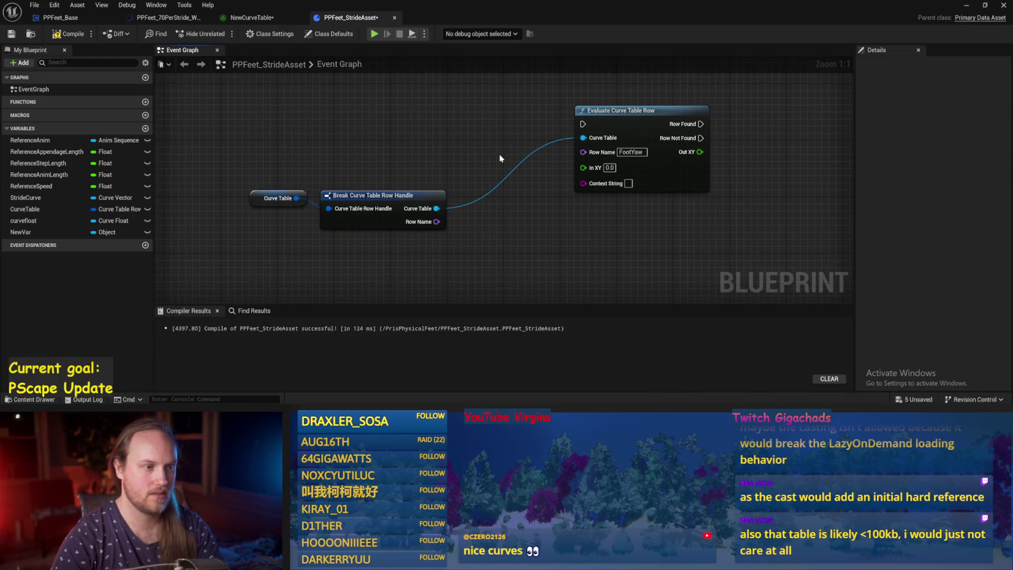
scroll(610, 223, down, 3)
drag(766, 189, 384, 253)
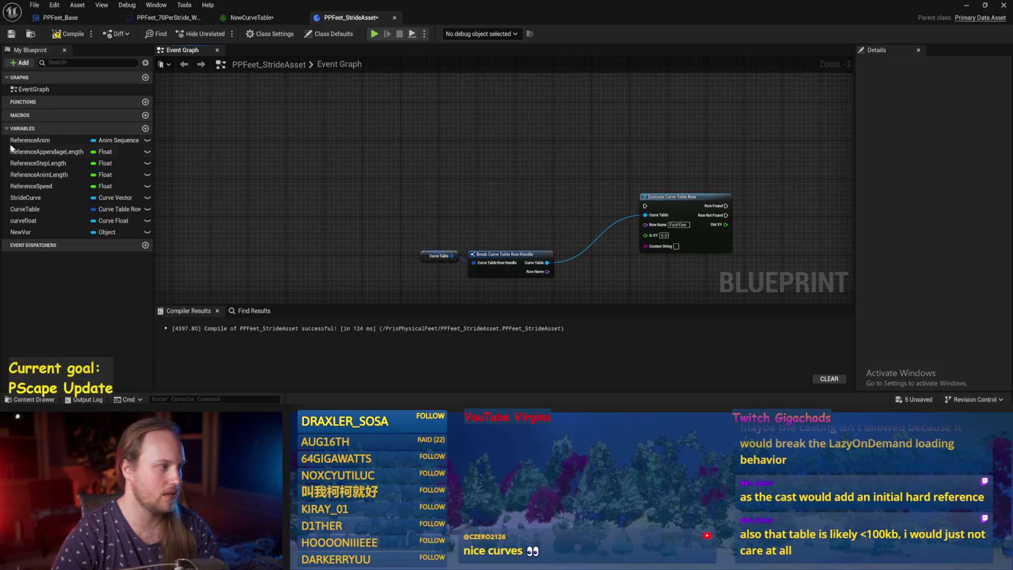
click(69, 34)
click(11, 33)
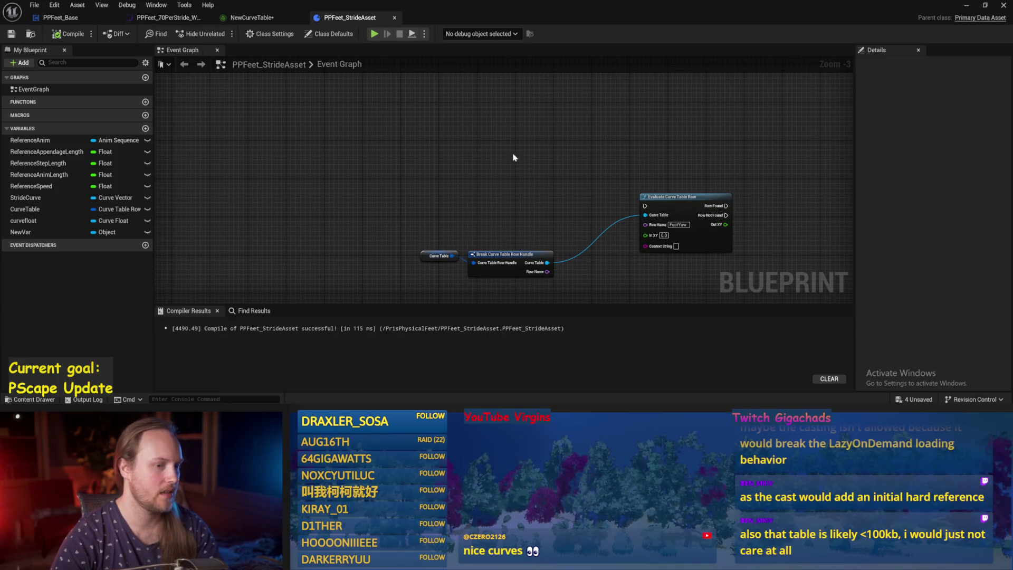
mouse_move(527, 169)
mouse_down()
mouse_move(351, 140)
mouse_move(328, 161)
mouse_up()
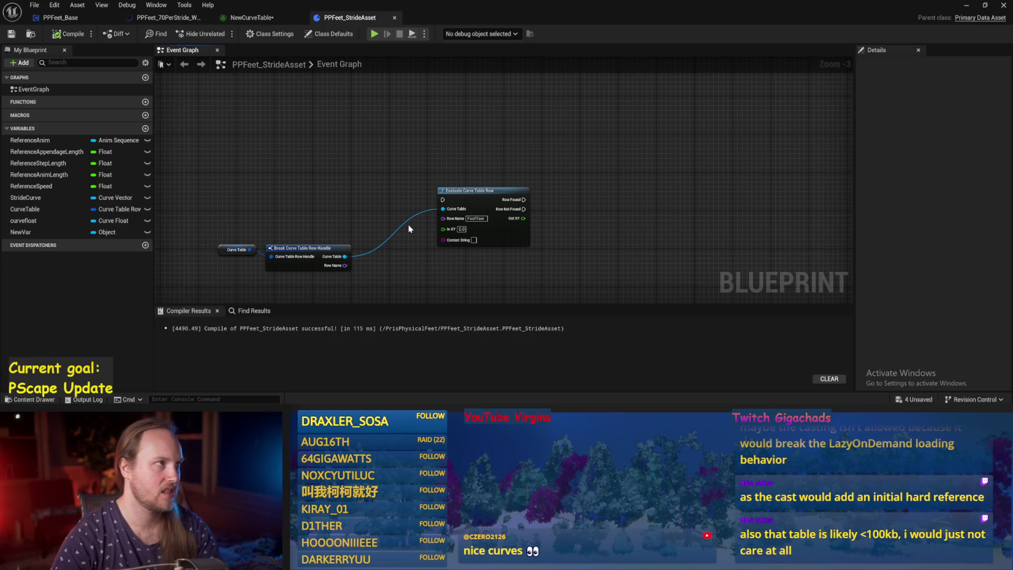
drag(351, 203, 373, 198)
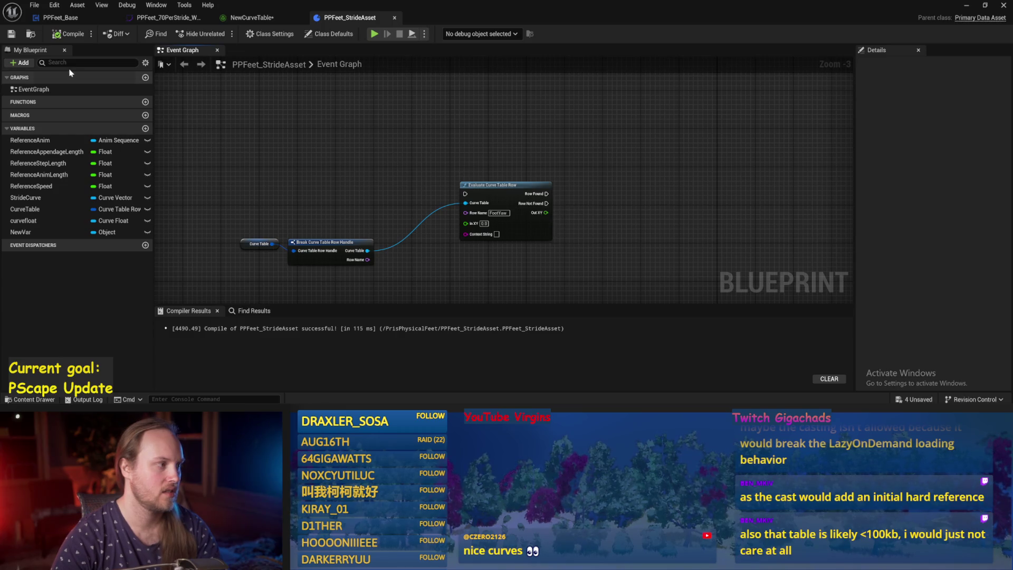
Create a GetStrideValues function and add a Return Node to its graph.
click(145, 103)
text(GetS)
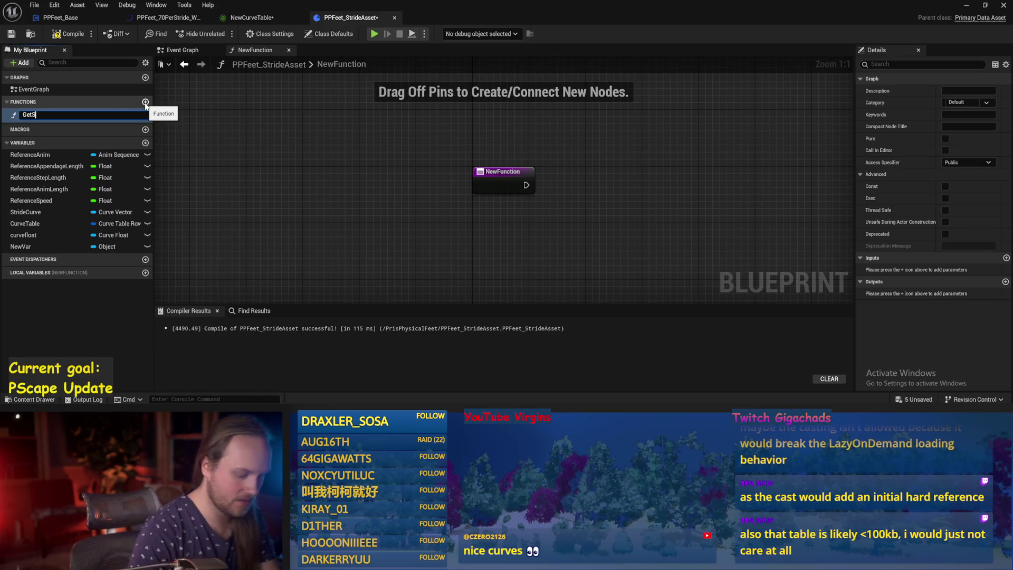
text(trideVal)
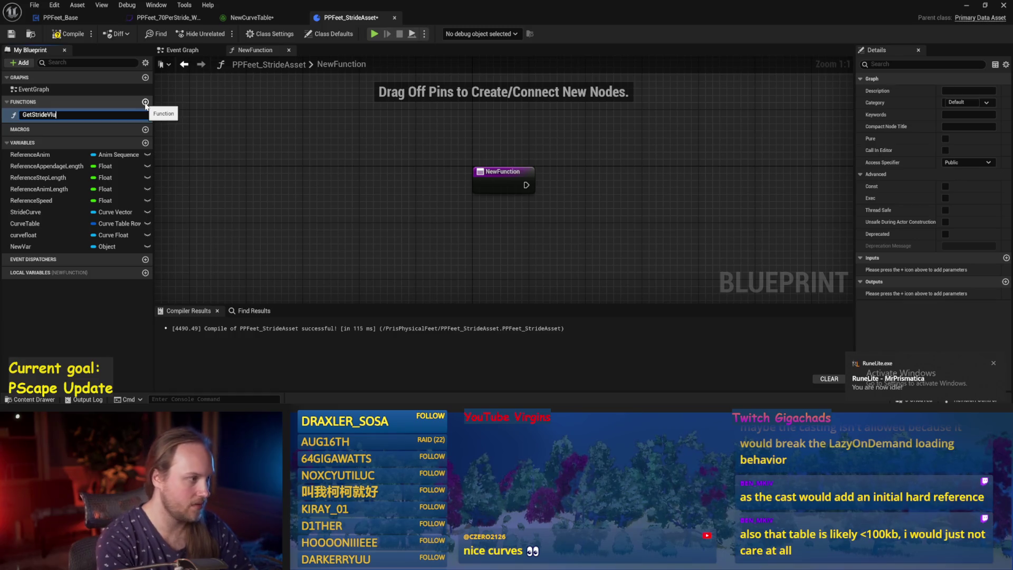
text(ues)
key(Return)
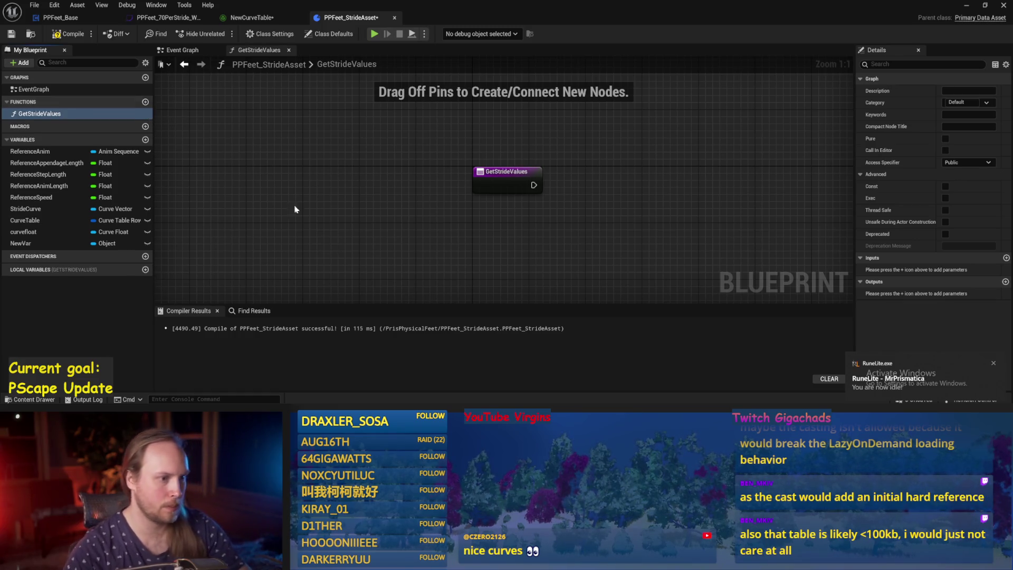
right_click(653, 211)
text(return)
key(Return)
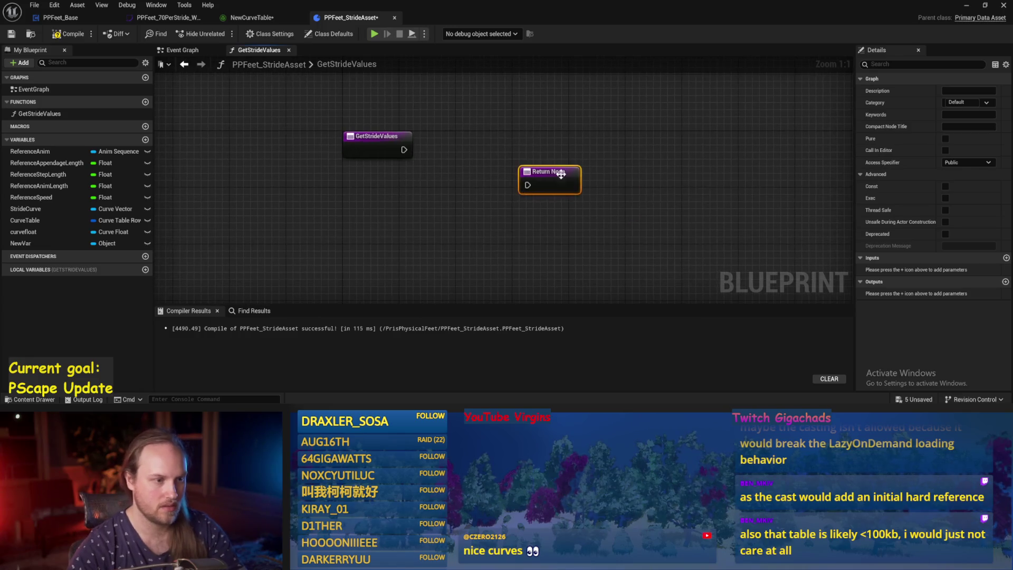
drag(564, 172, 666, 138)
Compile and save the blueprint with the Return Node moved to the right.
click(377, 138)
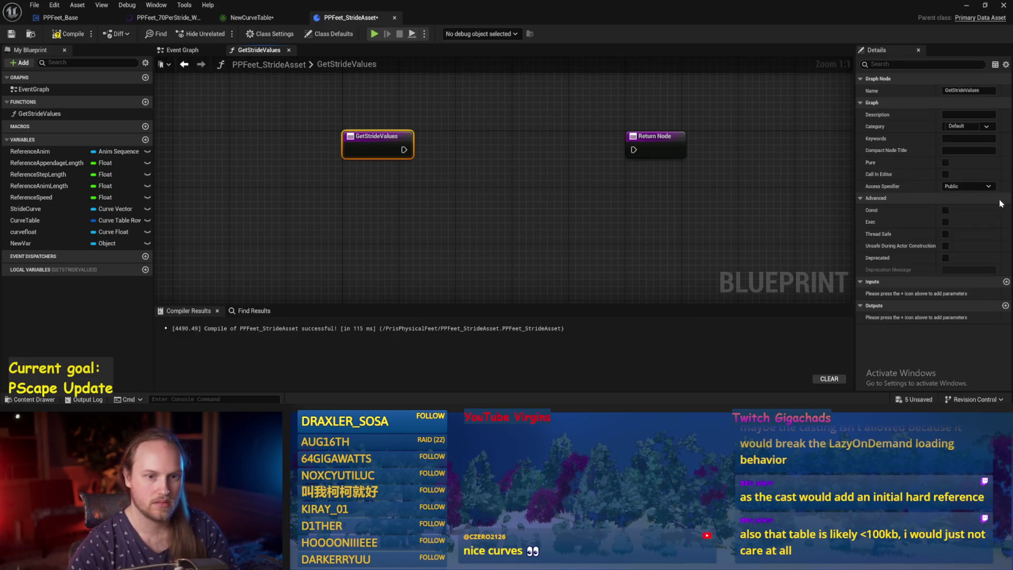
click(53, 36)
scroll(467, 192, down, 2)
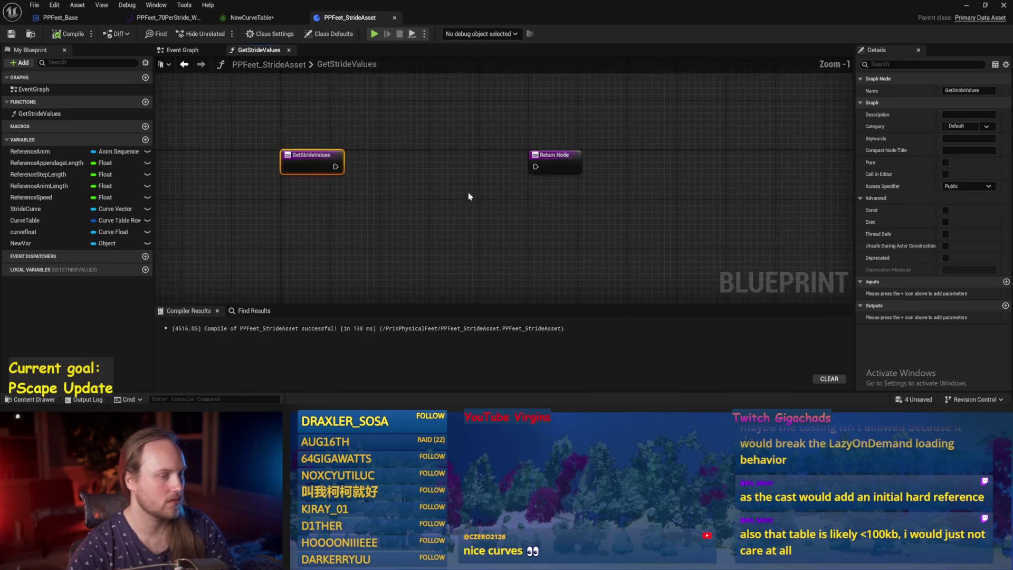
drag(546, 171, 601, 175)
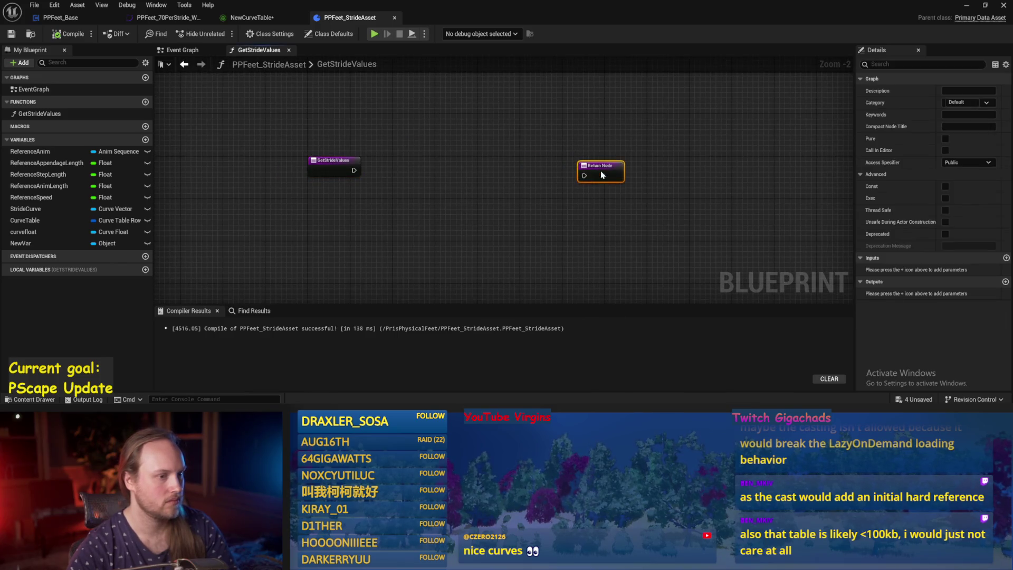
click(480, 144)
key(ctrl+s)
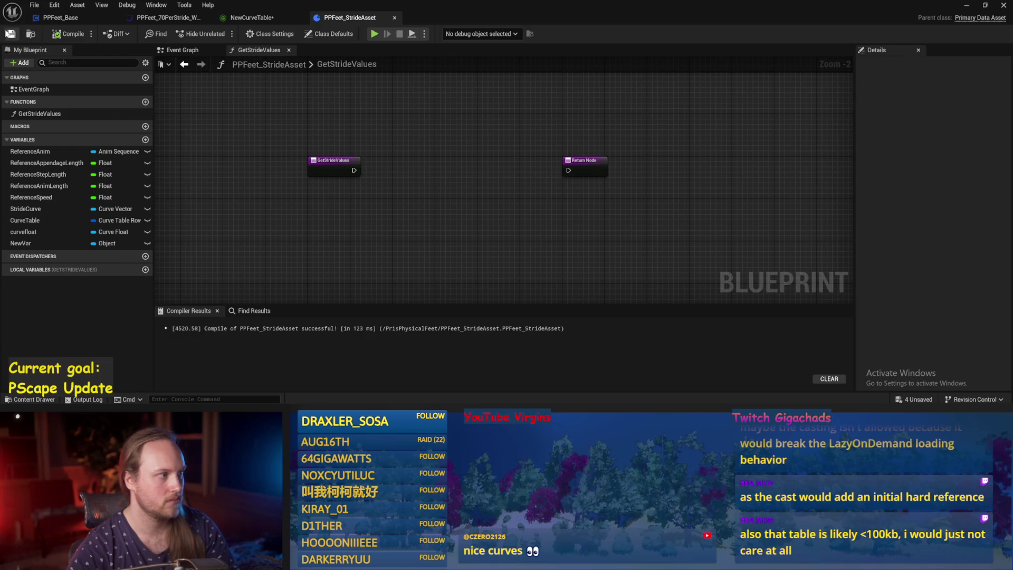
drag(503, 196, 435, 207)
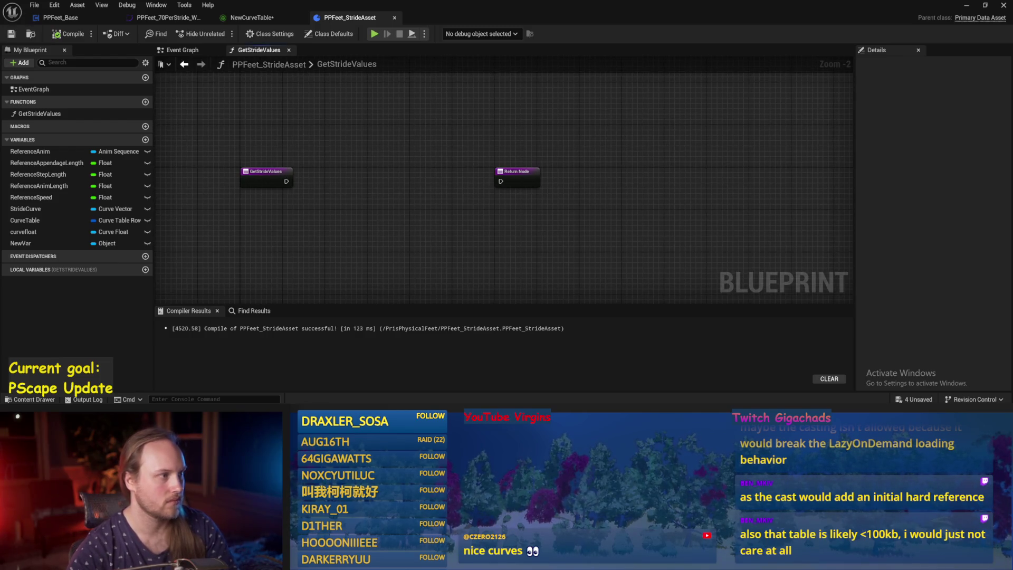
Glance at the NewCurveTable and PPFeet_Base tabs, then return to the GetStrideValues entry node.
click(253, 18)
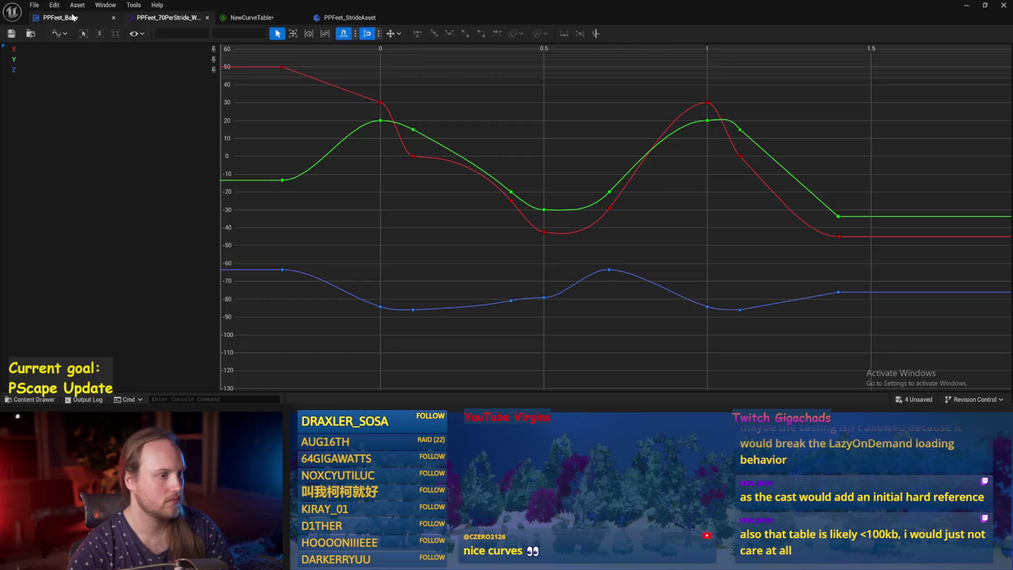
click(74, 17)
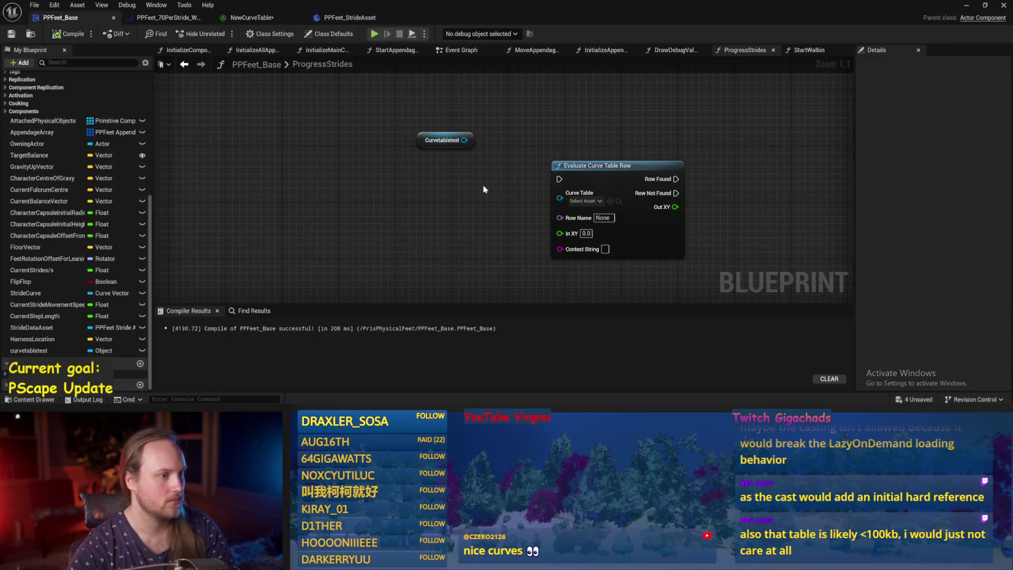
click(348, 17)
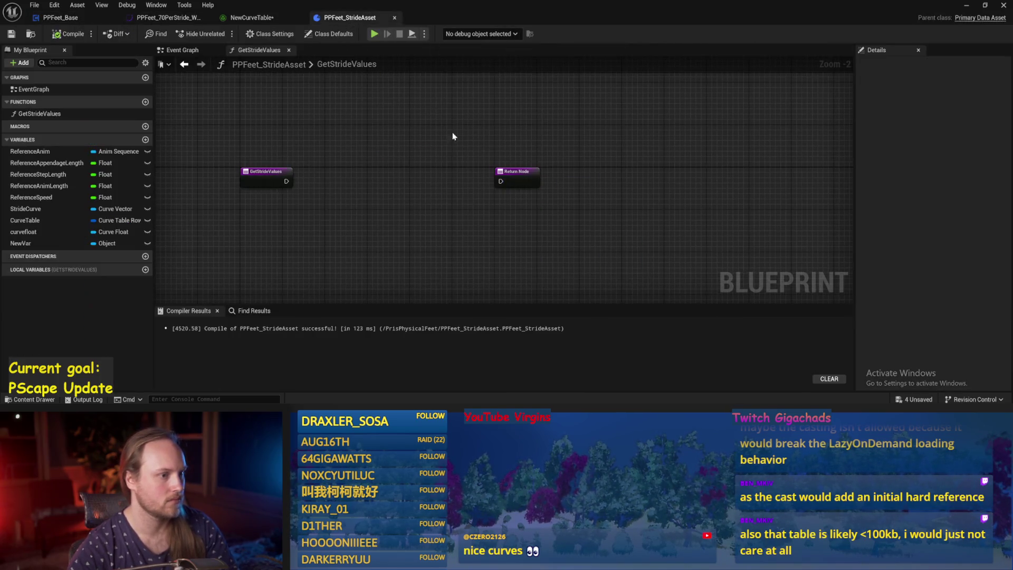
click(266, 175)
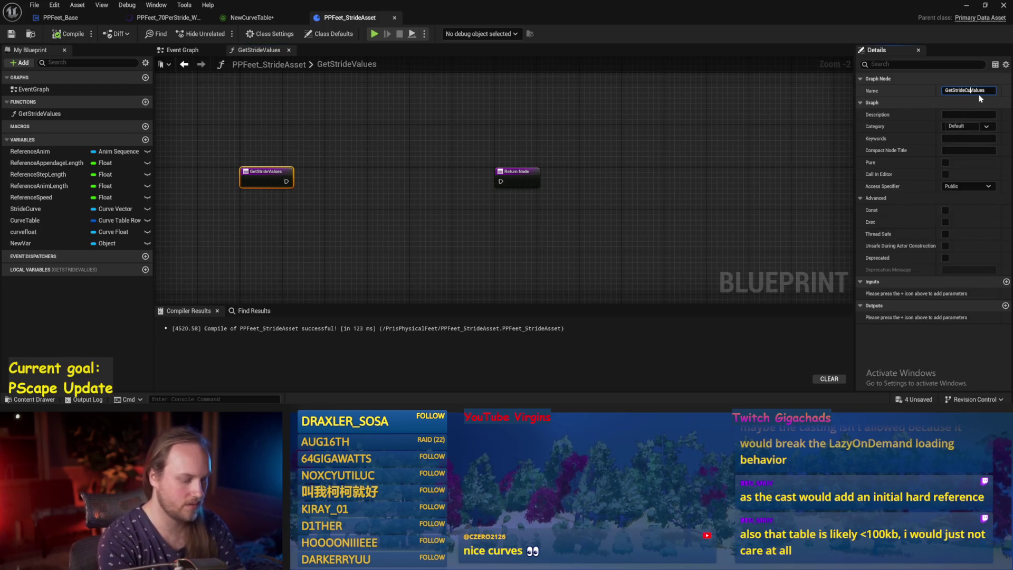
Rename the function to GetStrideCurveValues, adding then undoing an input parameter.
text(rve)
key(Return)
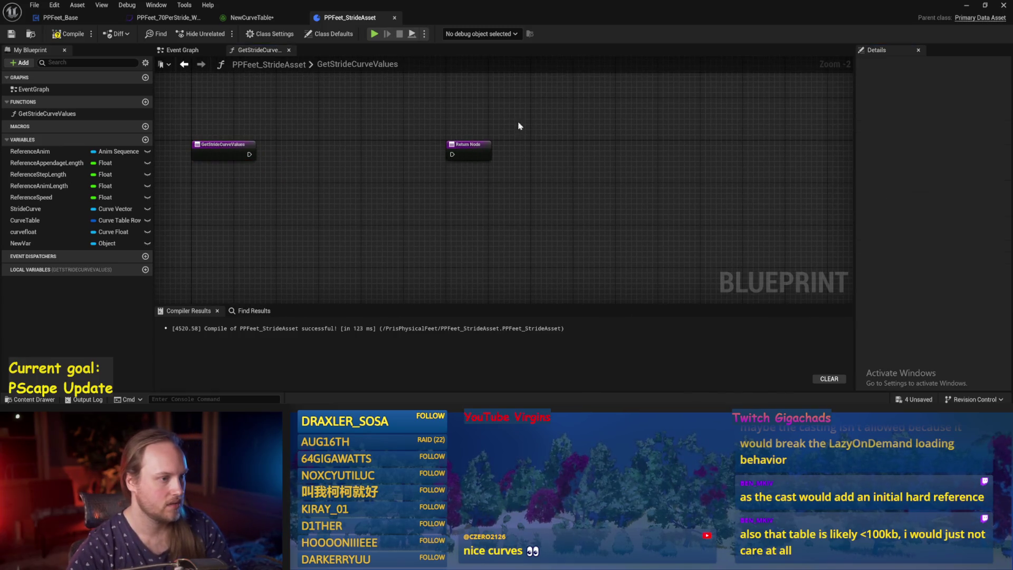
click(468, 150)
click(1006, 257)
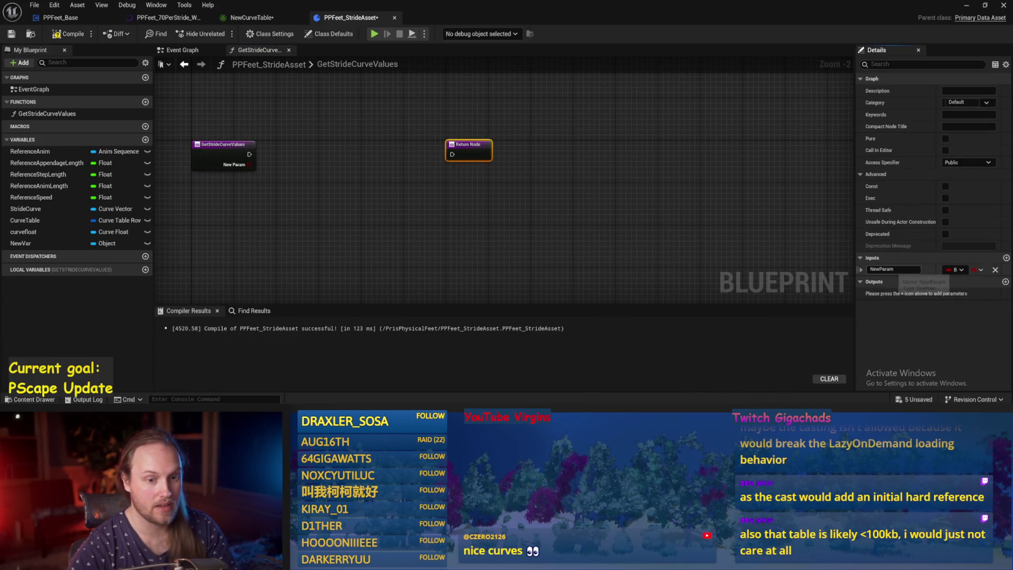
key(ctrl+z)
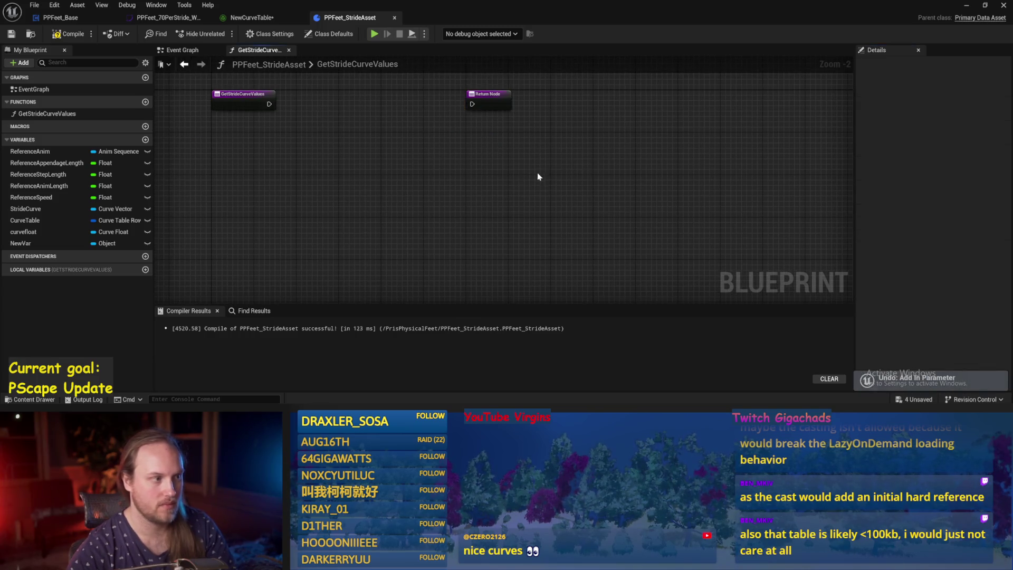
Compile the blueprint, move the Return Node right, and select the unused NewVar.
drag(538, 177, 494, 226)
click(69, 34)
click(471, 153)
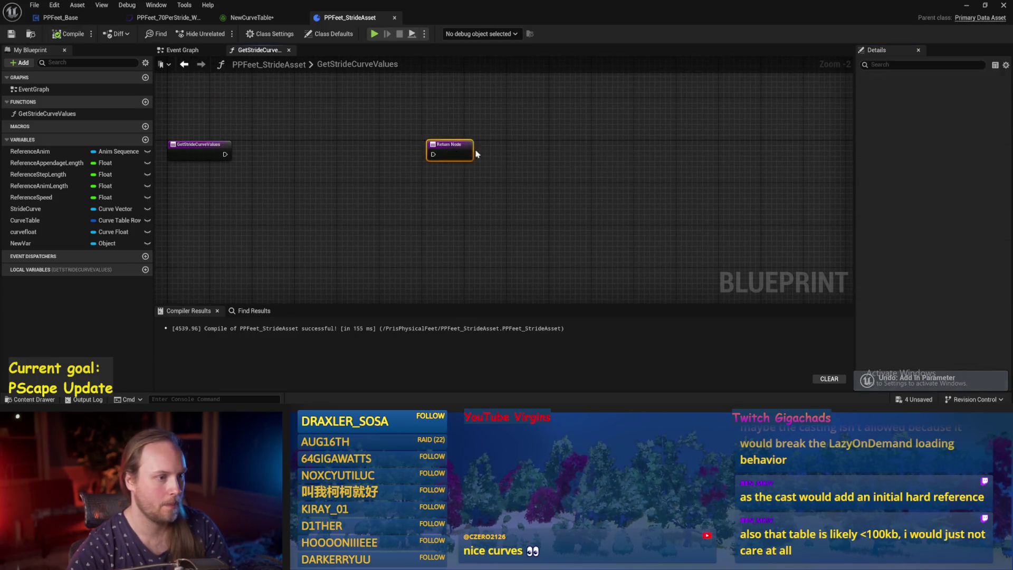
mouse_move(476, 153)
mouse_down()
mouse_move(655, 155)
mouse_move(646, 155)
mouse_up()
drag(536, 165, 584, 167)
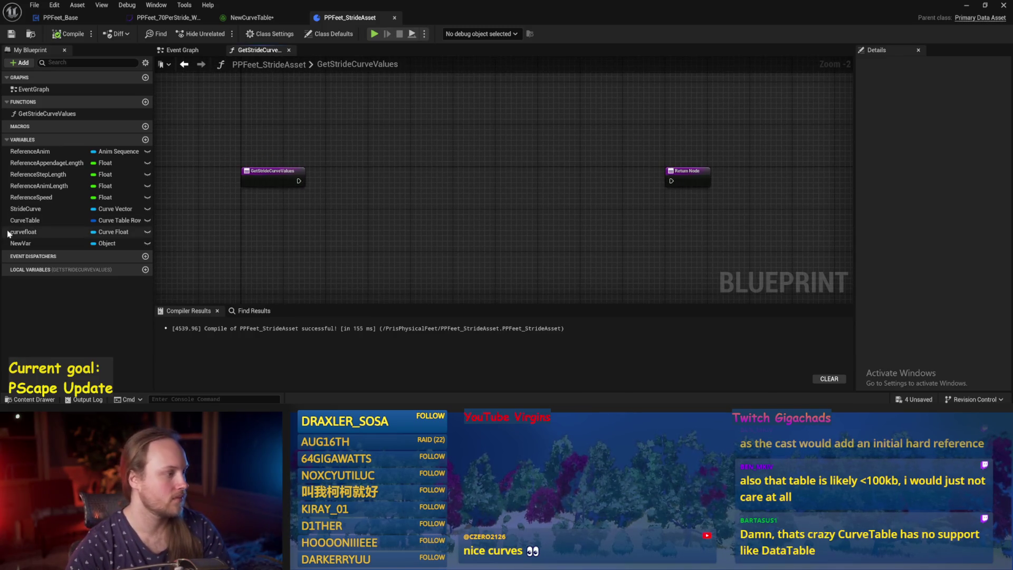
click(38, 244)
Delete the NewVar and curvefloat variables and save the stride asset.
key(Delete)
click(31, 231)
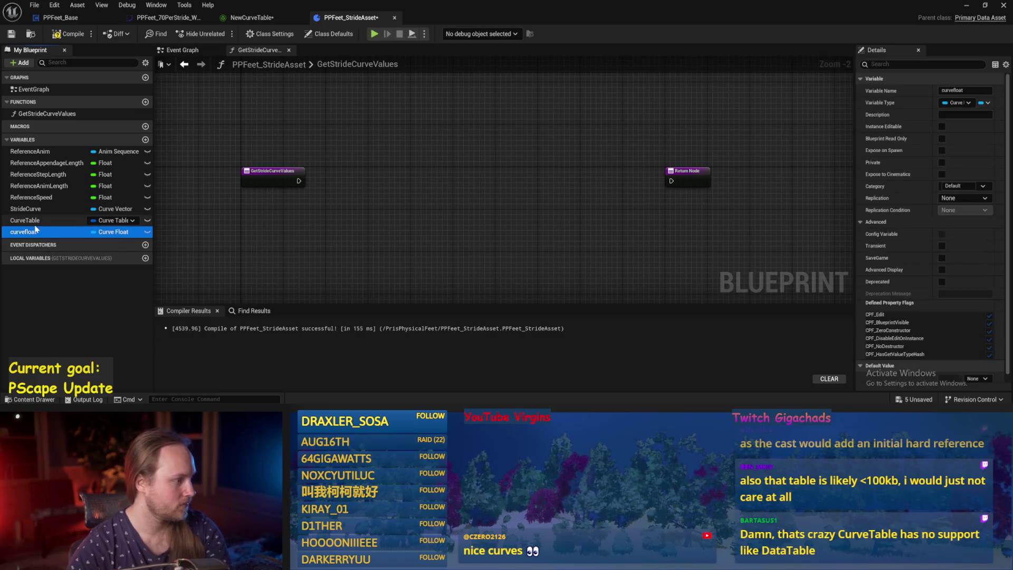
key(Delete)
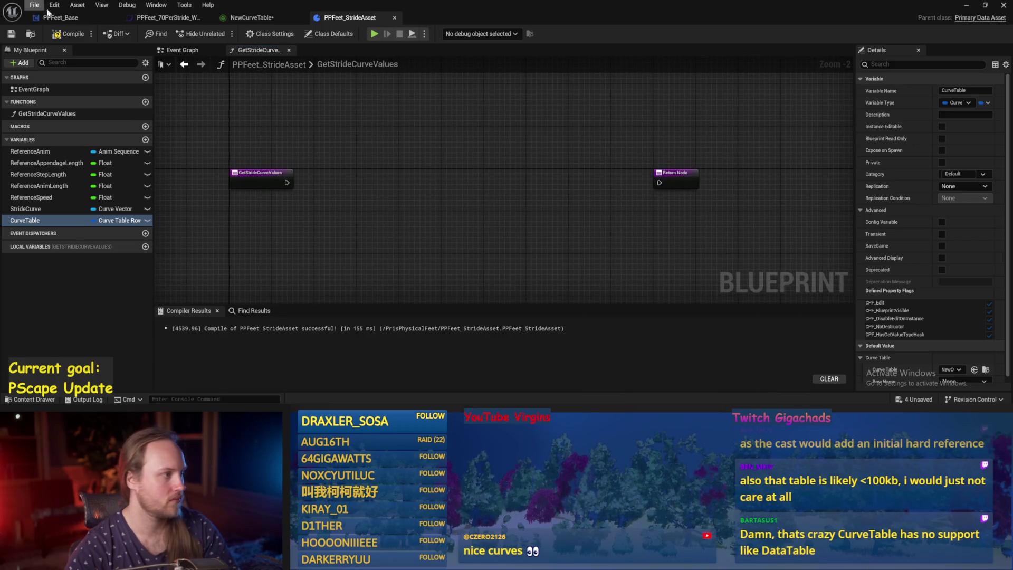
click(64, 34)
click(10, 34)
Place a CurveTable getter feeding a Break Curve Table Row Handle node.
mouse_move(25, 220)
mouse_down()
mouse_move(403, 268)
mouse_move(392, 266)
mouse_up()
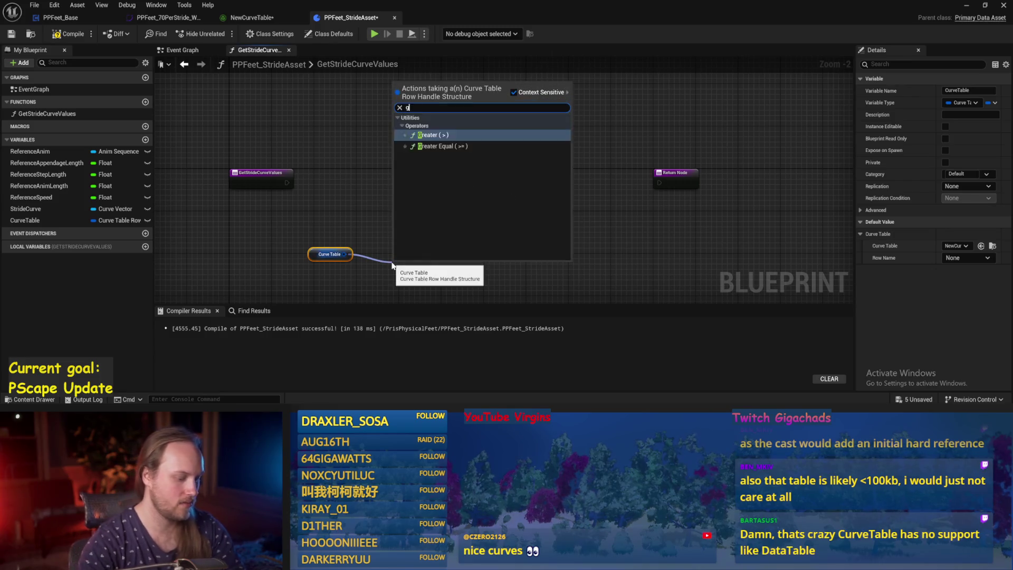
text(get)
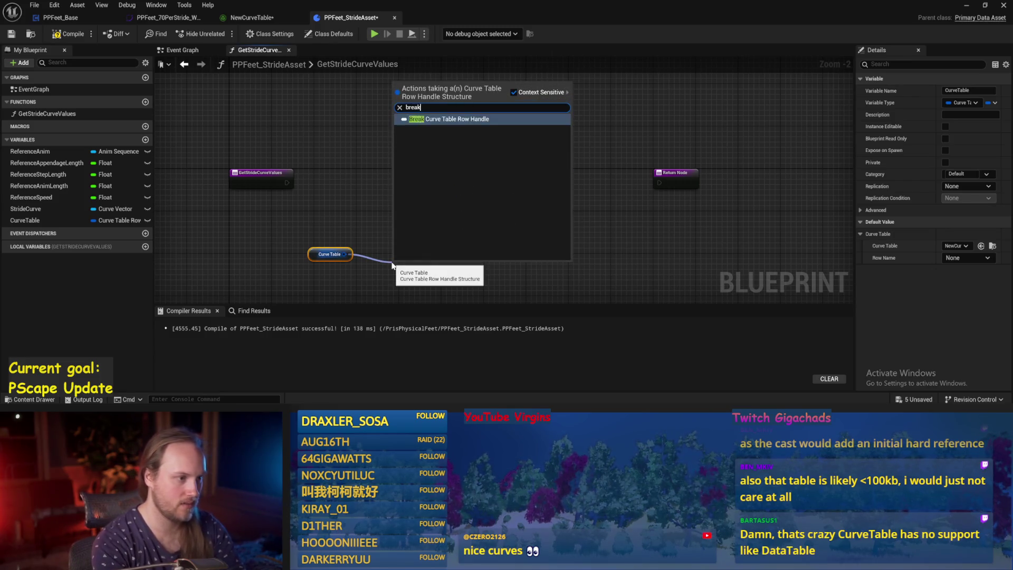
key(Return)
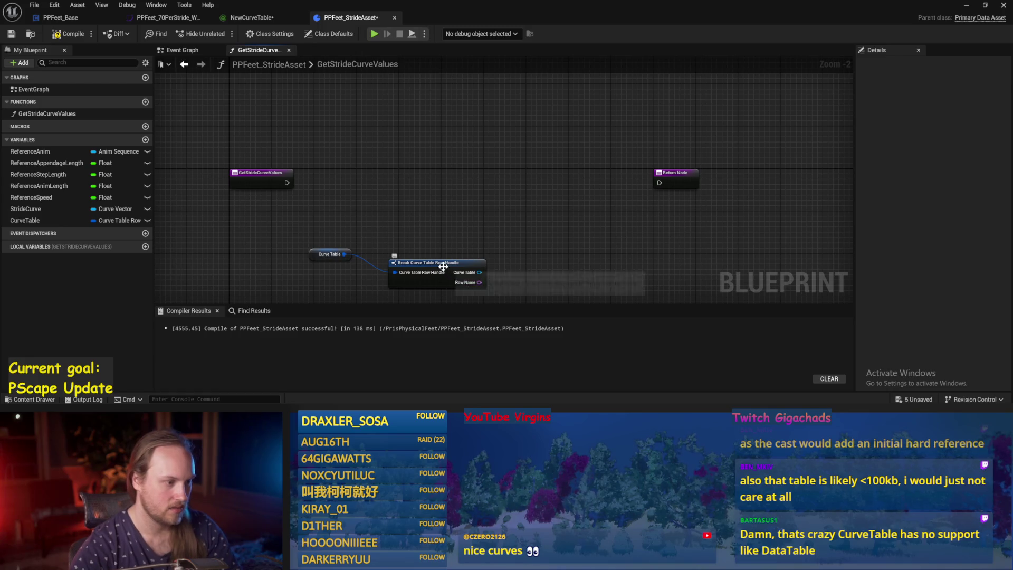
drag(389, 267, 250, 217)
ctrl+click(330, 254)
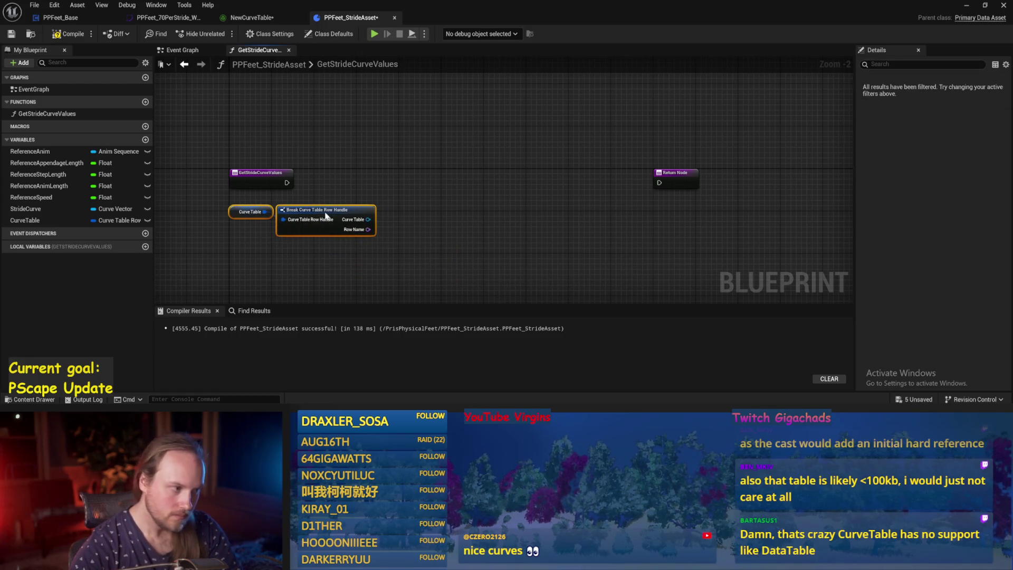
scroll(448, 240, up, 2)
Add Evaluate Curve Table Row from the Curve Table output and wire the entry exec.
mouse_move(345, 223)
mouse_down()
mouse_move(428, 223)
mouse_move(477, 117)
mouse_move(478, 132)
mouse_up()
text(eva)
click(483, 265)
mouse_move(241, 167)
mouse_down()
mouse_move(446, 144)
mouse_move(432, 153)
mouse_up()
click(452, 106)
drag(453, 106, 589, 214)
mouse_move(534, 175)
mouse_down()
mouse_move(473, 165)
mouse_move(683, 157)
mouse_move(559, 109)
mouse_up()
Move the Return Node right, save and compile, then view the PPFeet_70PerStride curve asset.
scroll(558, 109, down, 3)
drag(548, 157, 688, 157)
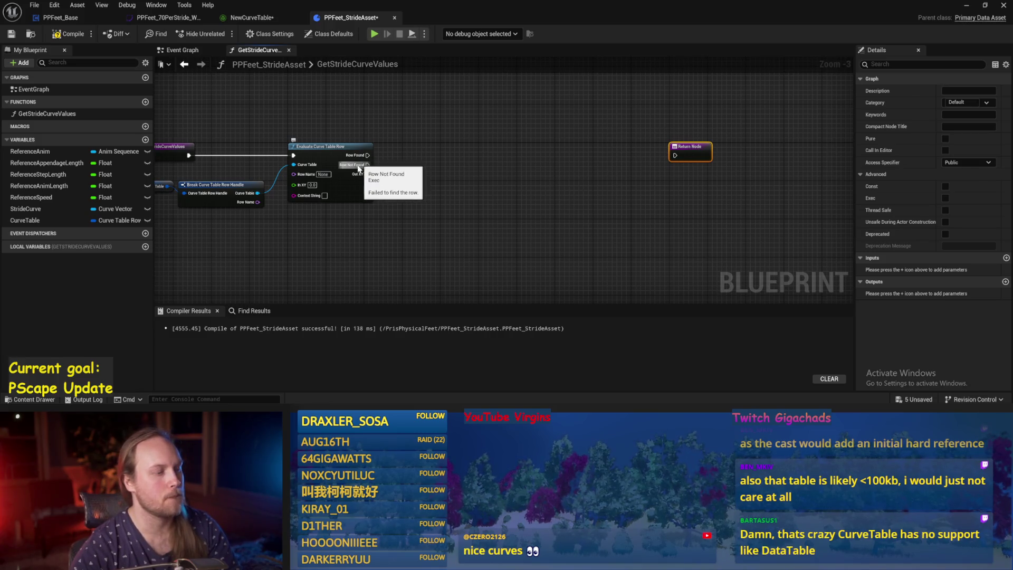
scroll(369, 169, up, 4)
key(ctrl+s)
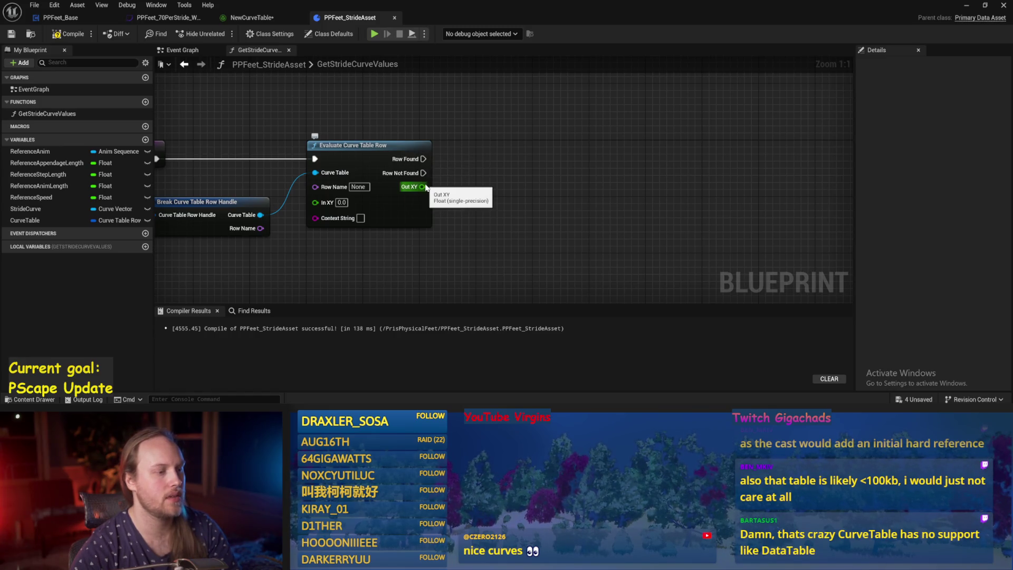
click(69, 33)
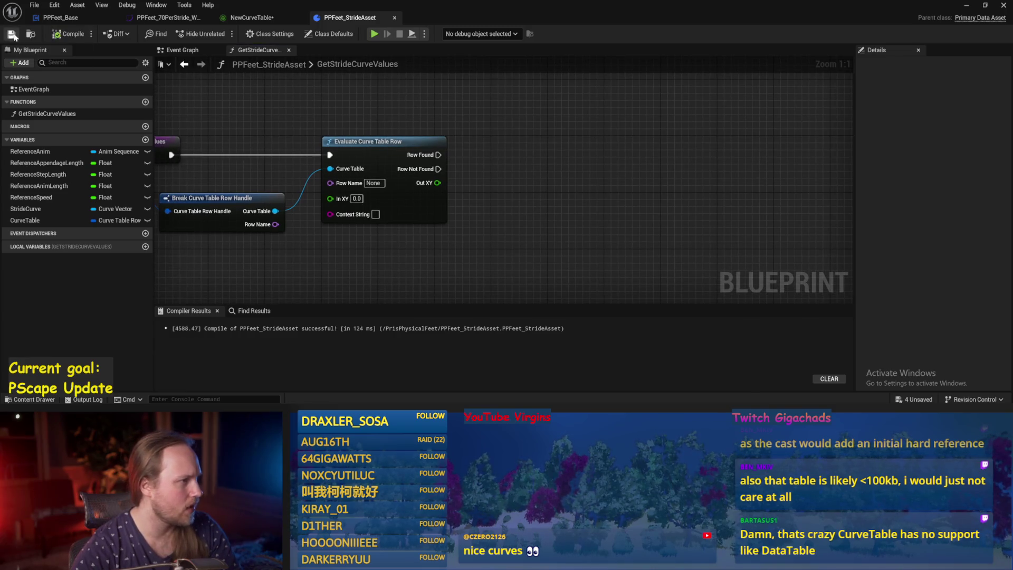
click(283, 17)
click(143, 18)
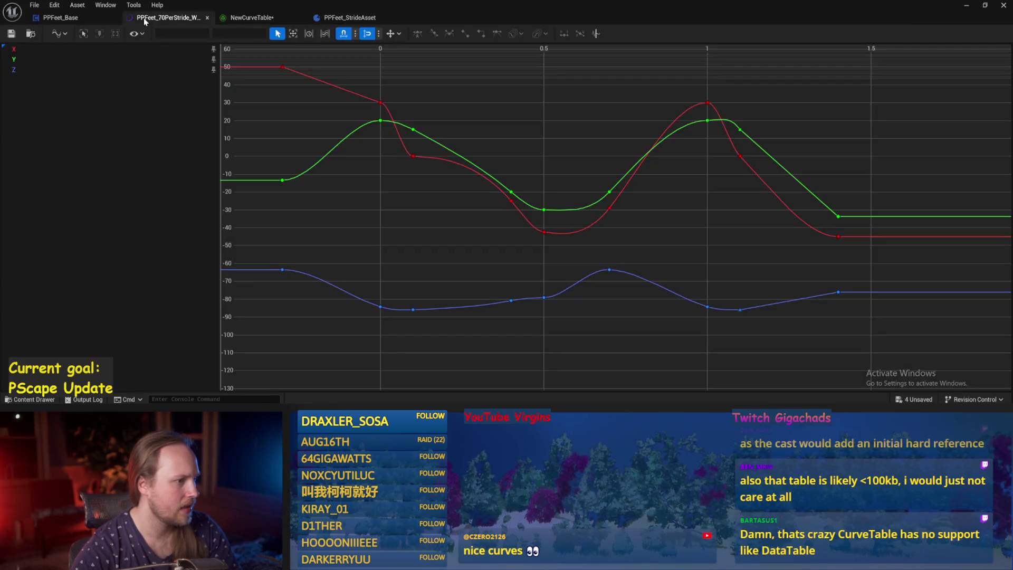
Show NewCurveTable's Curve_4 in Absolute View Mode with time 0 near the graph centre.
click(61, 18)
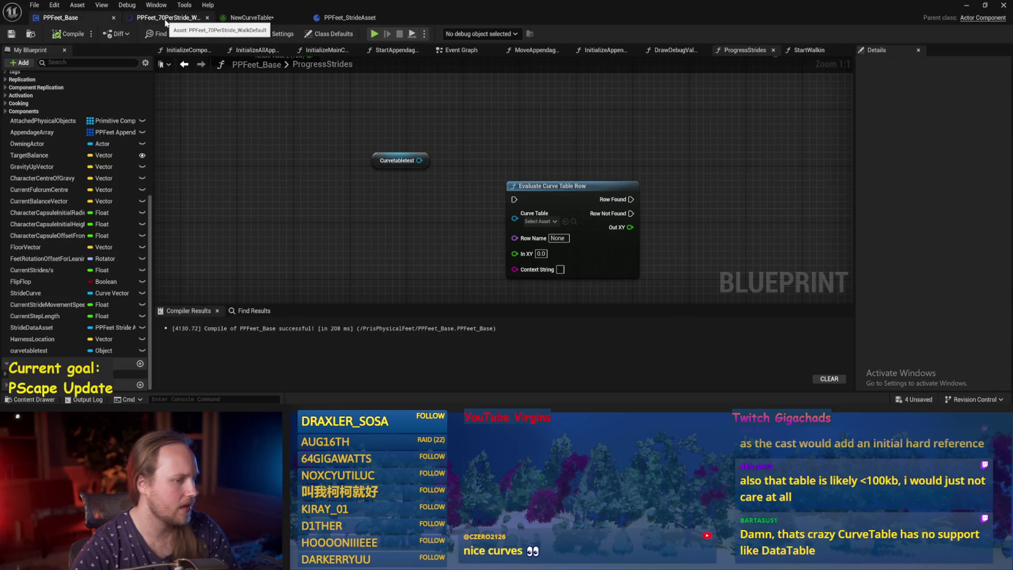
click(248, 17)
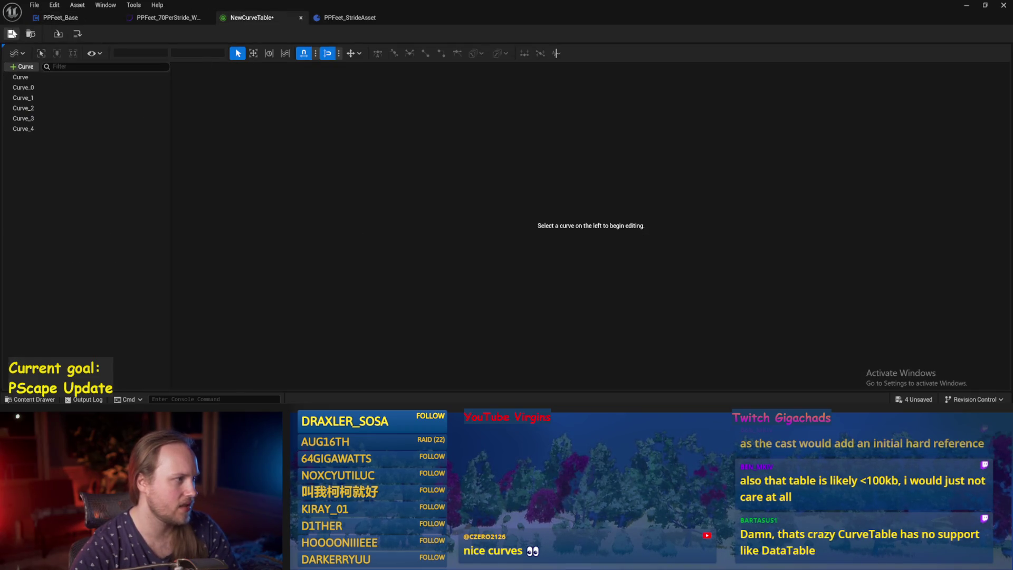
click(67, 129)
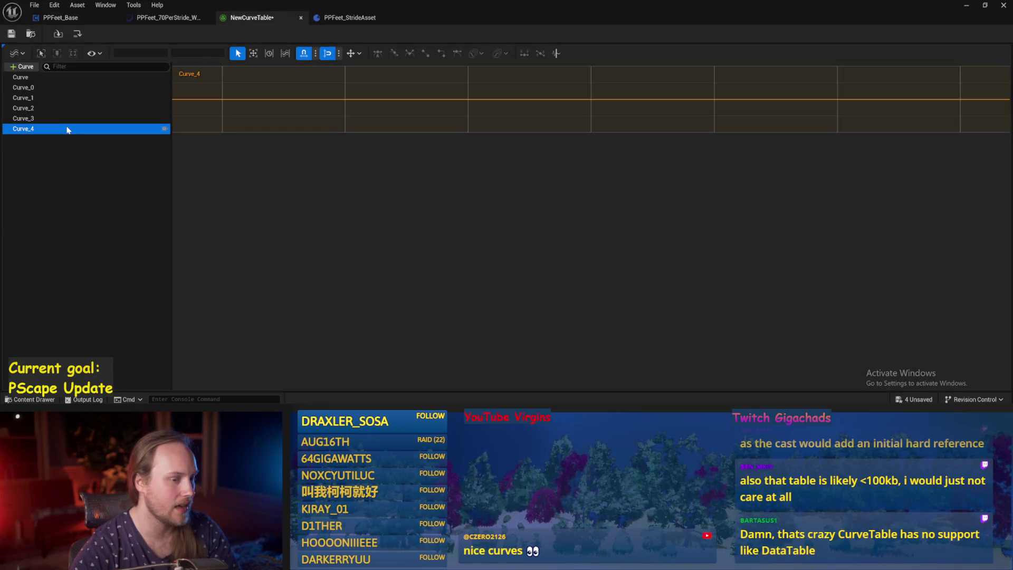
click(285, 53)
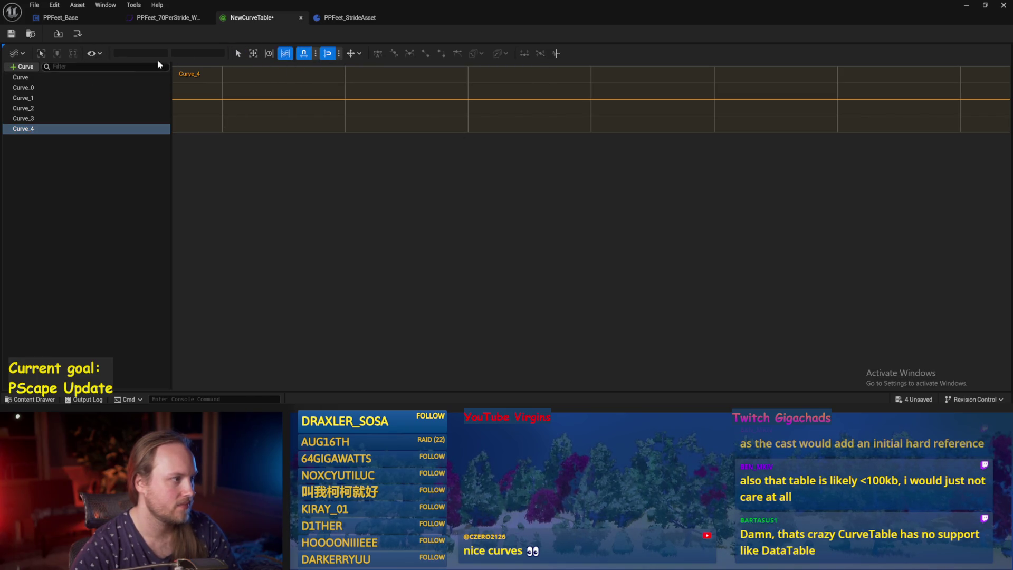
click(18, 53)
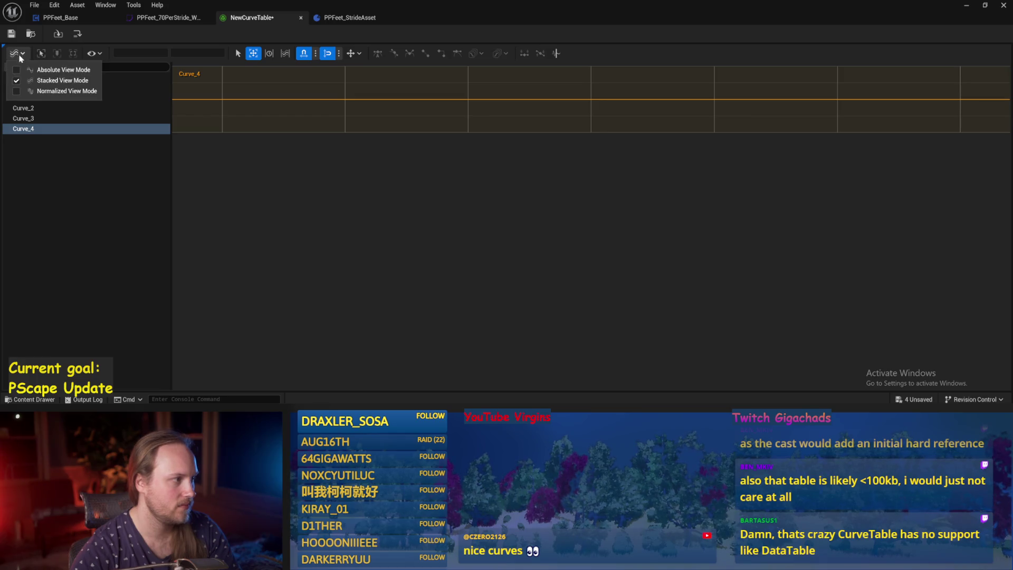
click(40, 69)
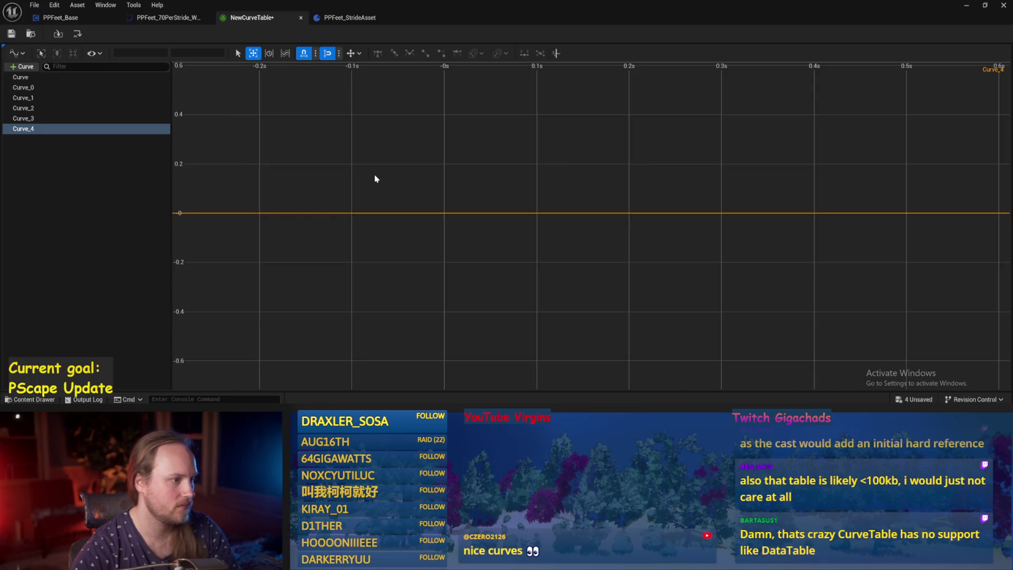
drag(454, 192, 331, 213)
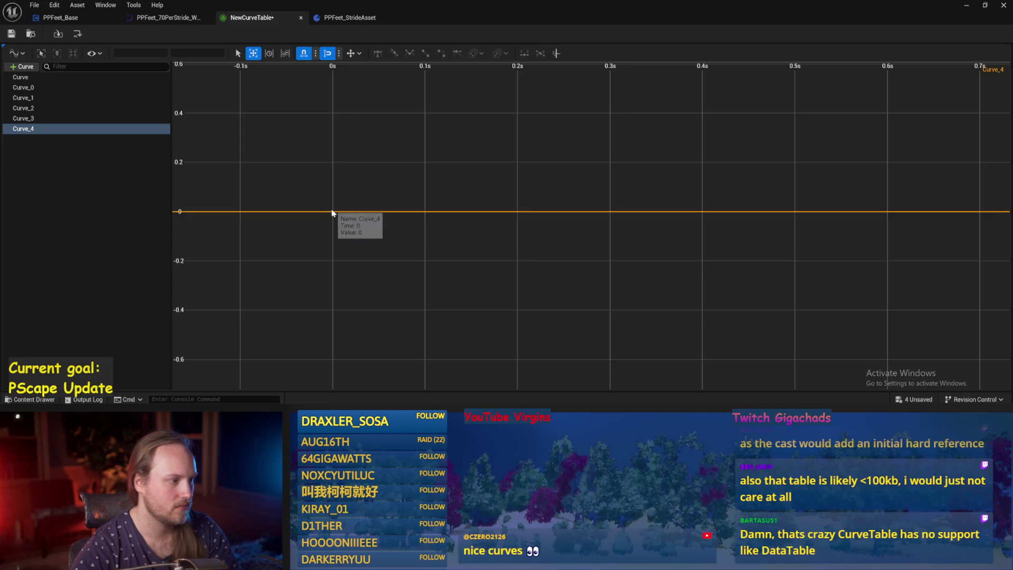
Add Curve_4 keys at 0s (value 0) and at 0.2s (about 0.45).
right_click(332, 212)
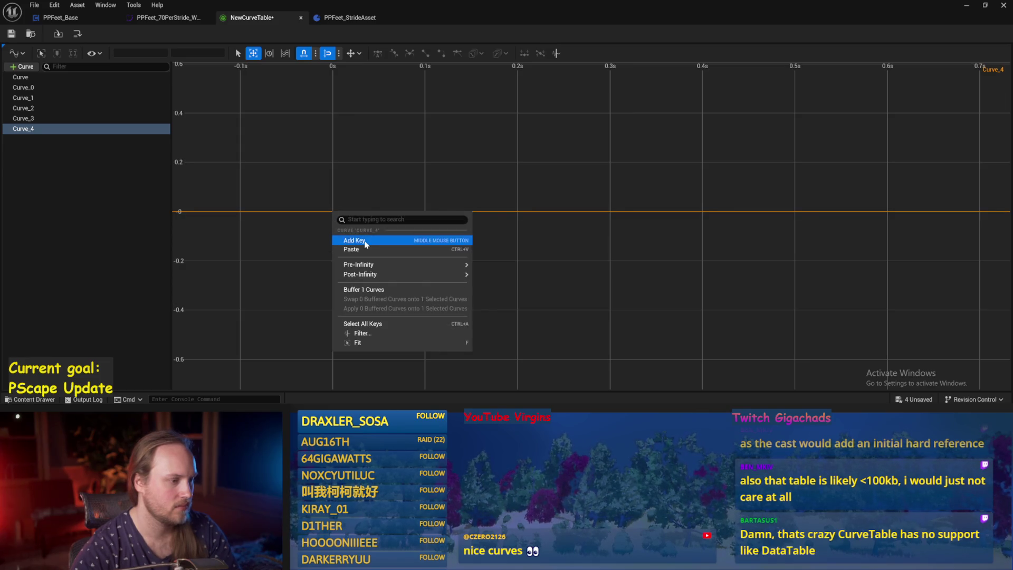
click(348, 236)
middle_click(517, 100)
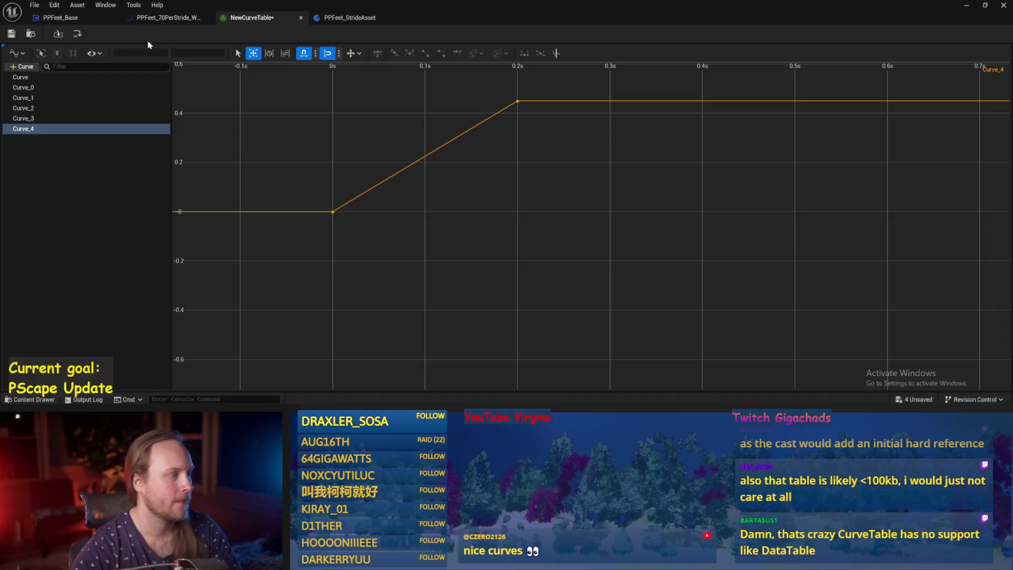
Compare curves by showing all rows together, then Curve_2 and Curve_0 alone.
shift+click(30, 97)
scroll(555, 240, down, 2)
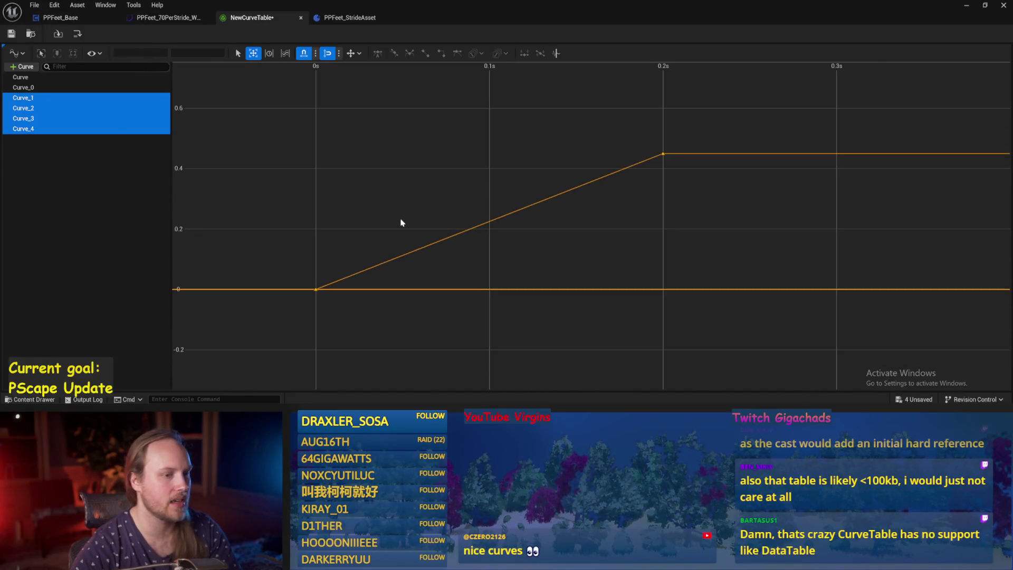
shift+click(21, 87)
shift+click(21, 77)
scroll(483, 259, down, 2)
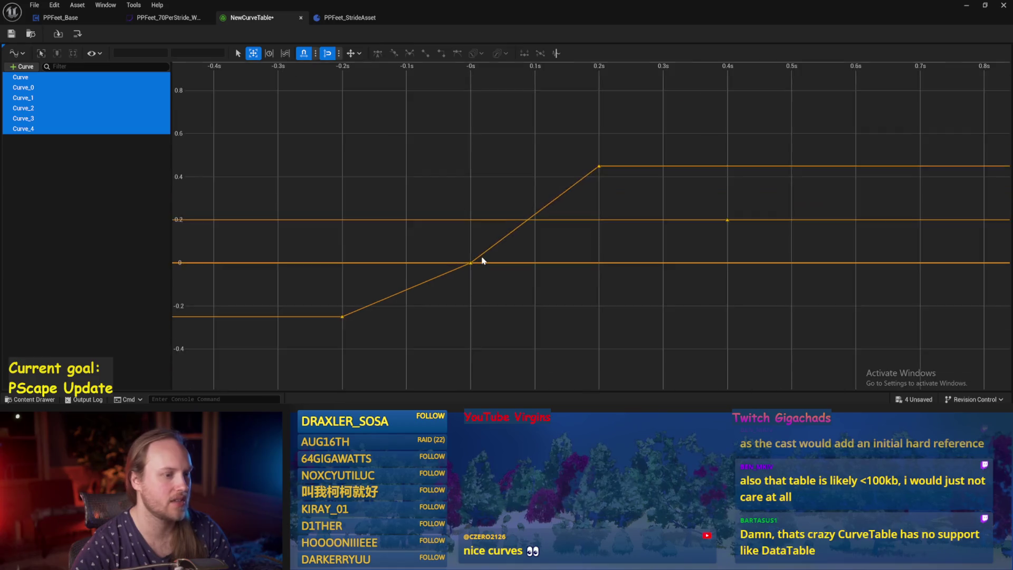
scroll(485, 257, up, 2)
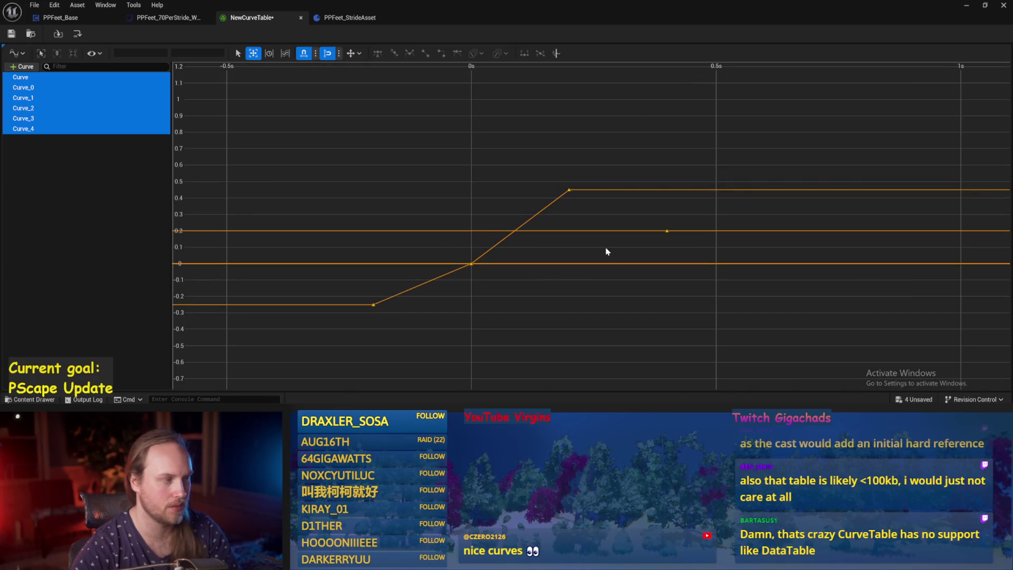
click(49, 107)
click(37, 88)
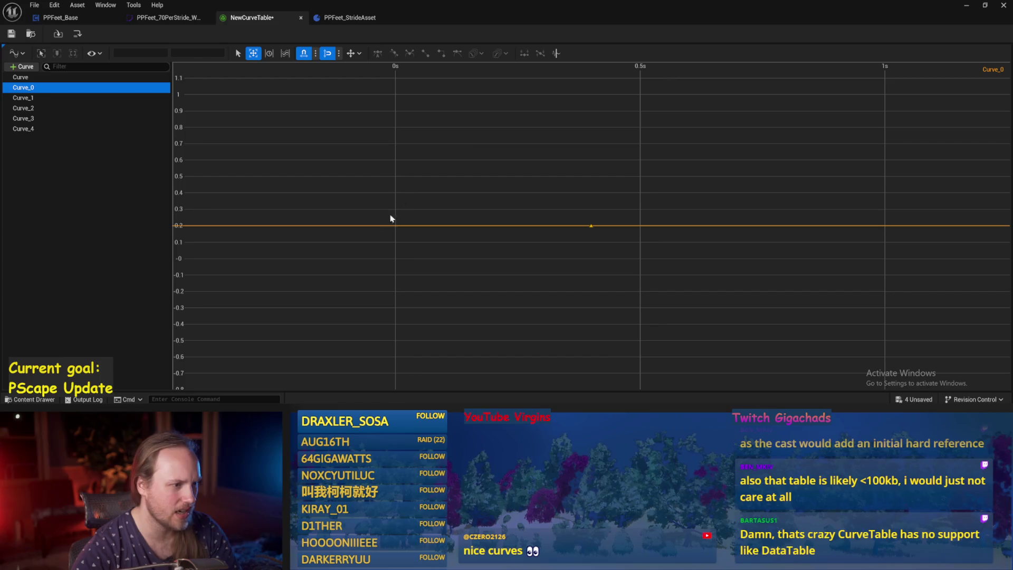
click(94, 53)
click(151, 56)
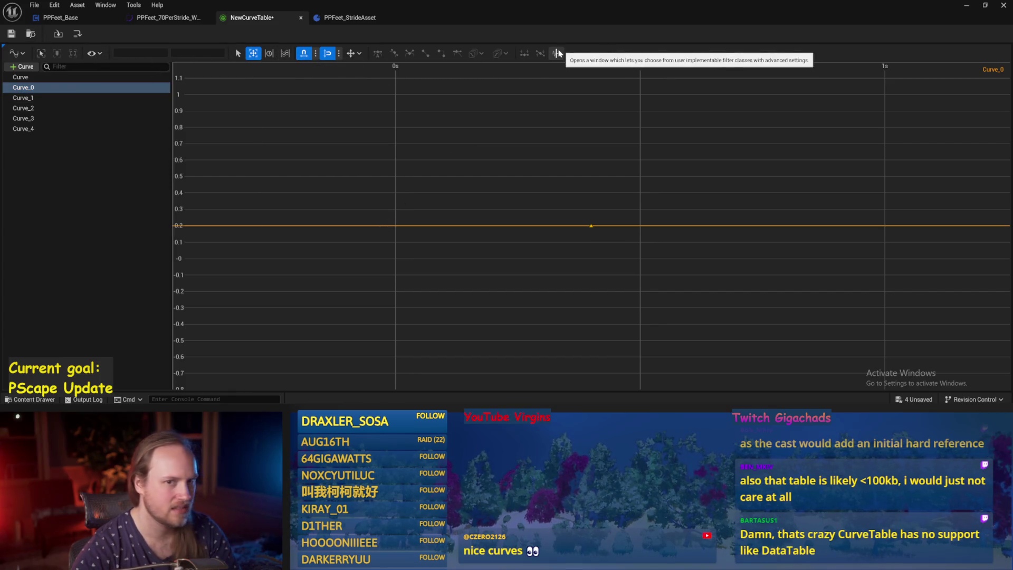
right_click(287, 226)
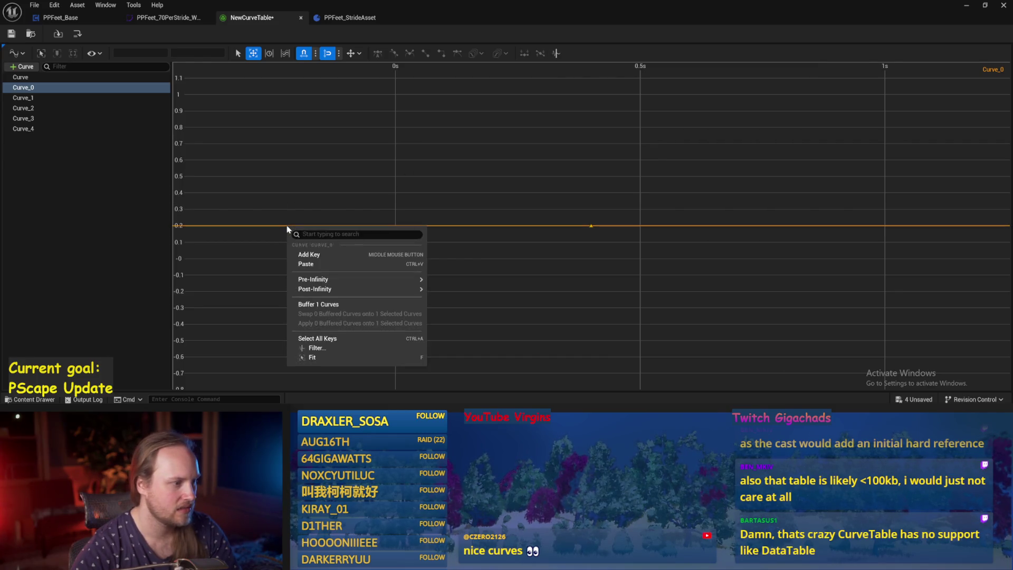
Review Curve_0's pre- and post-infinity options, then display Curve_1 and the Curve row's -0.25-to-0 ramp.
mouse_move(357, 299)
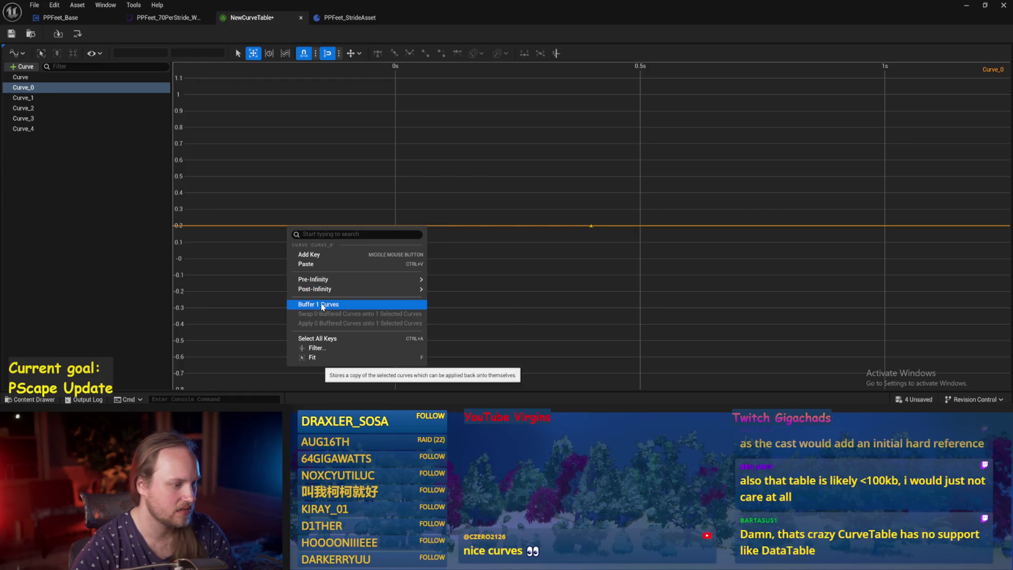
mouse_move(318, 291)
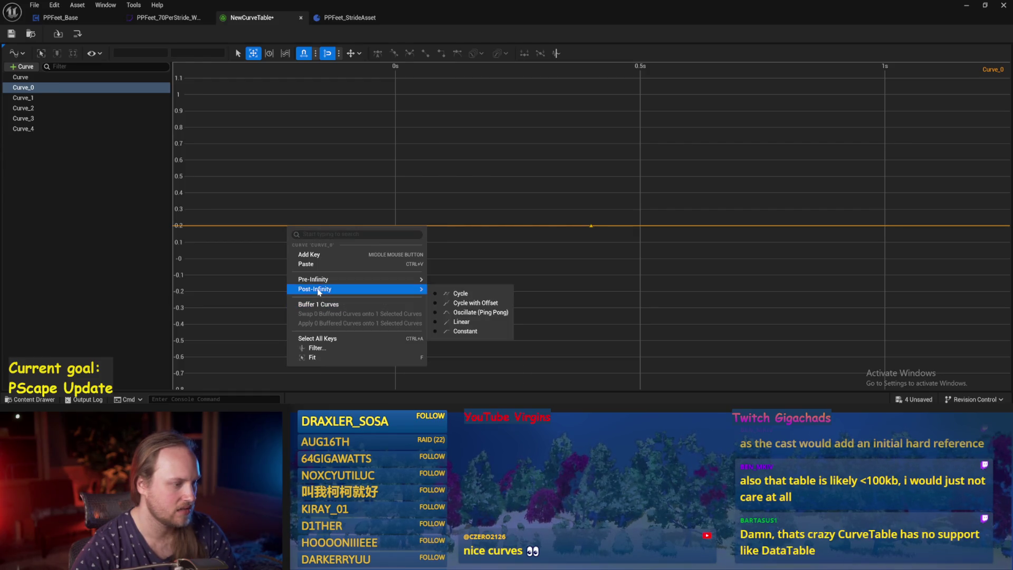
mouse_move(359, 280)
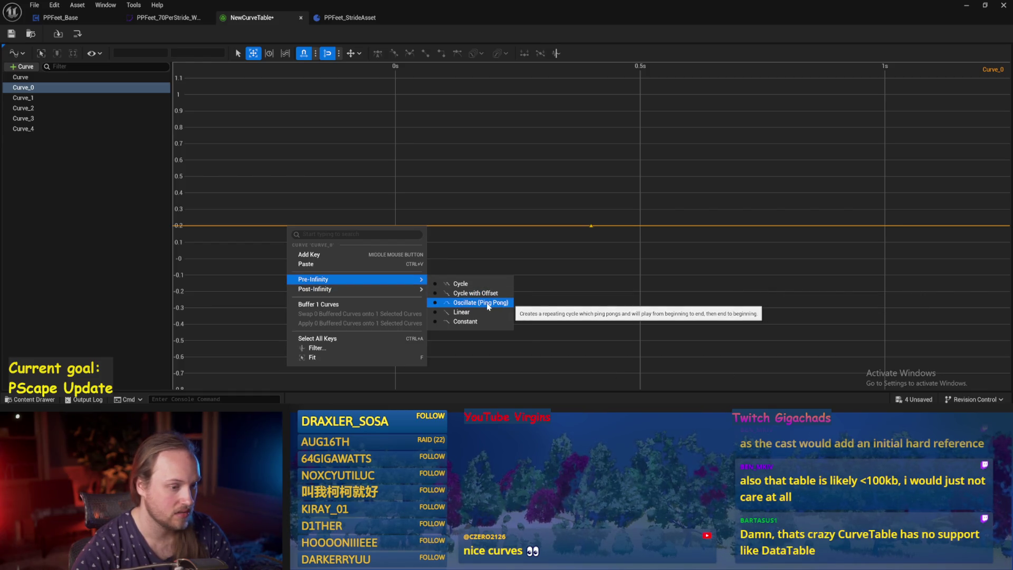
click(432, 169)
click(27, 98)
click(34, 78)
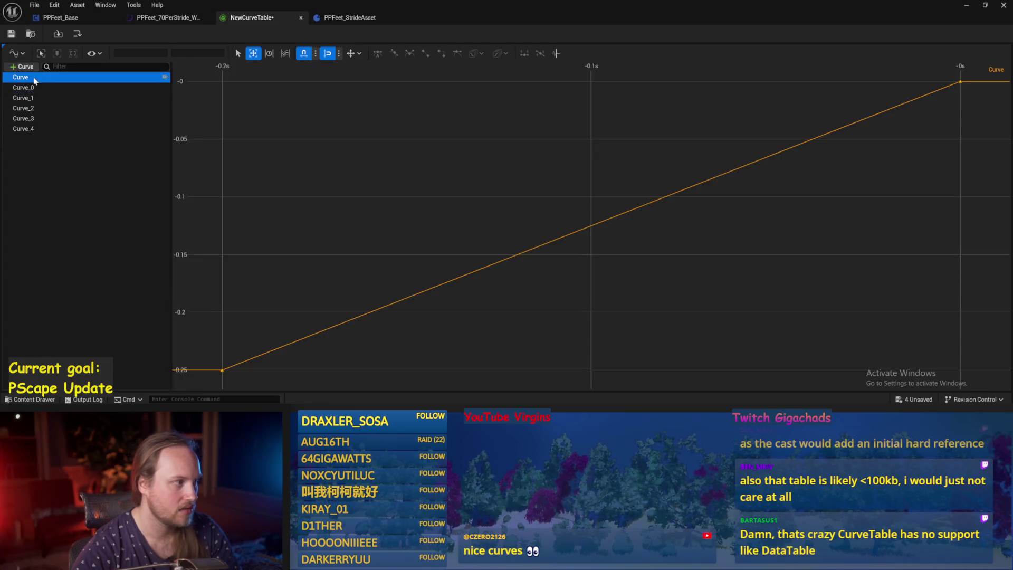
Select Curve_0 through Curve_4 together and give them random colours from the curve options.
click(32, 128)
click(32, 108)
click(101, 54)
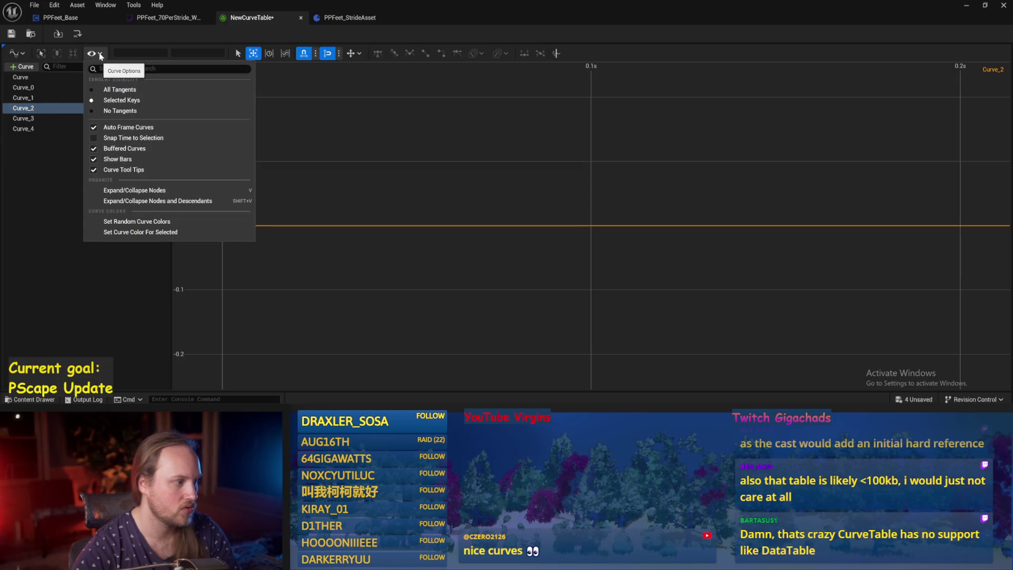
click(186, 228)
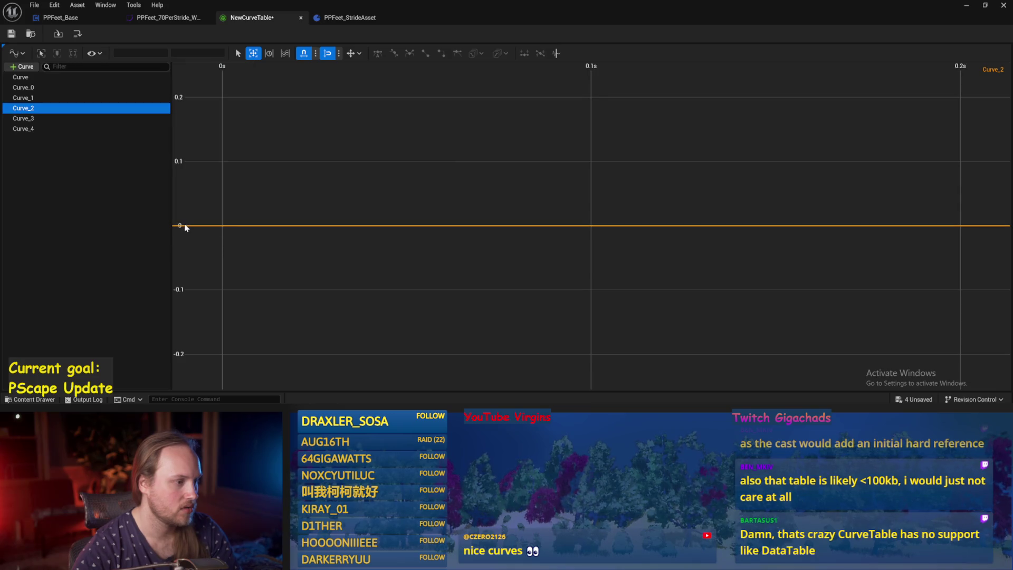
click(46, 130)
shift+click(35, 87)
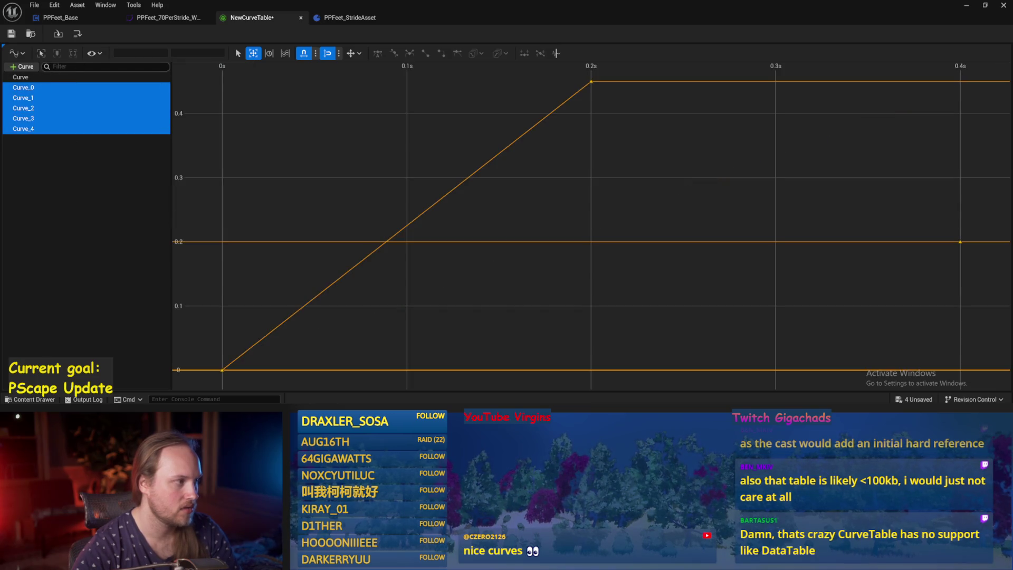
click(99, 55)
click(147, 224)
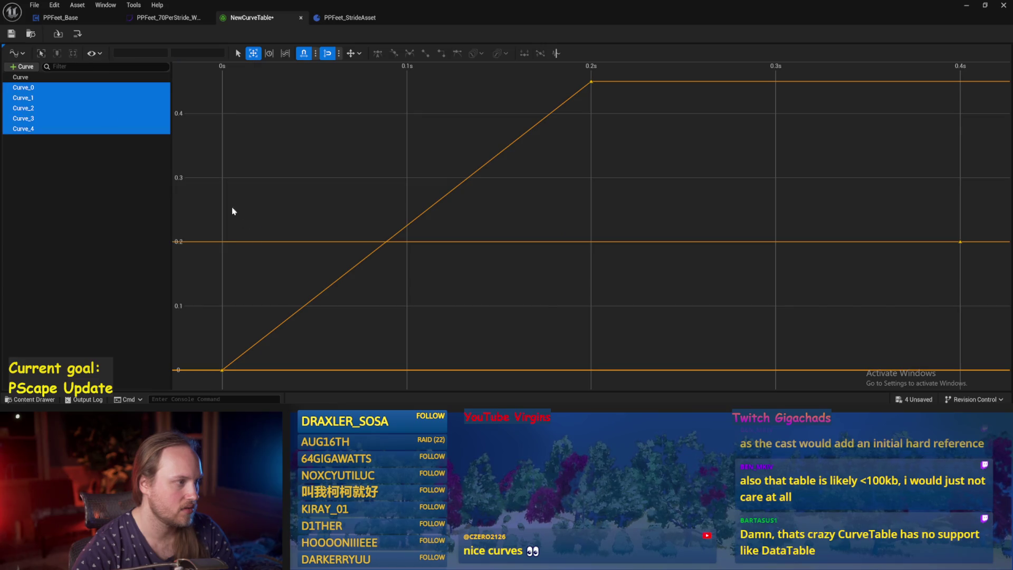
click(95, 53)
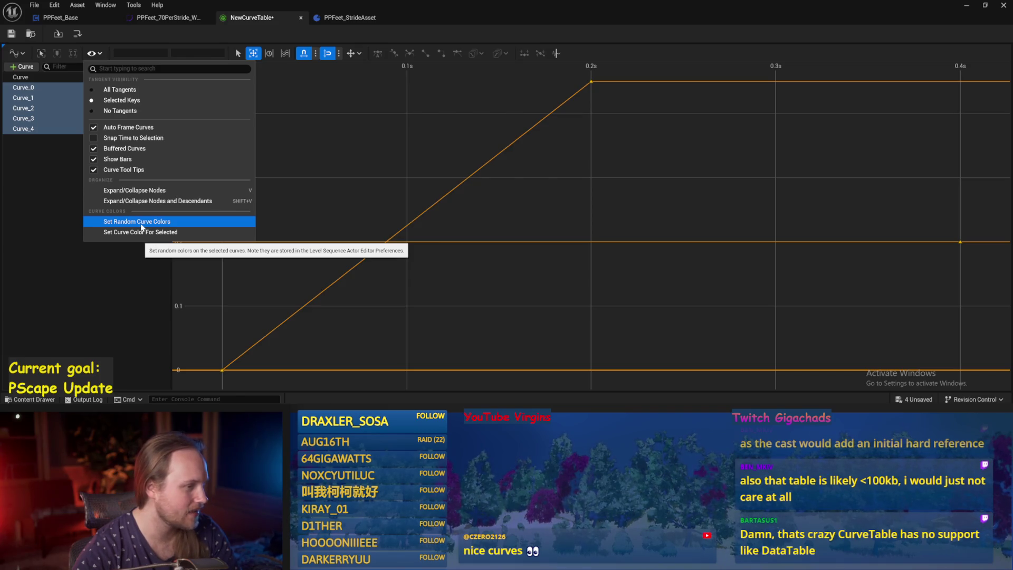
click(140, 224)
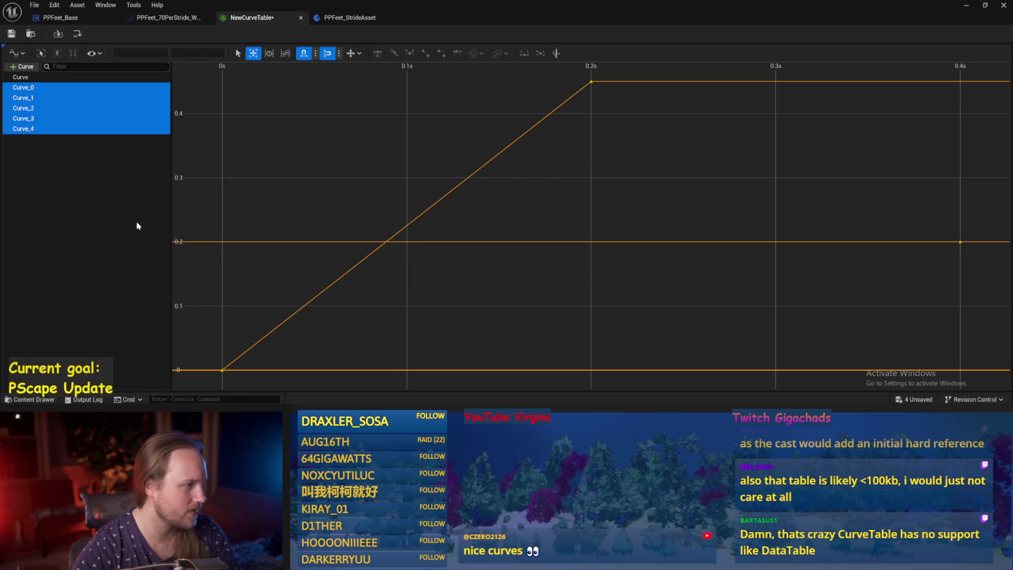
Add the Curve row to the selection and inspect the actions for the selected curves and Curve_4's line.
ctrl+click(42, 78)
right_click(46, 78)
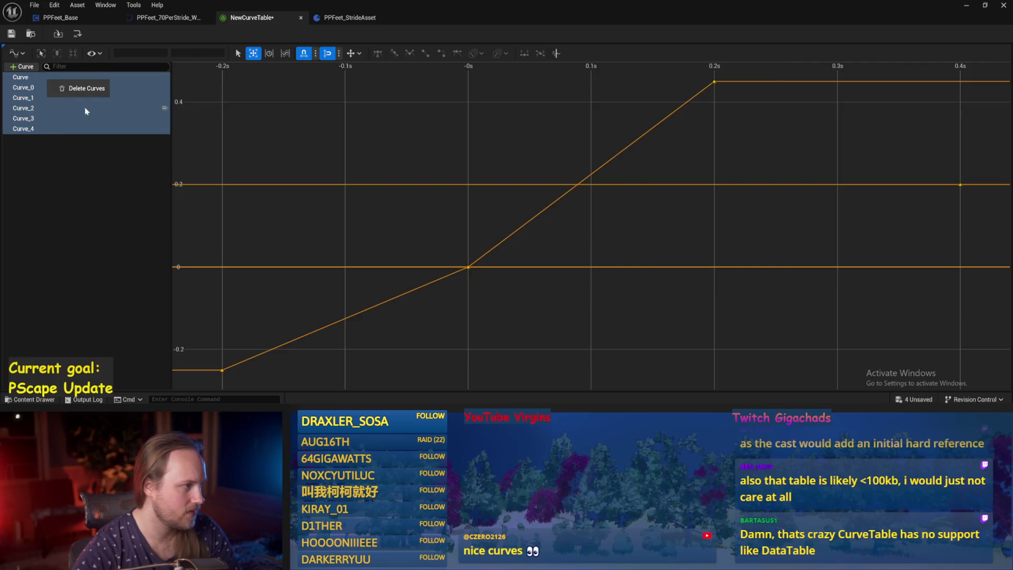
right_click(365, 270)
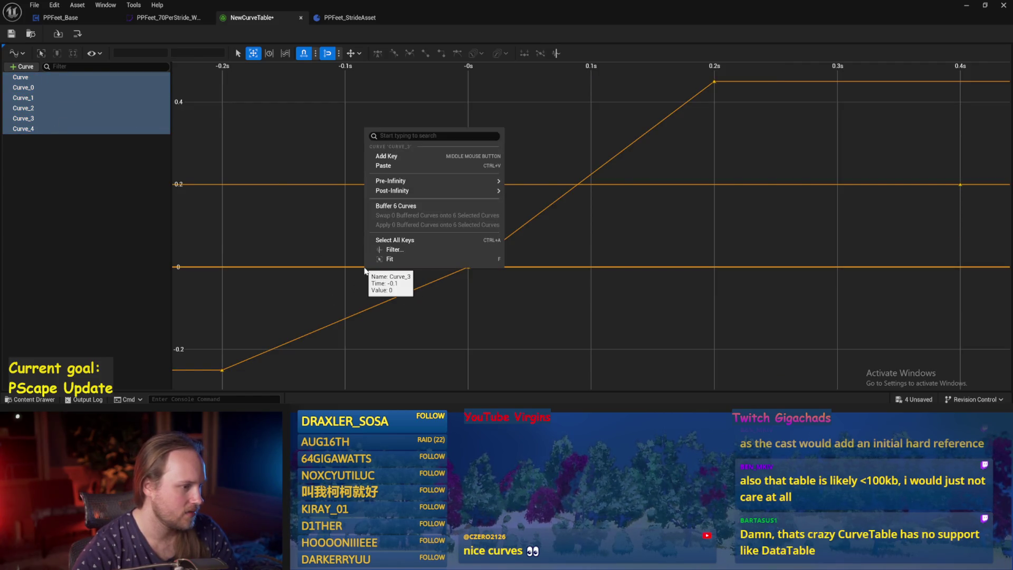
right_click(537, 216)
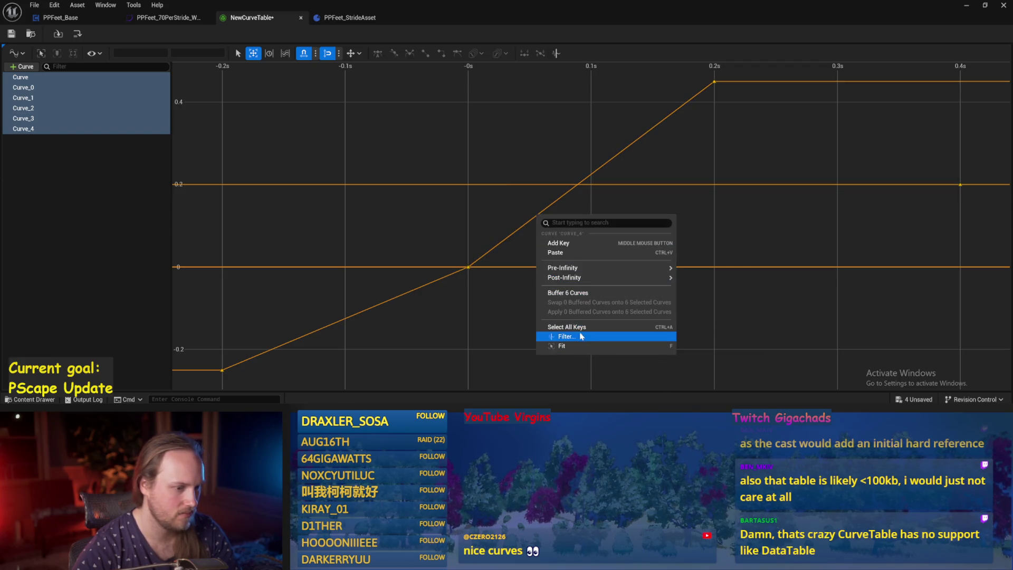
right_click(102, 116)
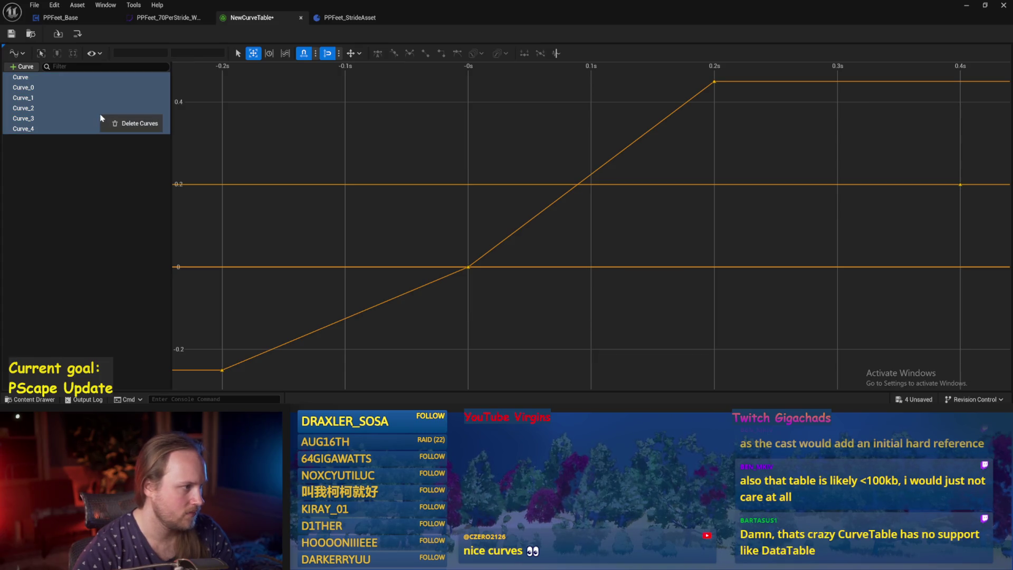
right_click(16, 102)
right_click(23, 94)
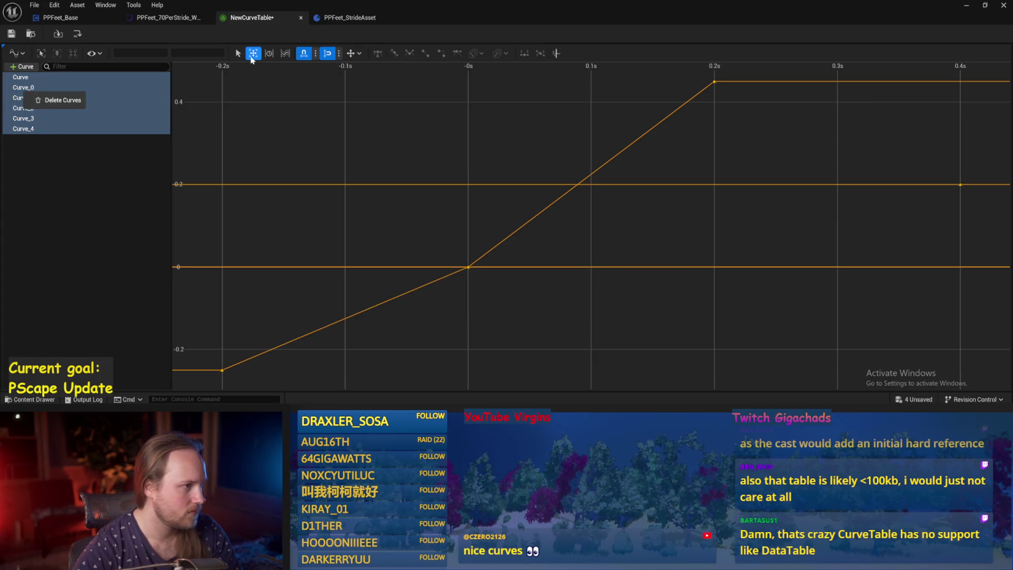
Apply random colours again, then set a custom magenta colour on the selected curves.
click(95, 53)
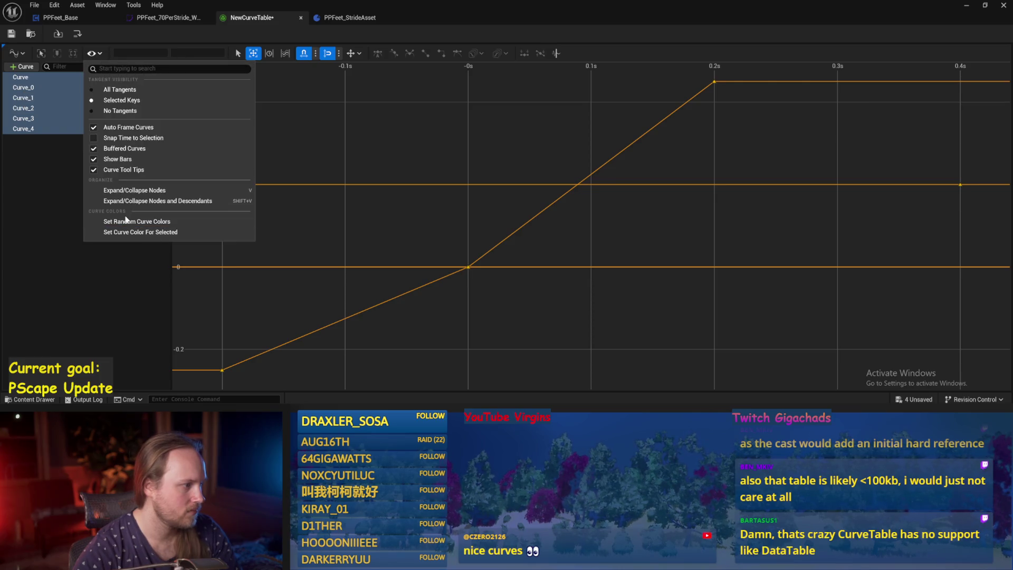
click(129, 222)
click(95, 53)
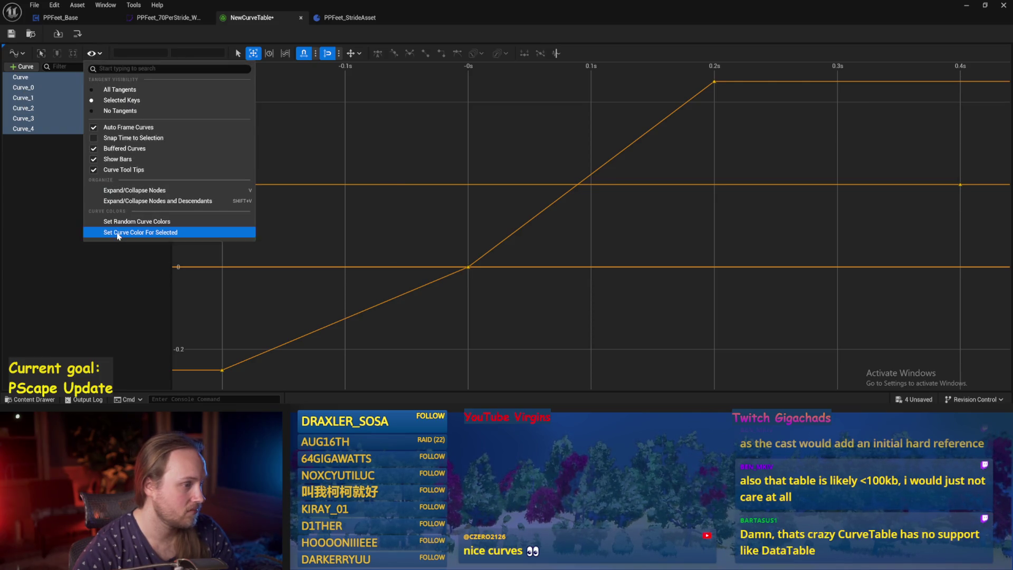
click(116, 232)
click(153, 247)
drag(210, 262, 204, 220)
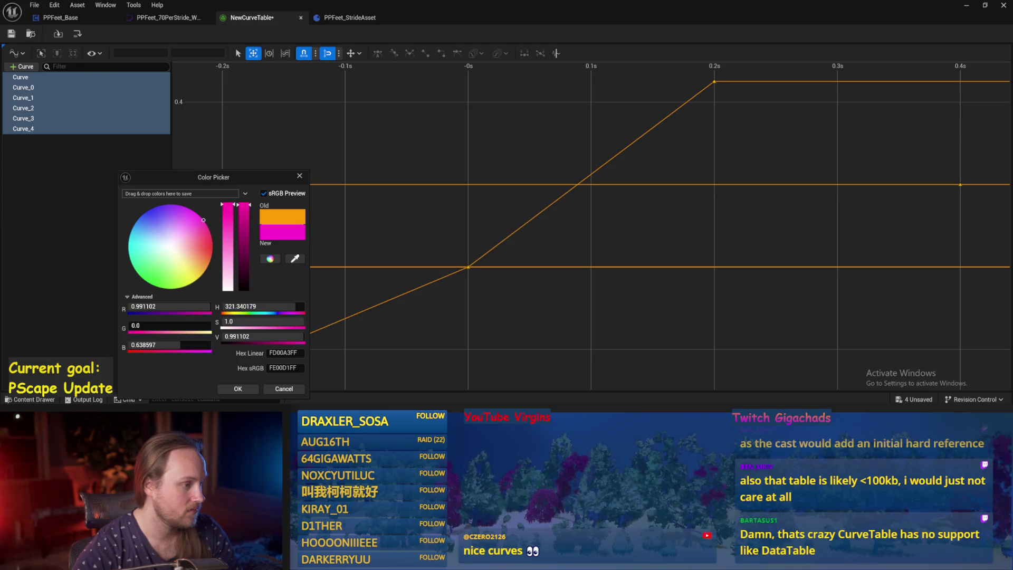
click(237, 389)
Show only Curve_4, select both its keys and give it a blue colour.
click(457, 284)
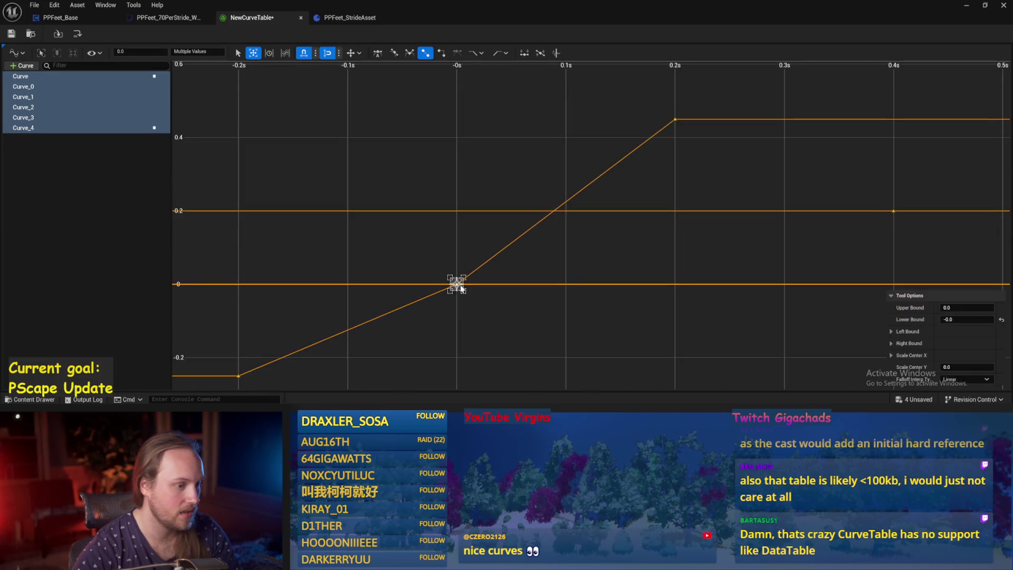
click(49, 128)
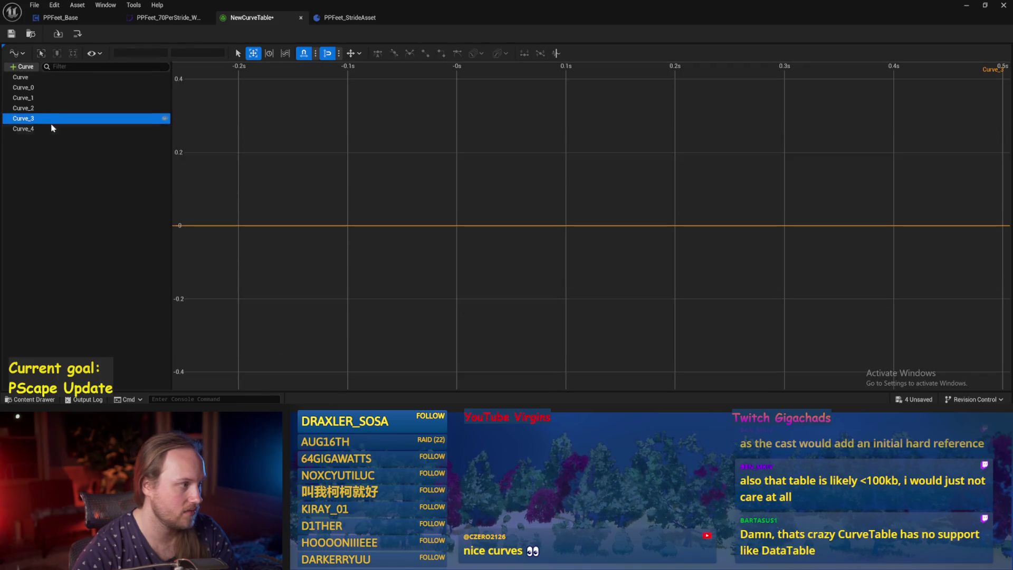
click(443, 284)
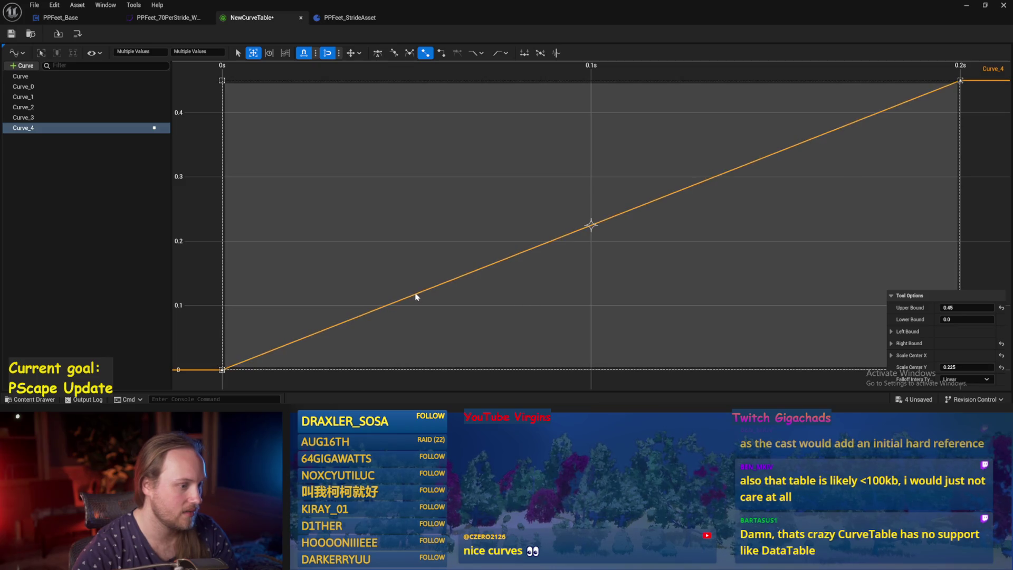
click(94, 53)
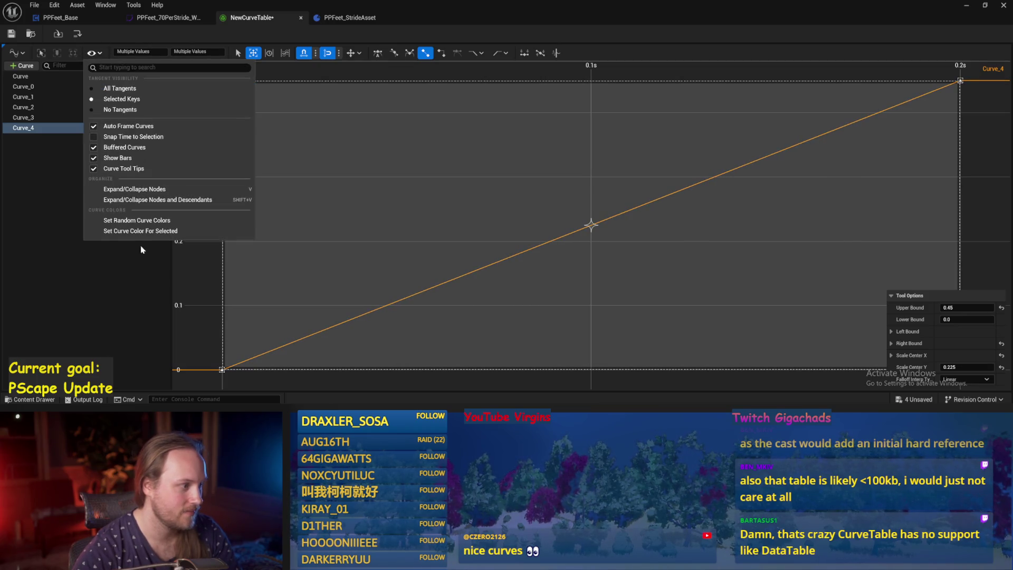
click(141, 230)
click(140, 224)
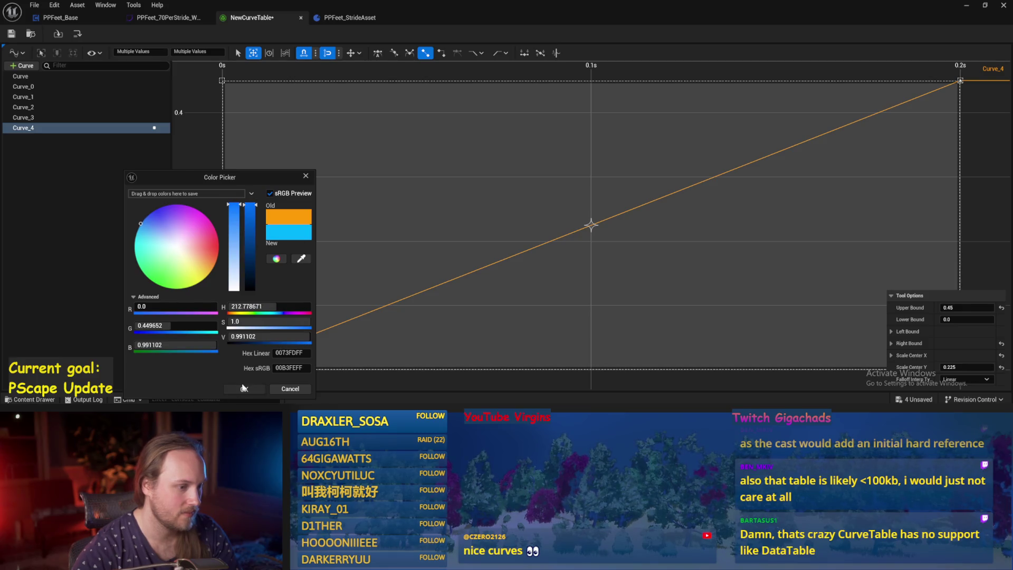
click(244, 387)
Frame Curve_4's keys, rising from 0 at 0s to 0.45 at 0.2s, in the graph.
scroll(635, 271, down, 2)
drag(853, 253, 738, 146)
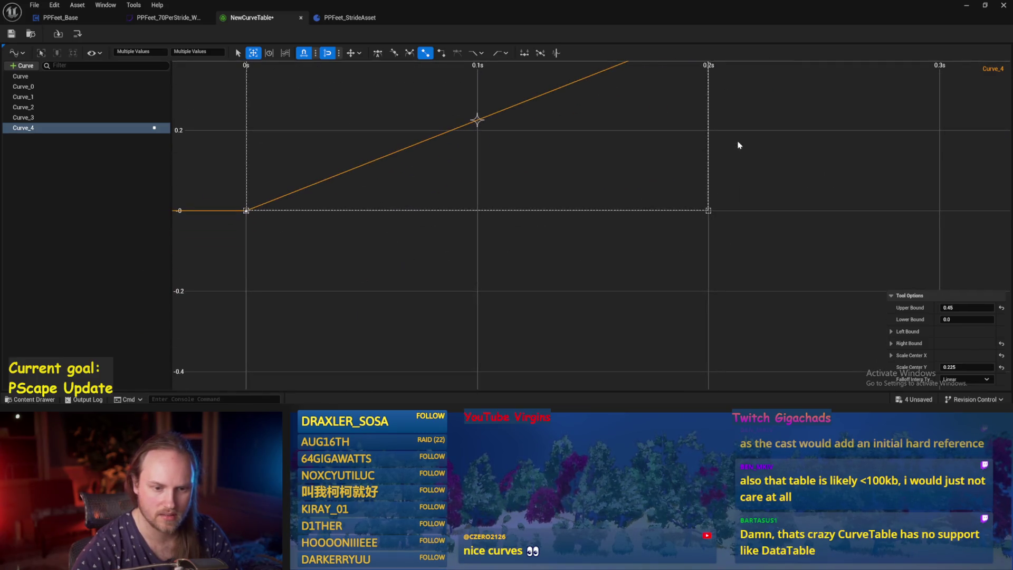
key(f)
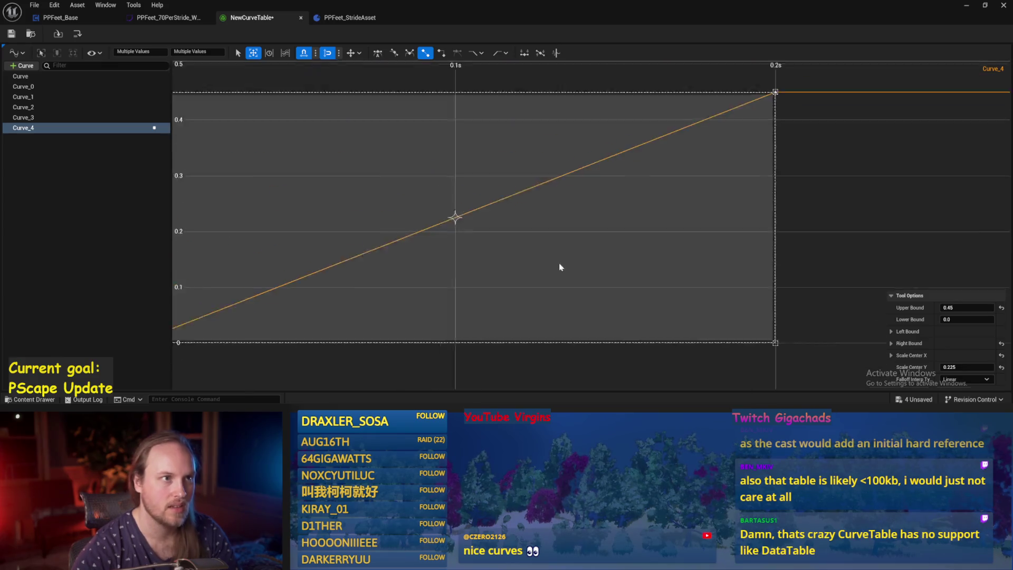
scroll(560, 266, down, 3)
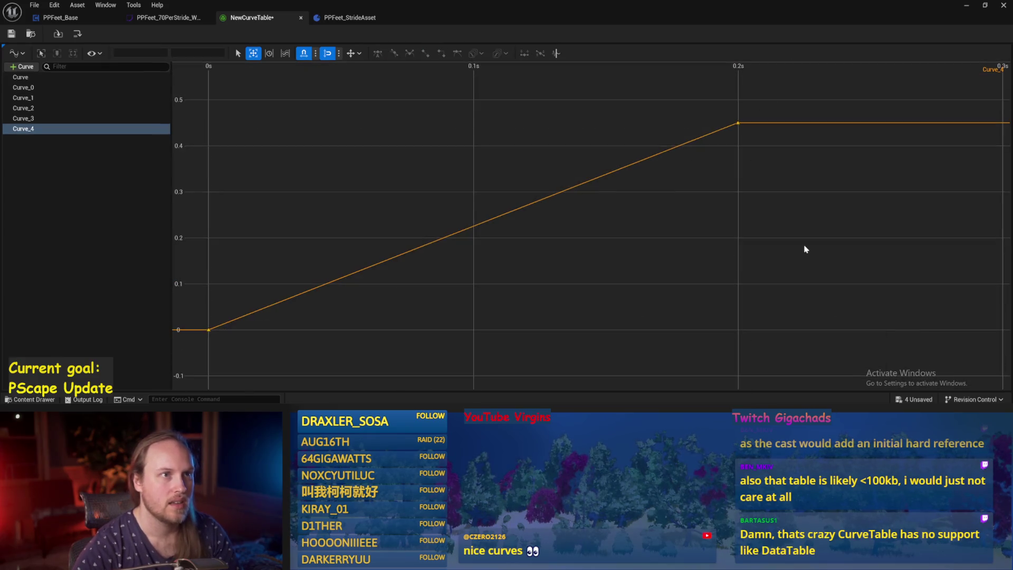
click(450, 258)
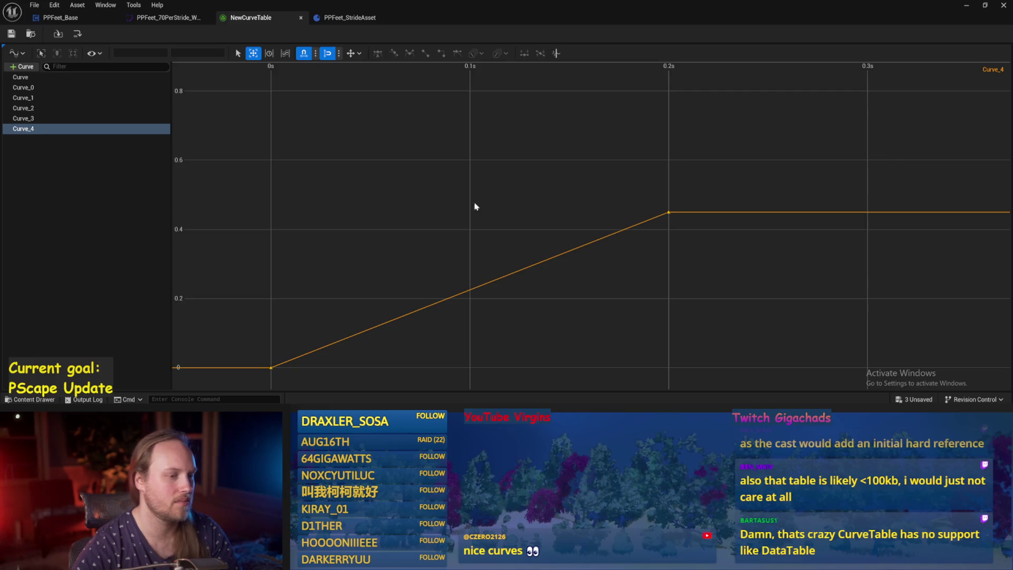
scroll(475, 206, down, 2)
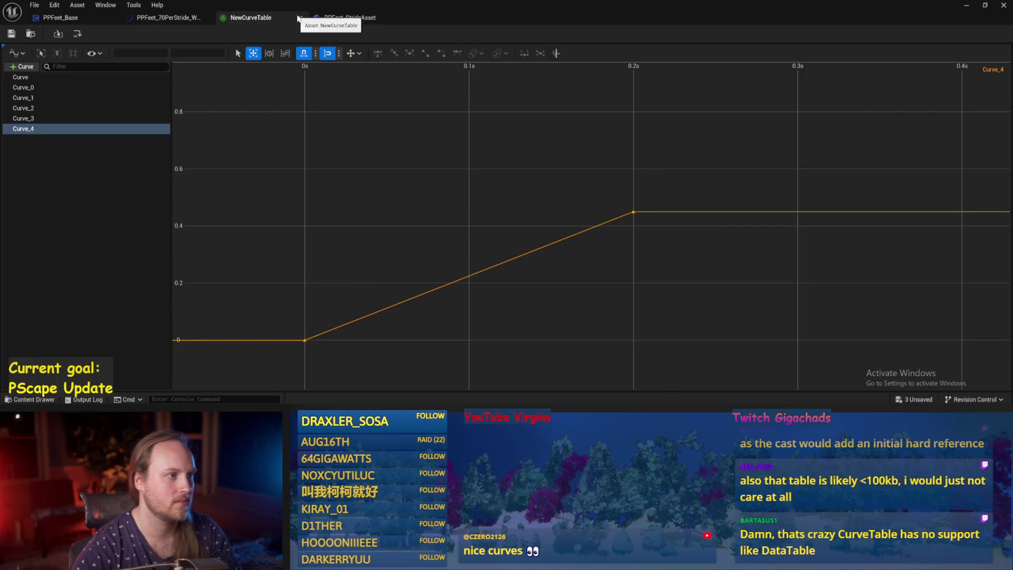
Close NewCurveTable, check the PPFeet_70PerStride_Walk curve's display options, zoom out, and restore down the window.
click(300, 18)
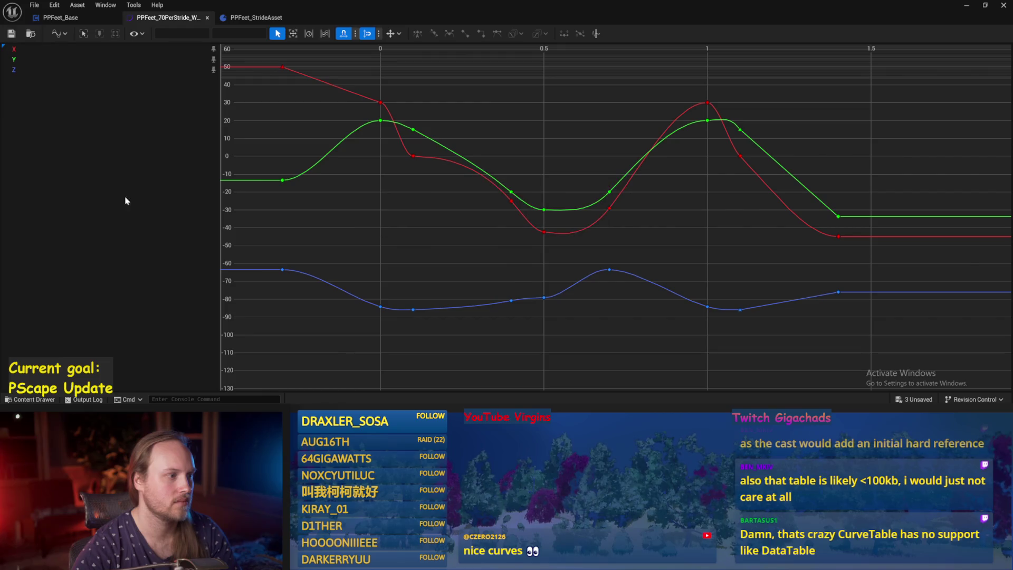
scroll(321, 241, down, 1)
click(135, 33)
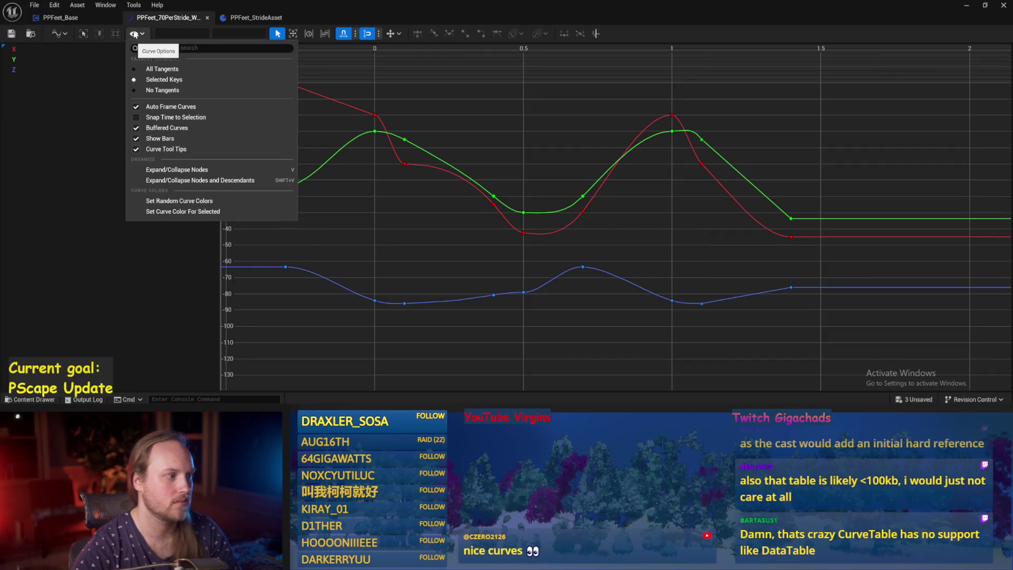
click(134, 34)
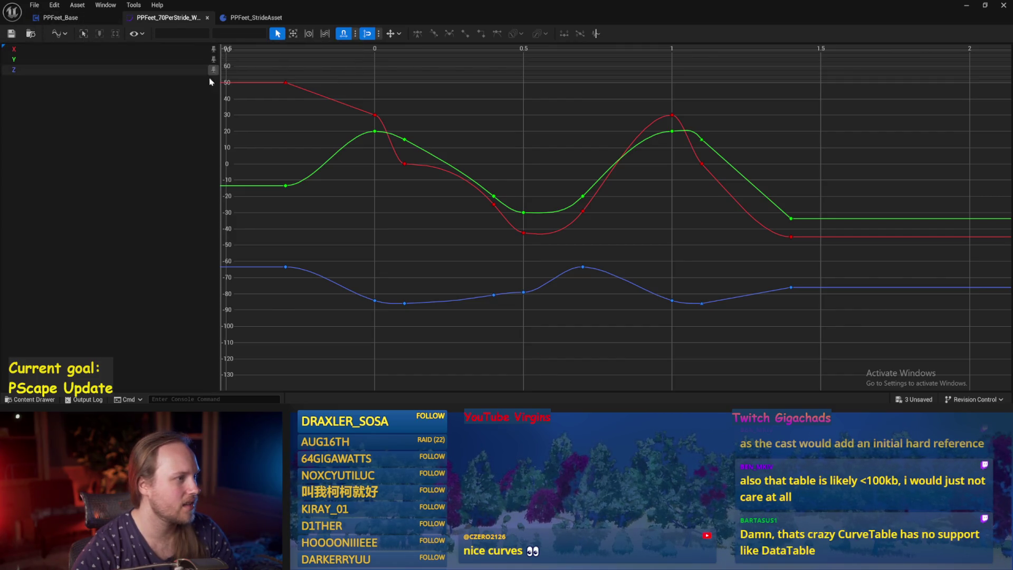
click(137, 33)
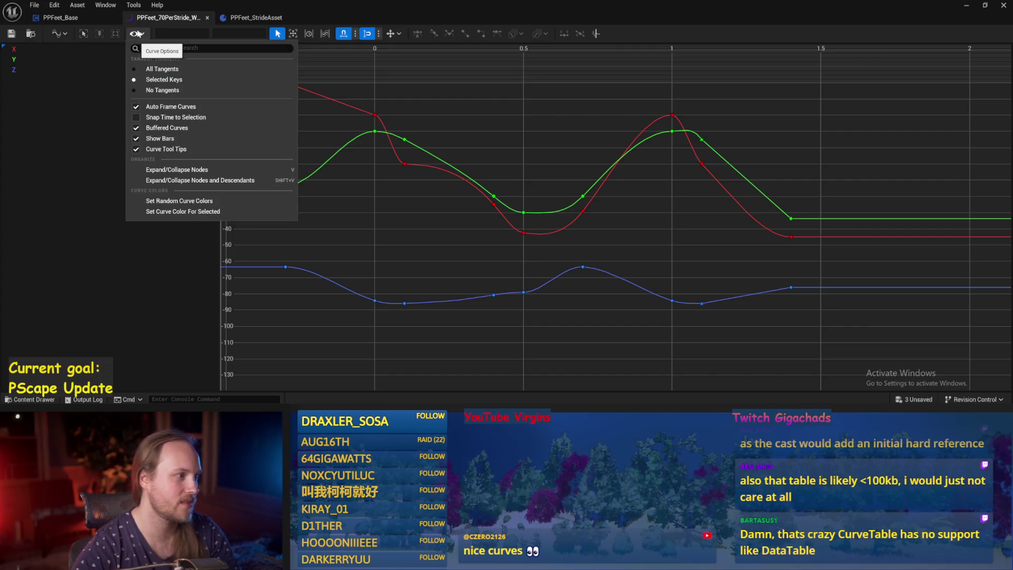
click(37, 151)
scroll(490, 185, down, 3)
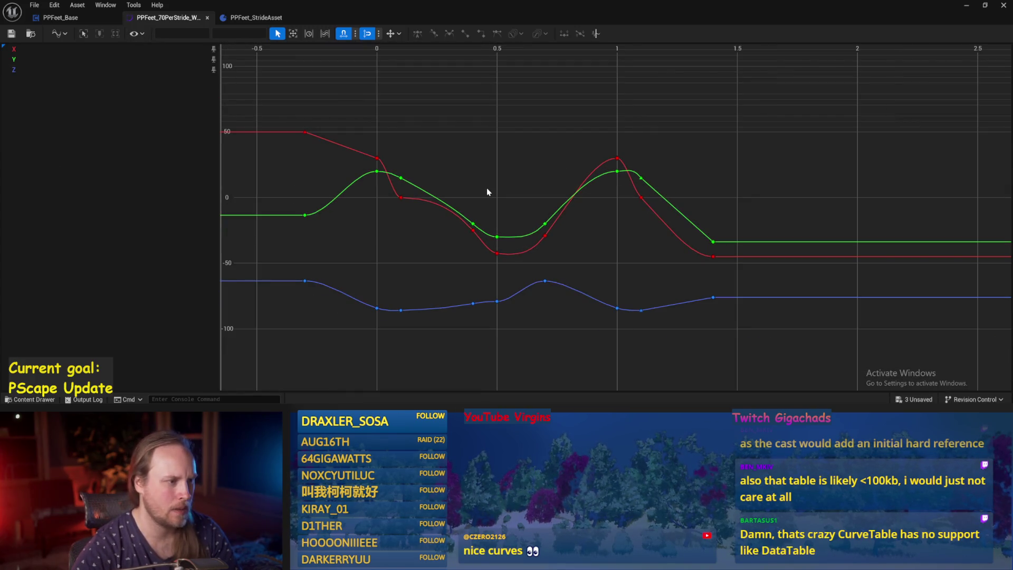
click(984, 6)
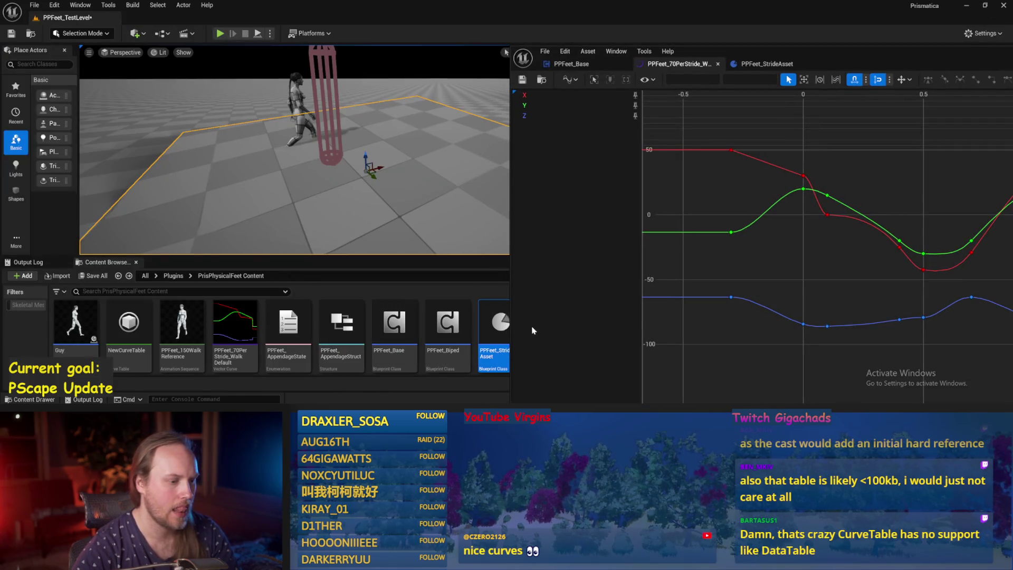
Minimize the curve editor, Save All, then reopen PPFeet_70PerStride_Walk_Default showing its graph from 0 to 1.5.
drag(804, 56, 664, 53)
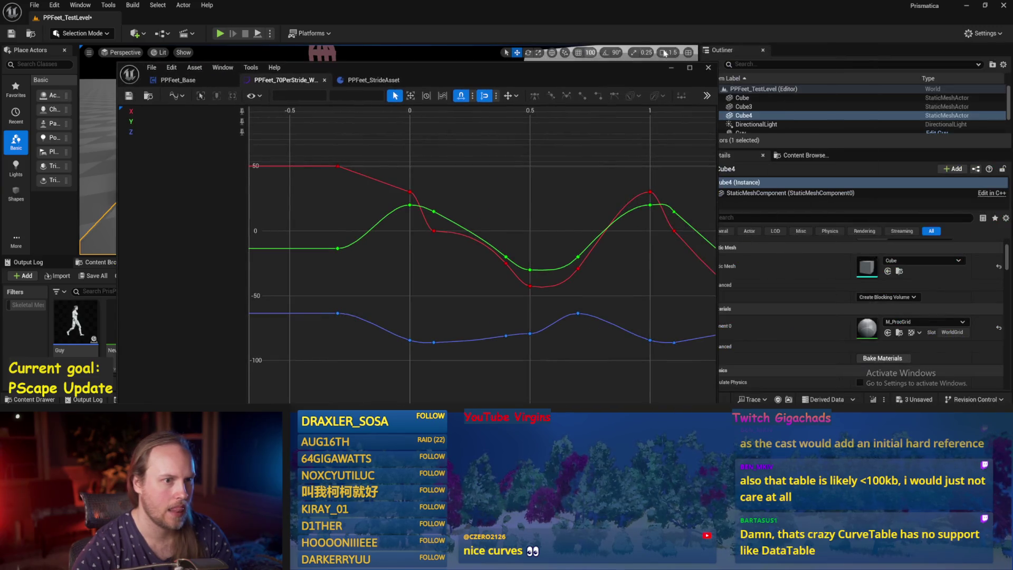
click(673, 70)
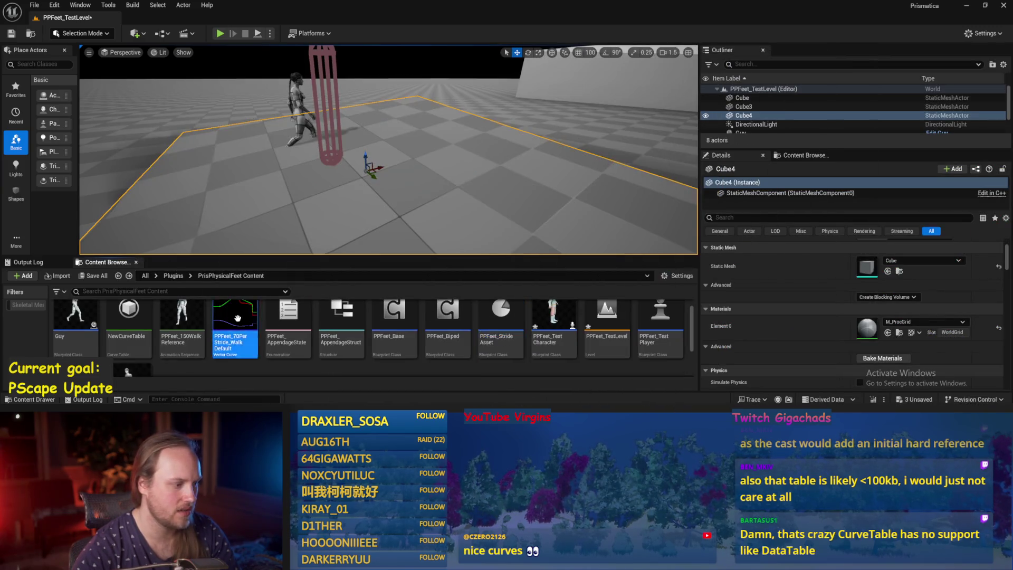
scroll(251, 338, up, 1)
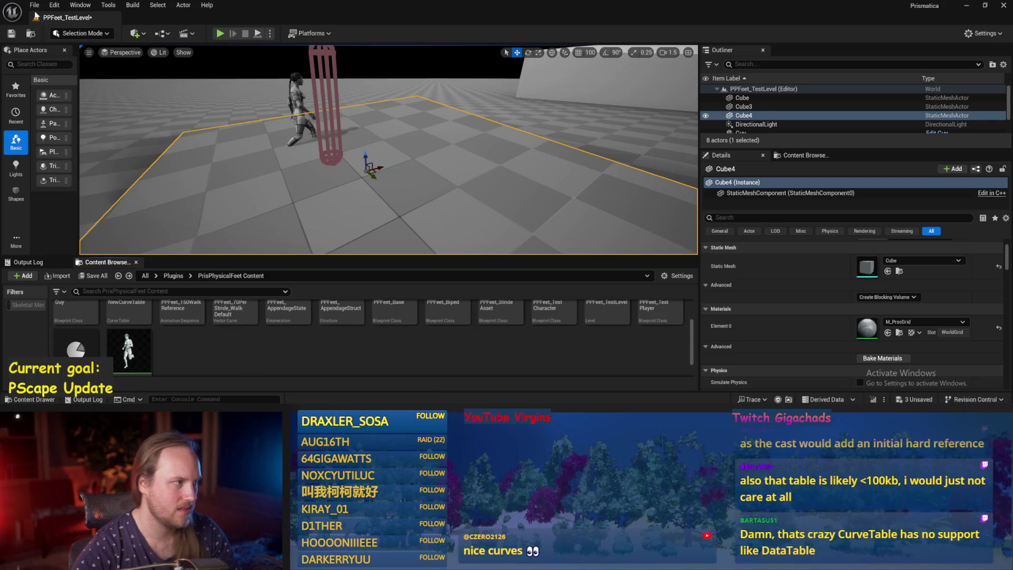
click(34, 4)
click(63, 134)
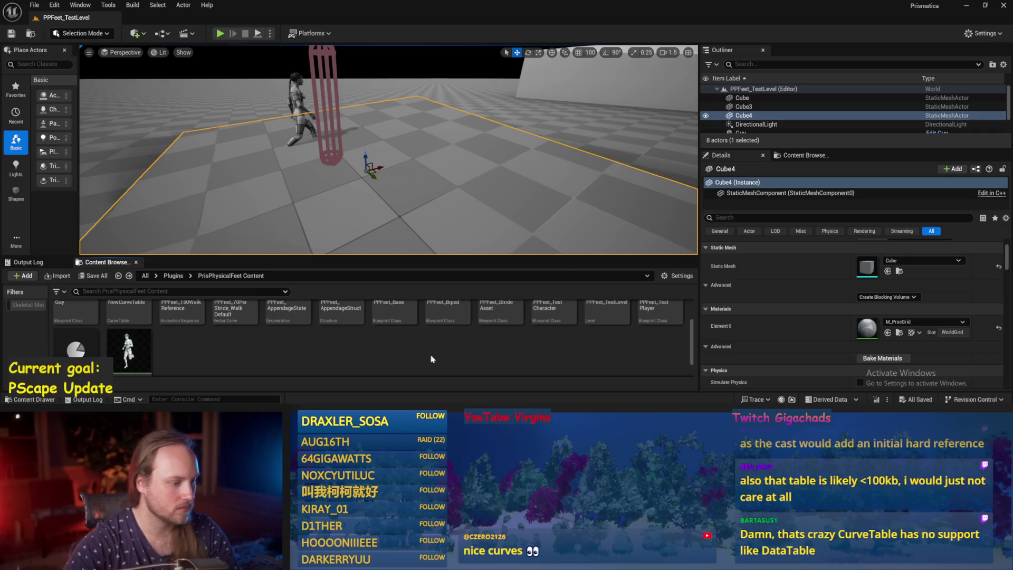
double_click(232, 311)
mouse_move(650, 191)
mouse_down()
mouse_move(411, 176)
mouse_move(543, 174)
mouse_up()
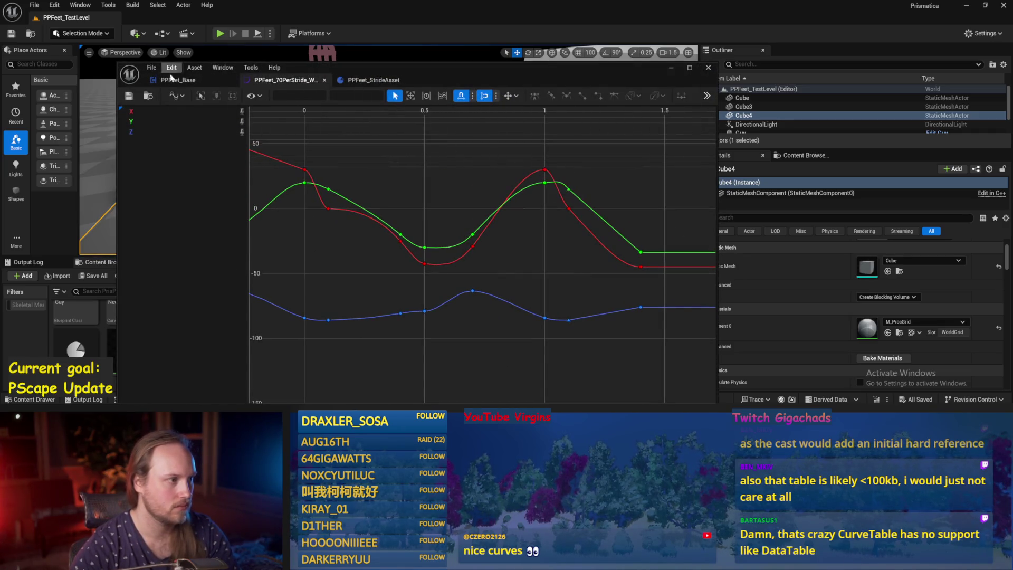
Compile the PPFeet_StrideAsset blueprint, minimize it, and save all modified packages.
click(382, 82)
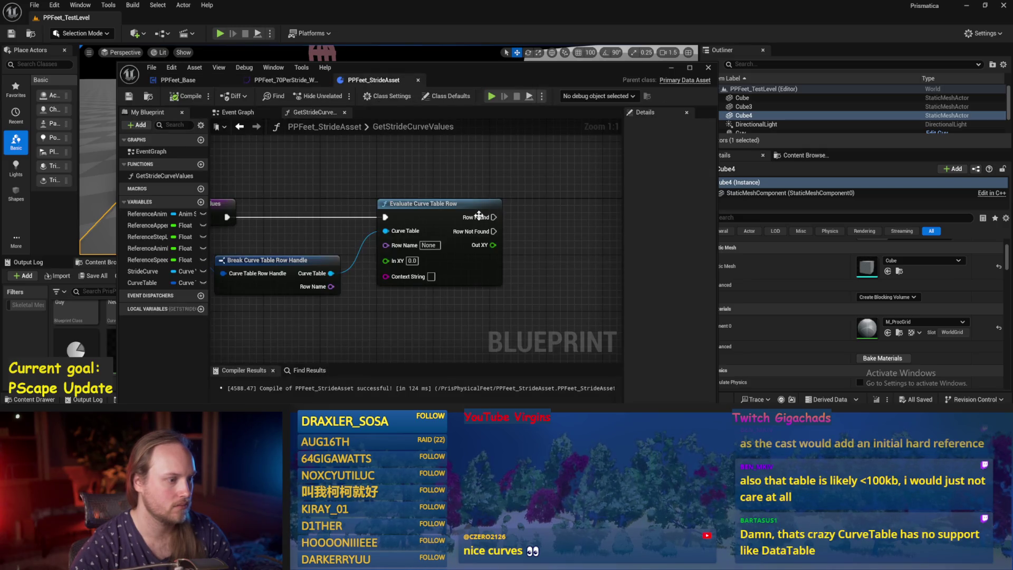
click(187, 96)
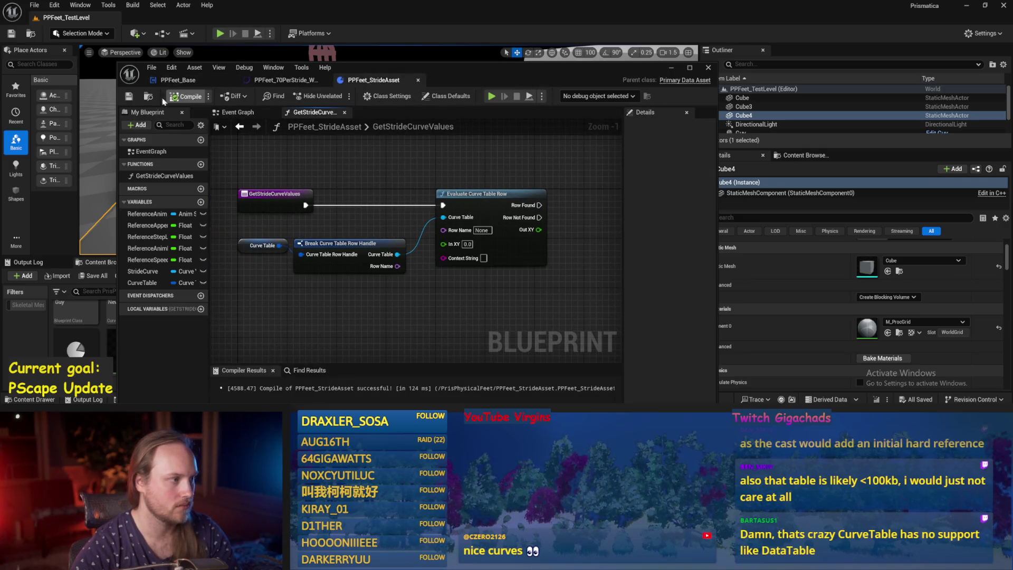
click(670, 68)
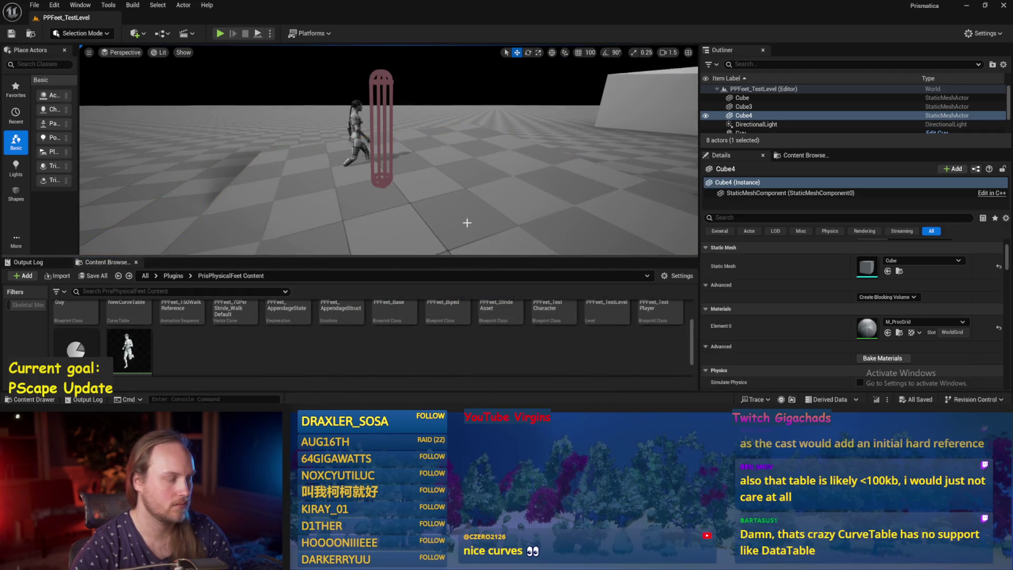
drag(467, 223, 461, 237)
key(ctrl+s)
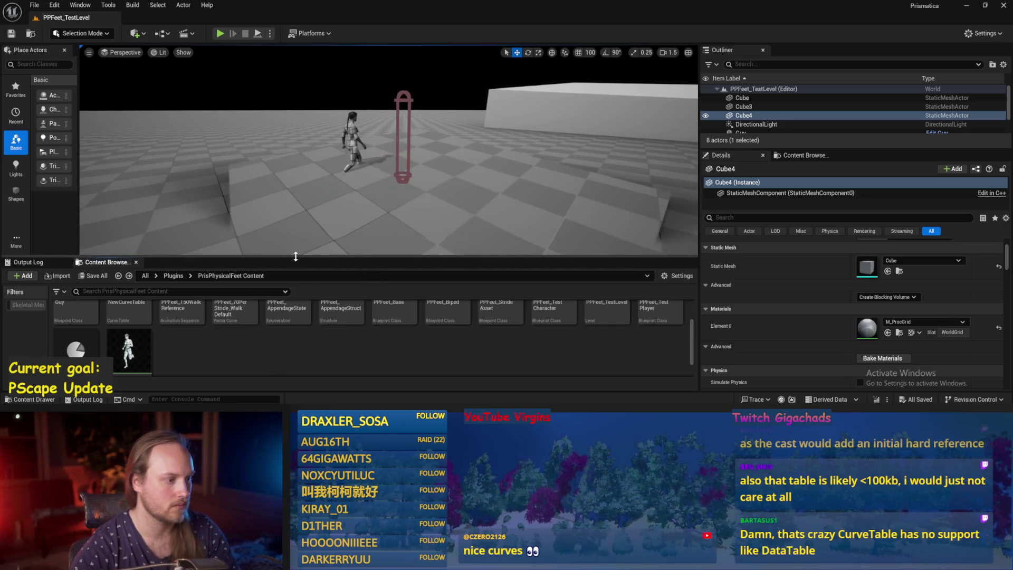
Enlarge the Content Browser to show the PPFeet assets and open PPFeet_Base.
drag(296, 256, 299, 223)
scroll(281, 358, up, 1)
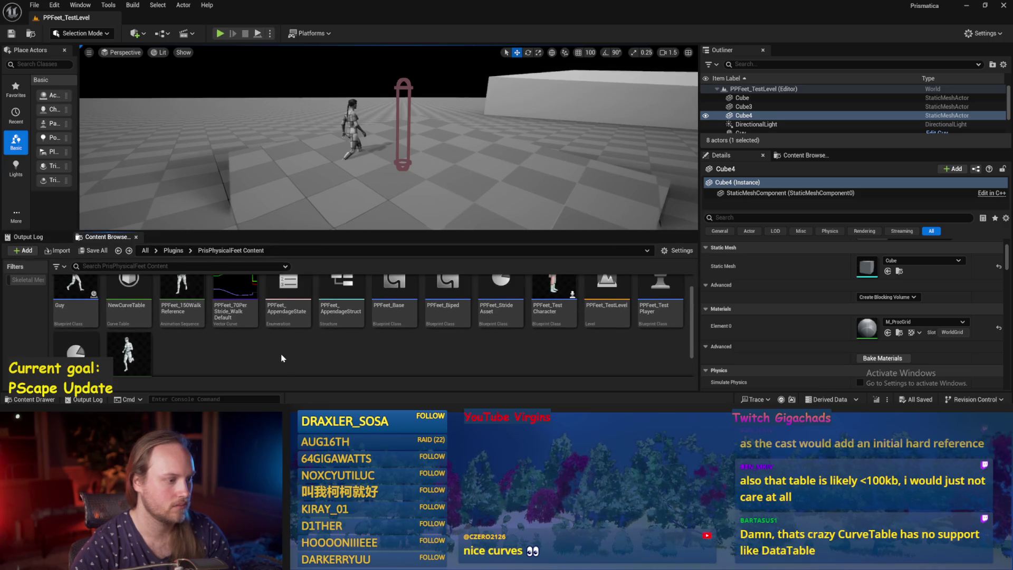
scroll(281, 358, down, 2)
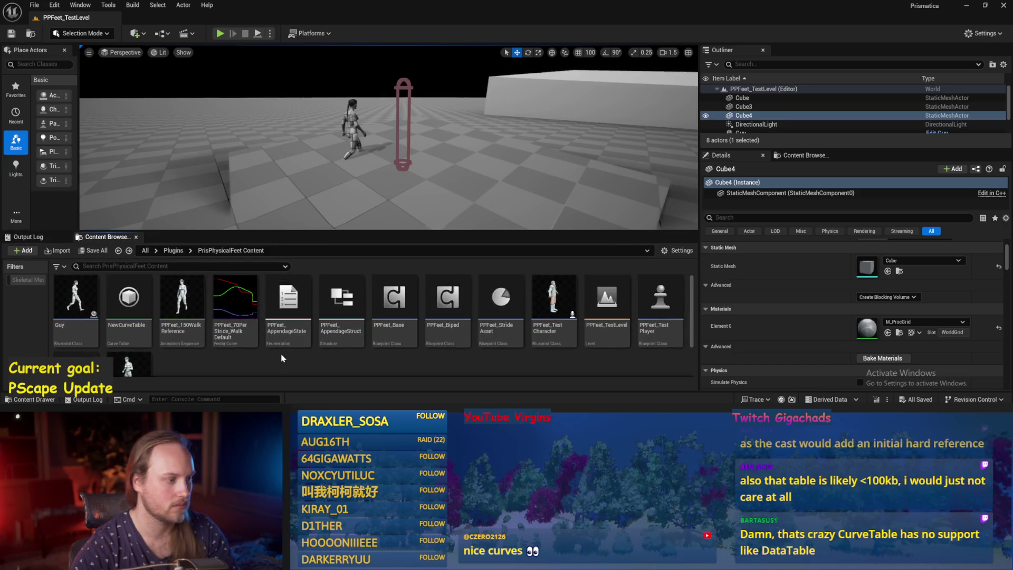
scroll(264, 353, up, 2)
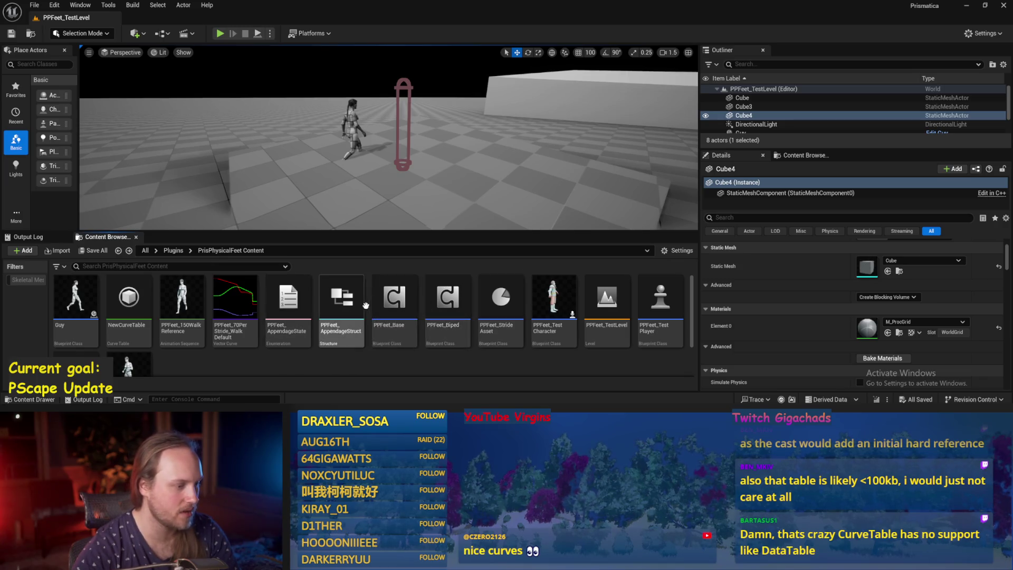
double_click(394, 301)
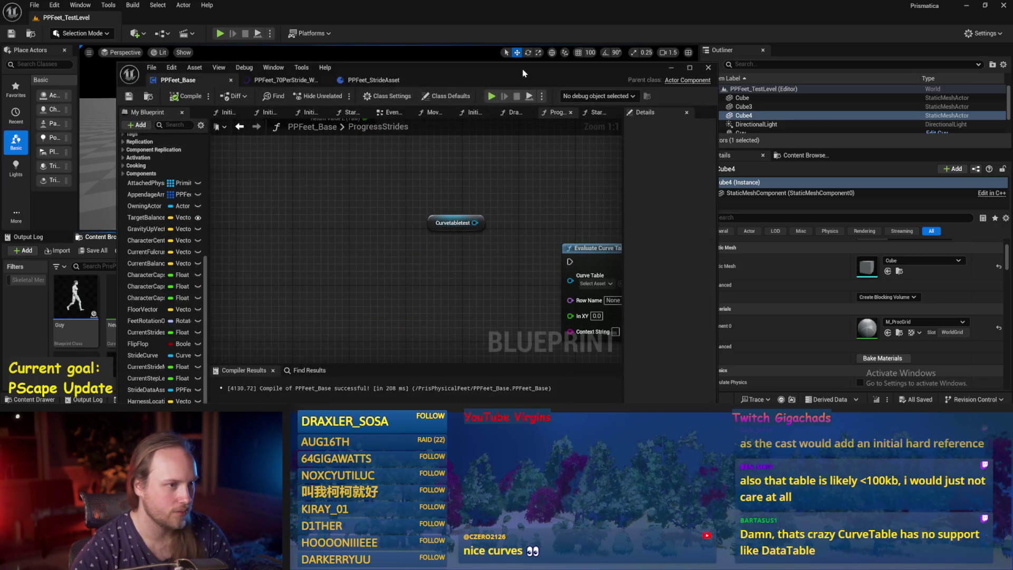
Compile and save the PPFeet_Base blueprint.
scroll(441, 182, down, 8)
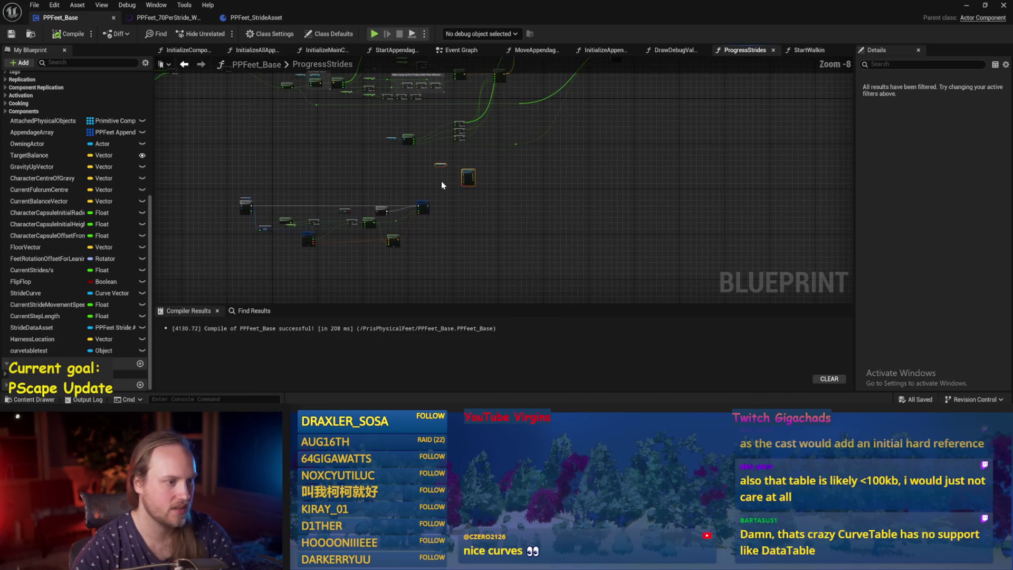
scroll(464, 176, up, 6)
click(68, 34)
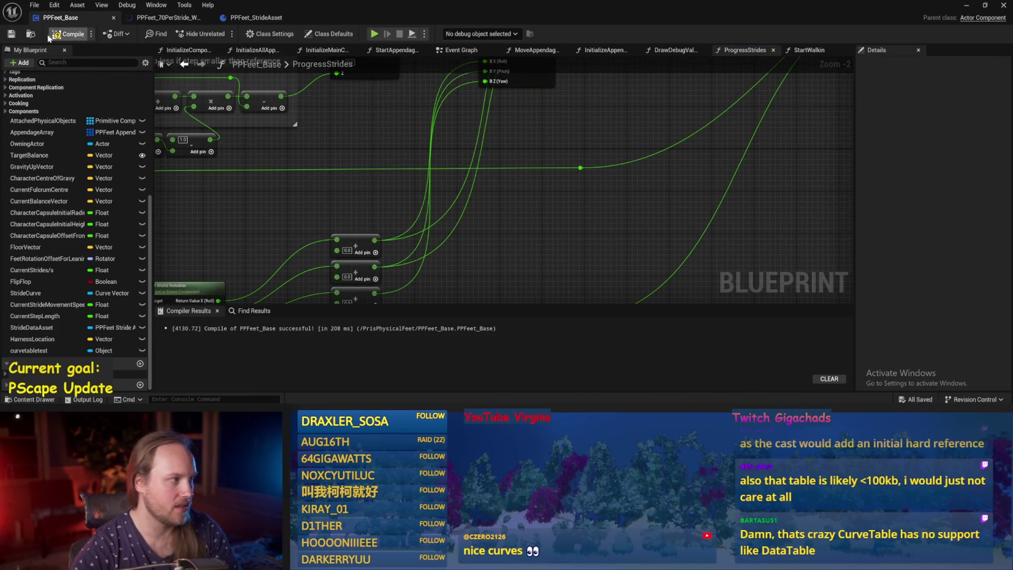
Pan the ProgressStrides graph past Make Transform, Fraction and Break Vector to the Appendage Length Factor nodes.
mouse_move(227, 110)
mouse_down()
mouse_move(498, 273)
mouse_move(475, 259)
mouse_move(575, 231)
mouse_up()
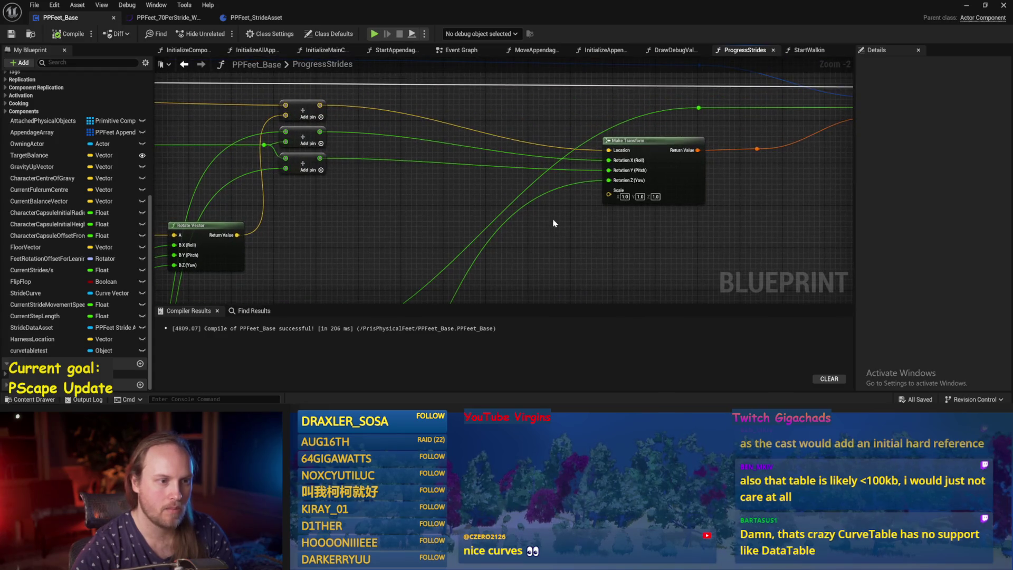
drag(435, 261, 214, 260)
scroll(507, 102, down, 1)
mouse_move(506, 101)
mouse_down()
mouse_move(472, 205)
mouse_move(539, 185)
mouse_move(472, 223)
mouse_move(384, 215)
mouse_up()
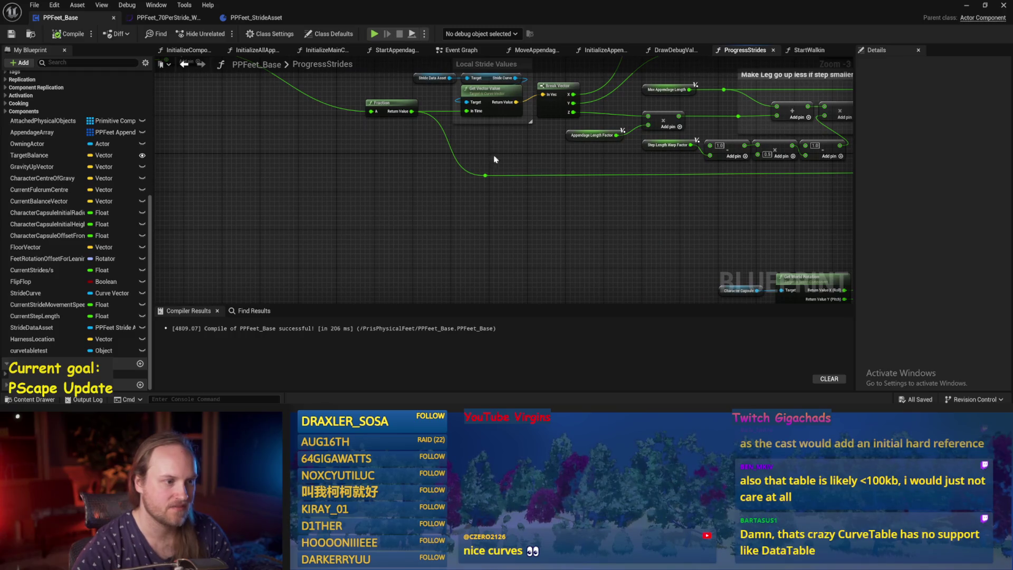
scroll(494, 161, up, 3)
mouse_move(523, 199)
mouse_down()
mouse_move(445, 251)
mouse_move(343, 248)
mouse_up()
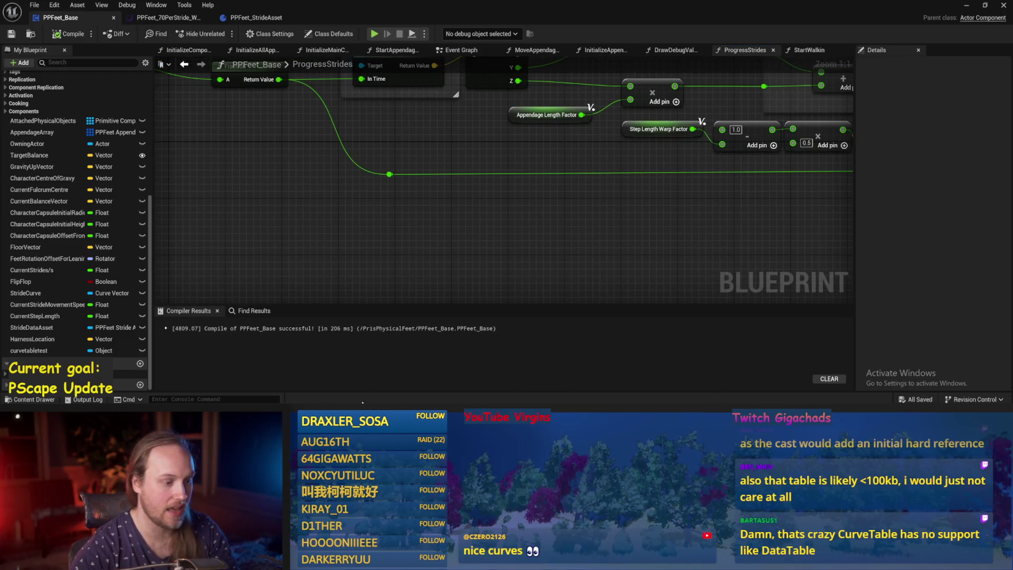
key(alt+Tab)
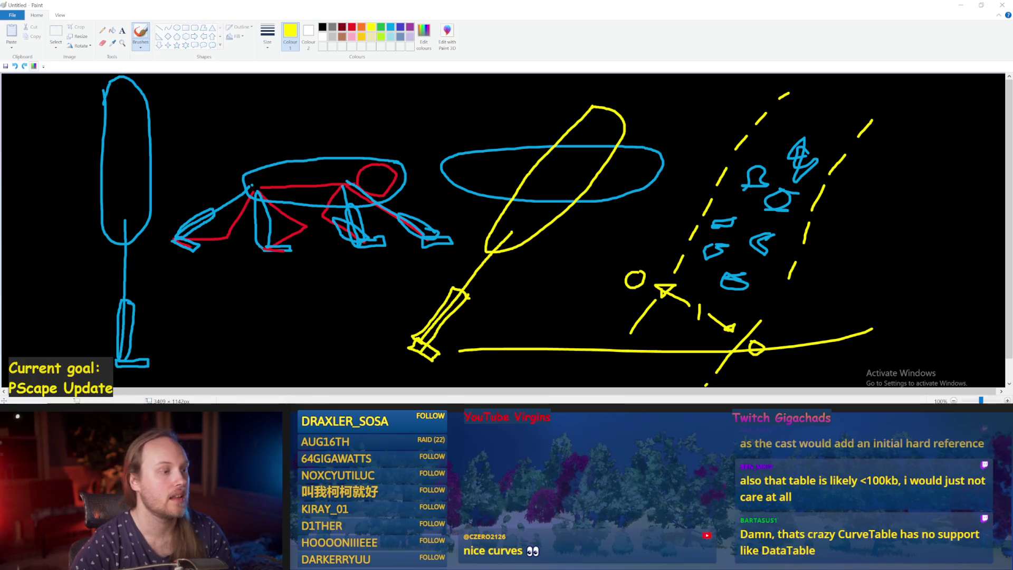
Draw a yellow diagonal slope and a red line along the bottom from its lower end.
drag(223, 372, 371, 270)
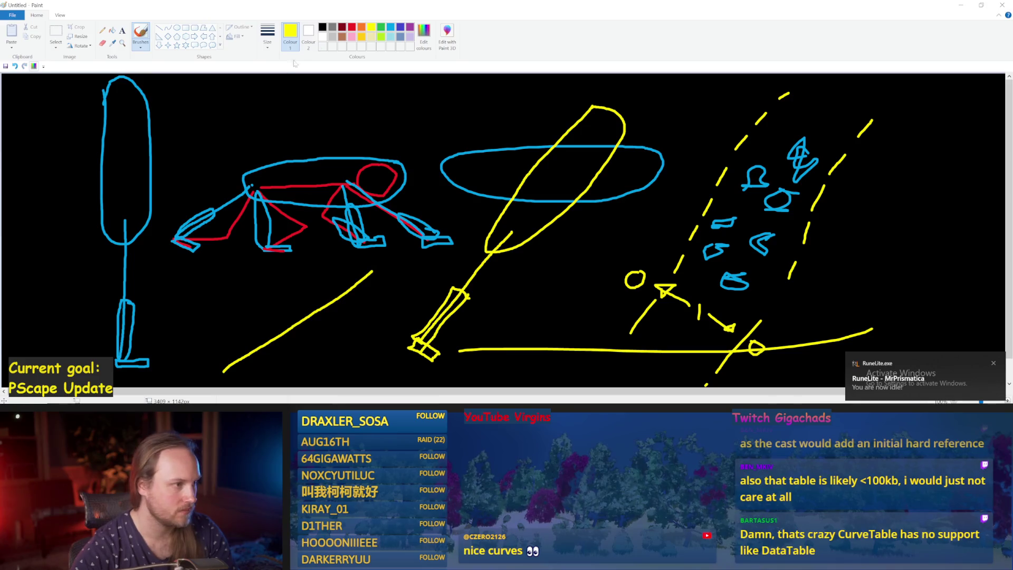
click(350, 28)
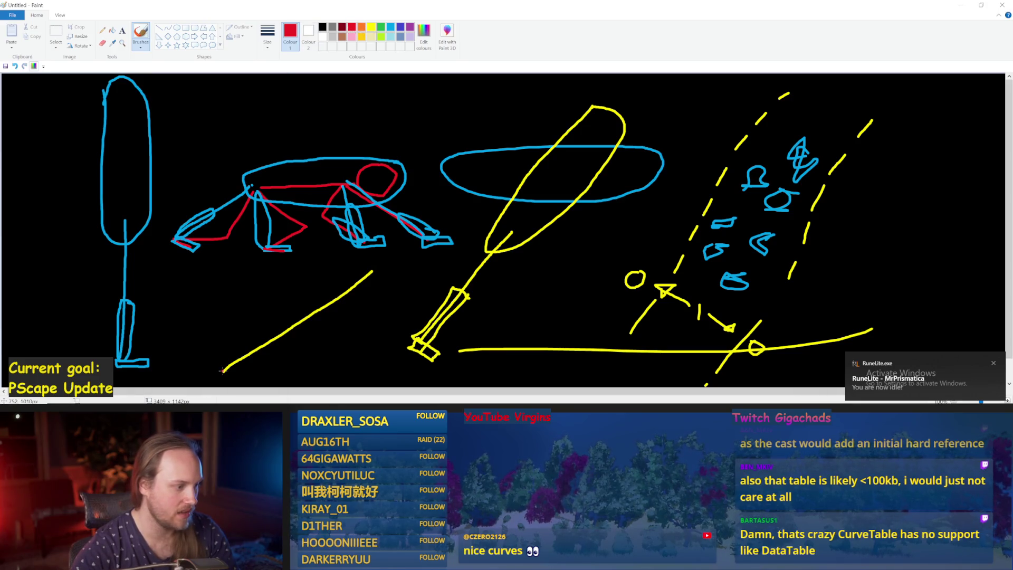
drag(224, 371, 244, 313)
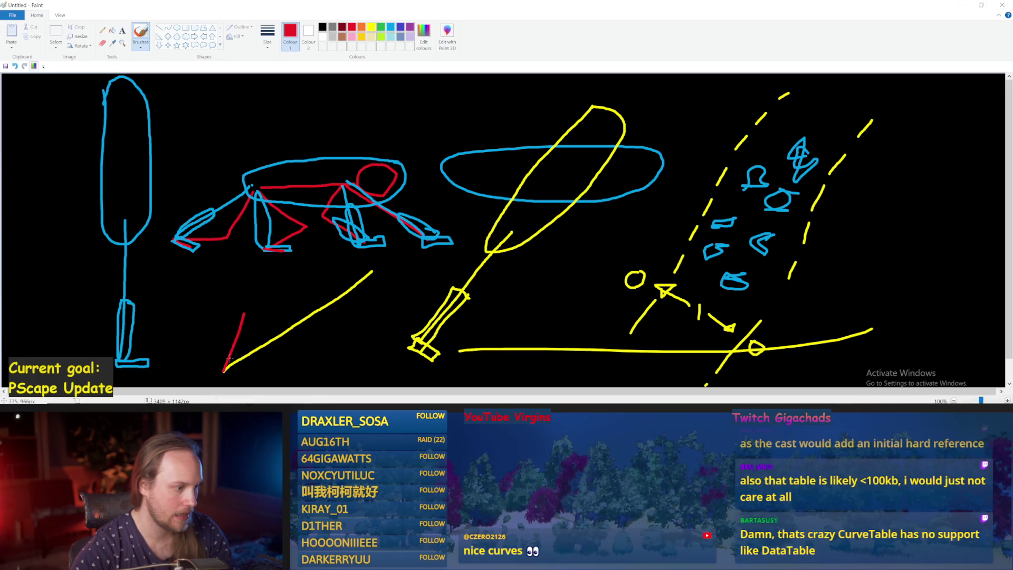
key(ctrl+z)
mouse_move(224, 370)
mouse_down()
mouse_move(242, 274)
mouse_move(308, 281)
mouse_move(315, 370)
mouse_up()
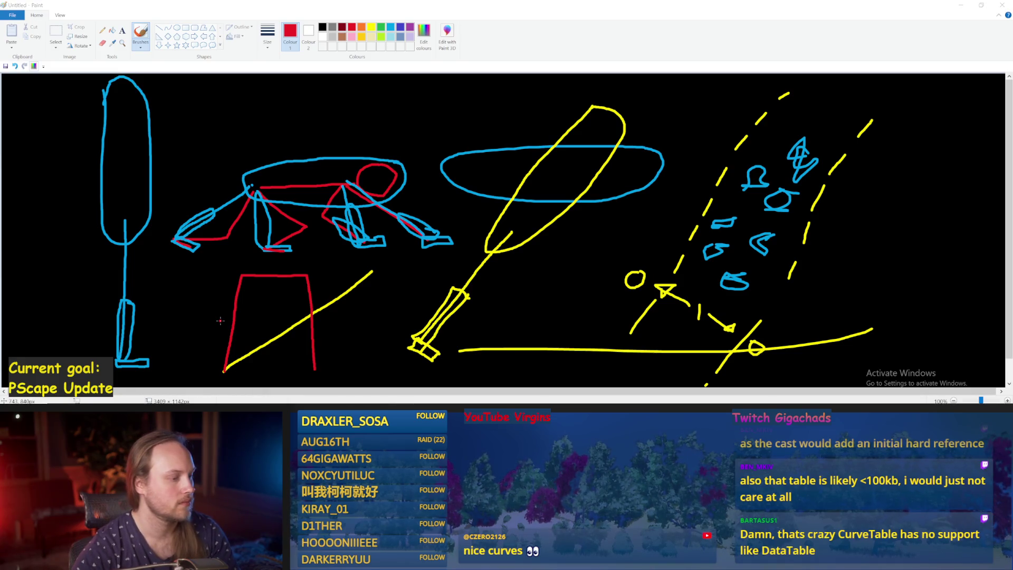
Try extending the red shape's top edge, undo it, and return to the PPFeet_Base blueprint.
mouse_move(402, 409)
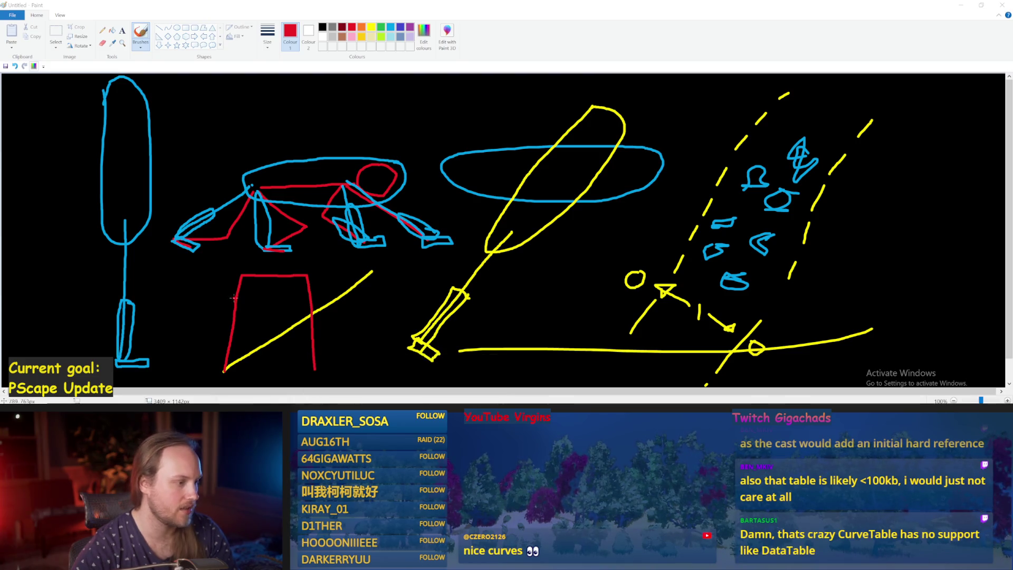
mouse_move(216, 275)
mouse_down()
mouse_move(327, 276)
mouse_move(388, 367)
mouse_up()
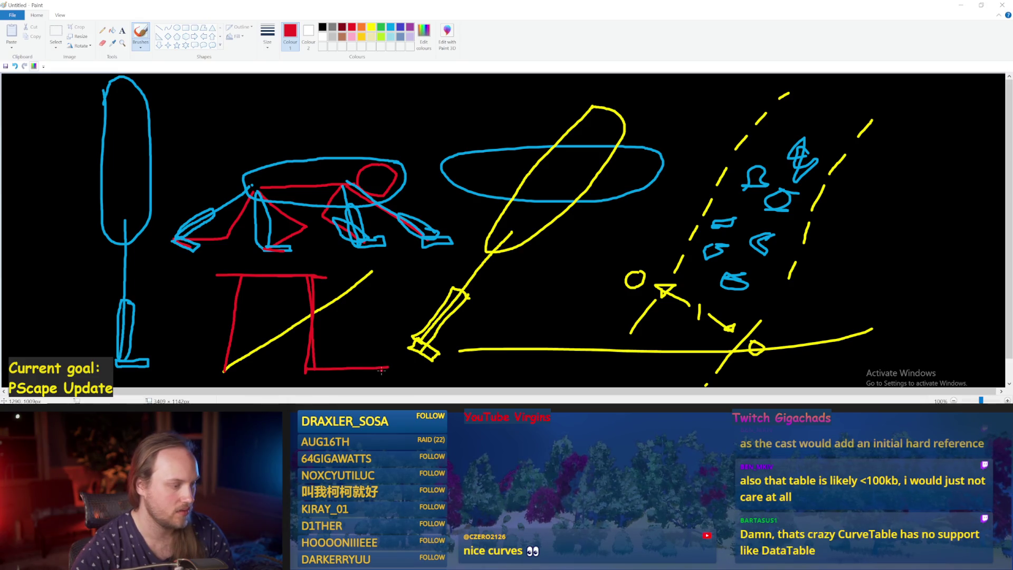
key(ctrl+z)
key(ctrl+z)
click(442, 392)
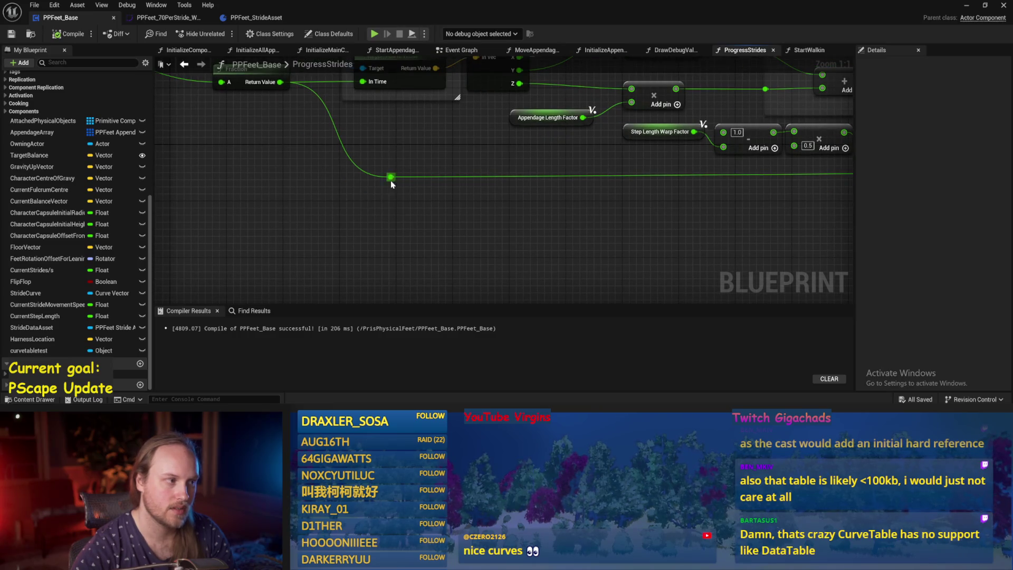
Add a subtract node fed by the reroute wire with 0.5 as its first value.
drag(390, 177, 441, 225)
key(ctrl+z)
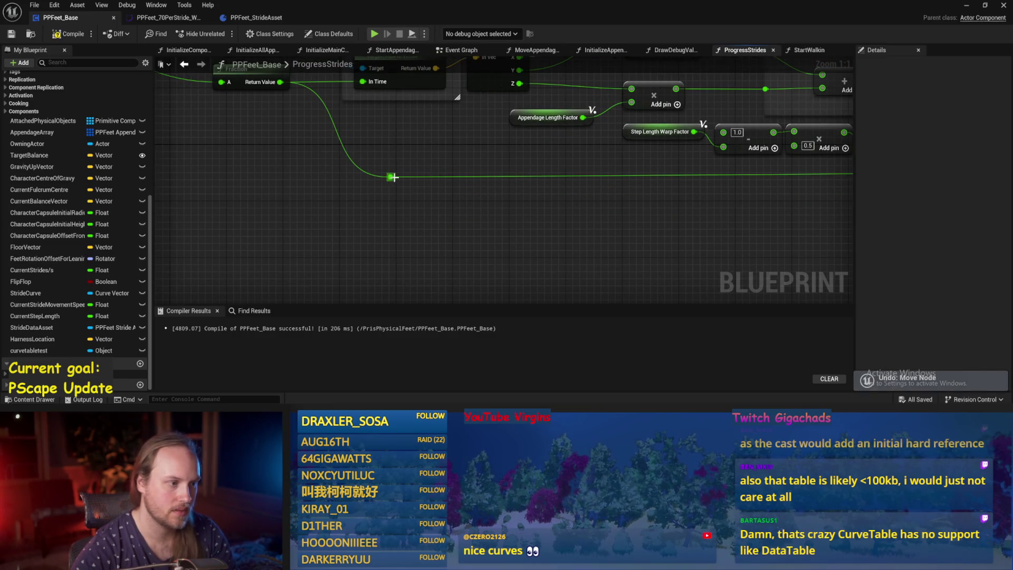
drag(390, 177, 455, 267)
click(451, 235)
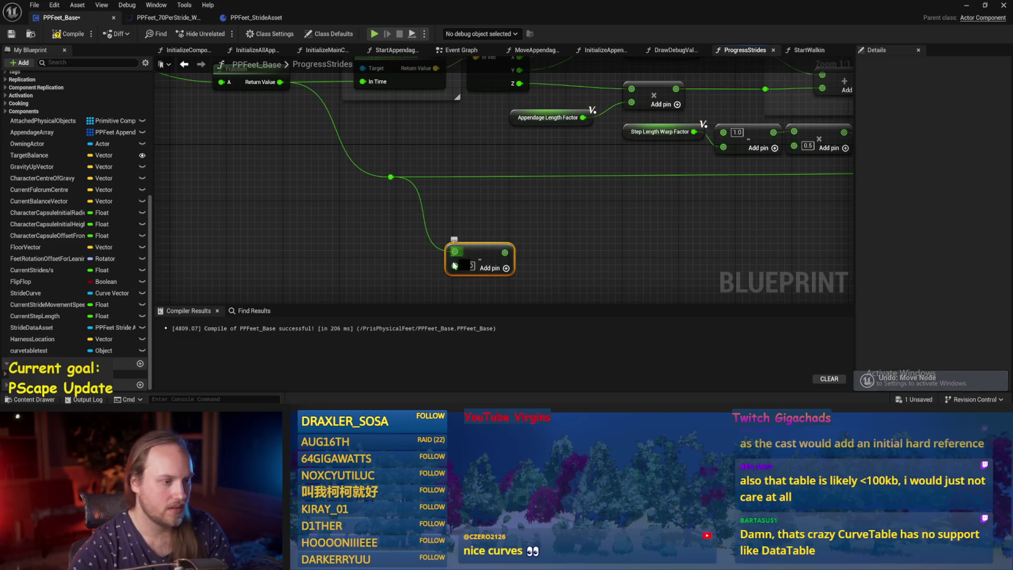
click(469, 252)
text(1.)
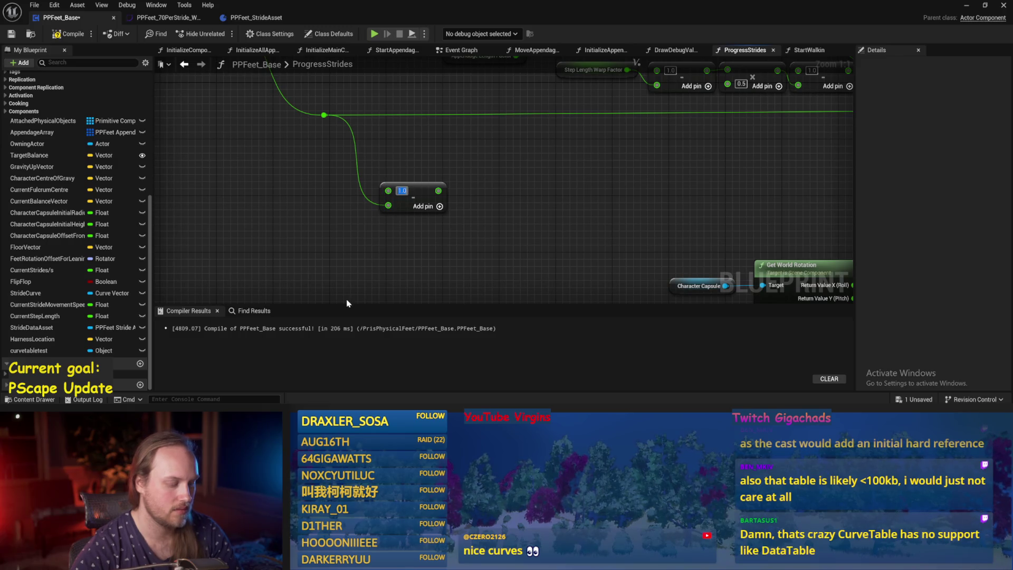
text(0.5)
key(Return)
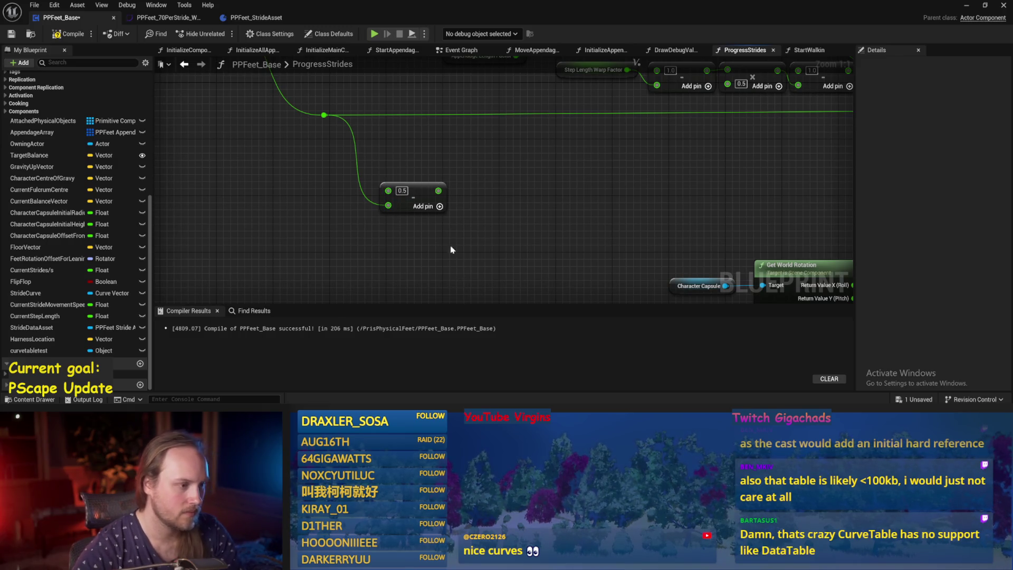
Save the PPFeet_Base blueprint and switch back to the Paint sketch.
drag(391, 208, 515, 176)
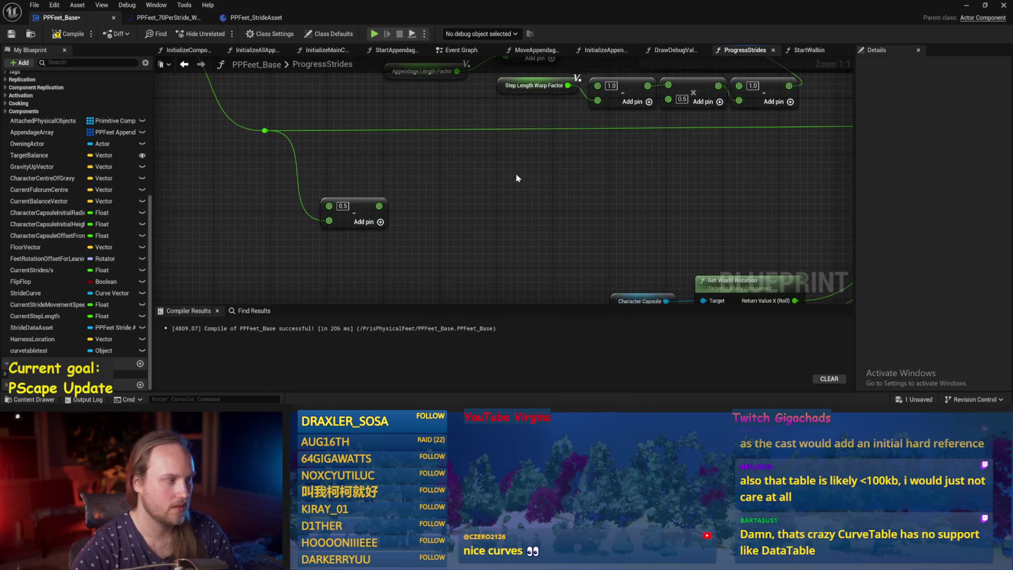
click(11, 34)
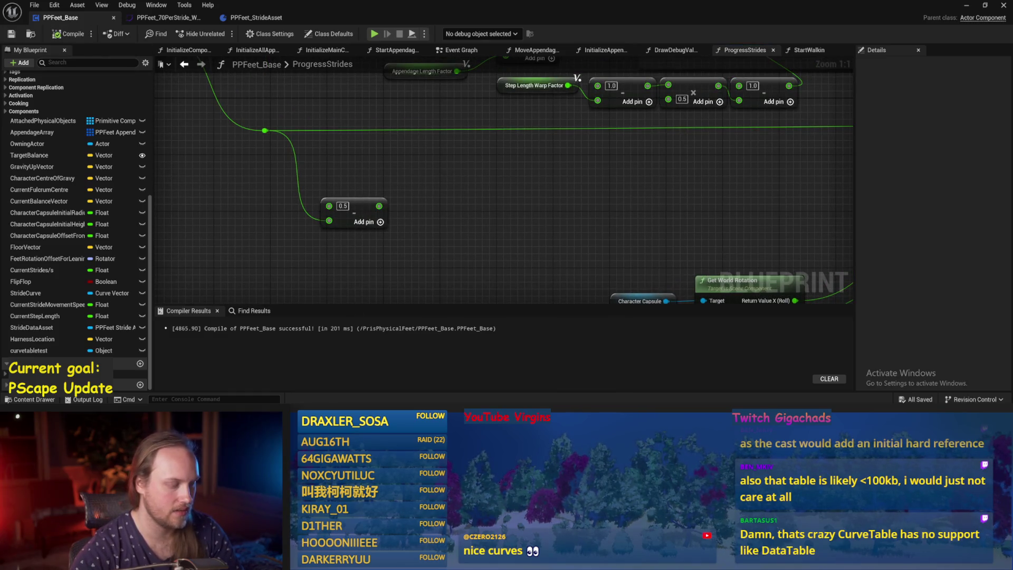
key(alt+Tab)
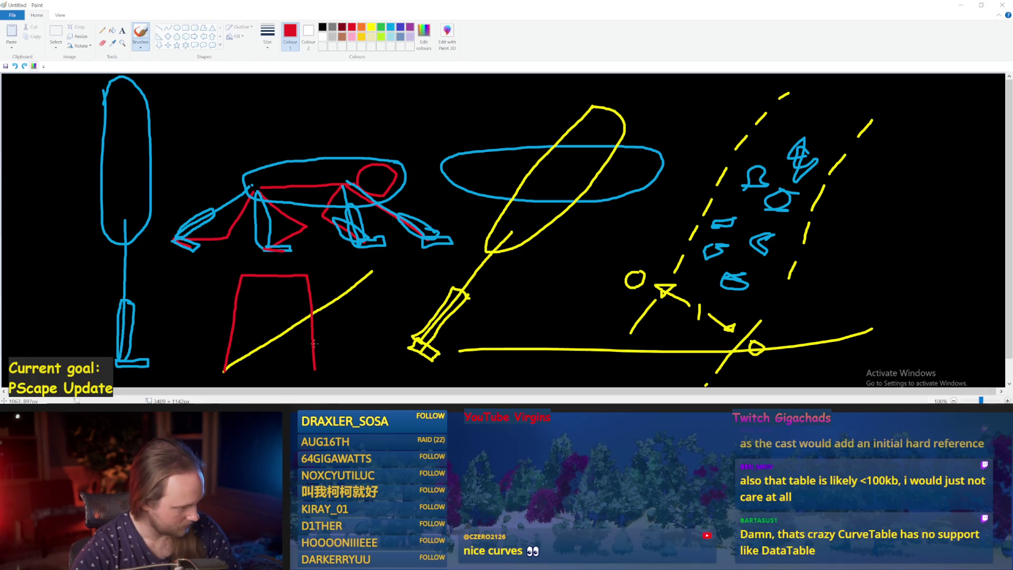
Draw a red line from the trapezoid's left side down-right, discarding two trial red strokes.
drag(315, 369, 411, 255)
drag(314, 375, 267, 406)
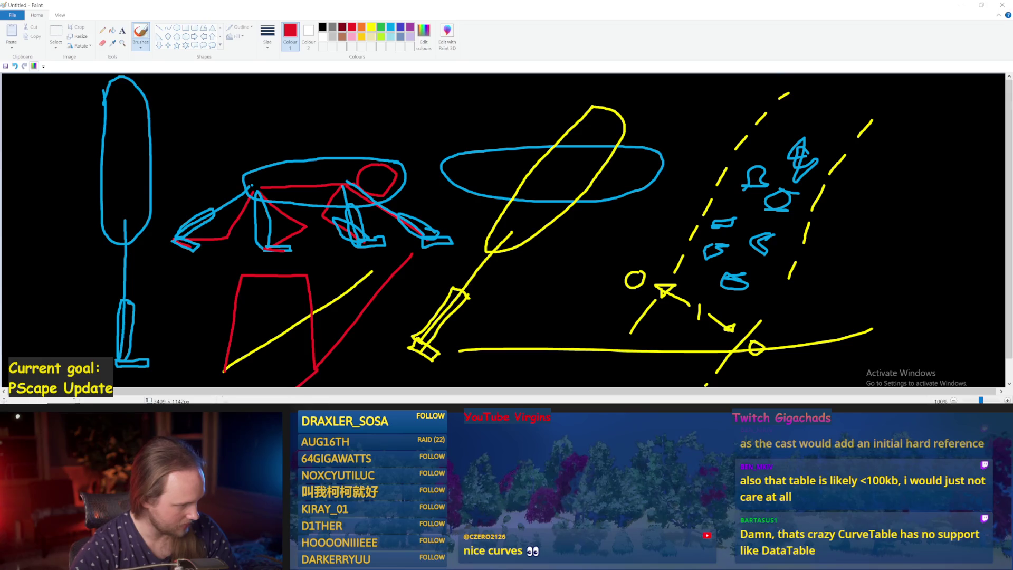
scroll(301, 328, down, 1)
key(ctrl+z)
key(ctrl+z)
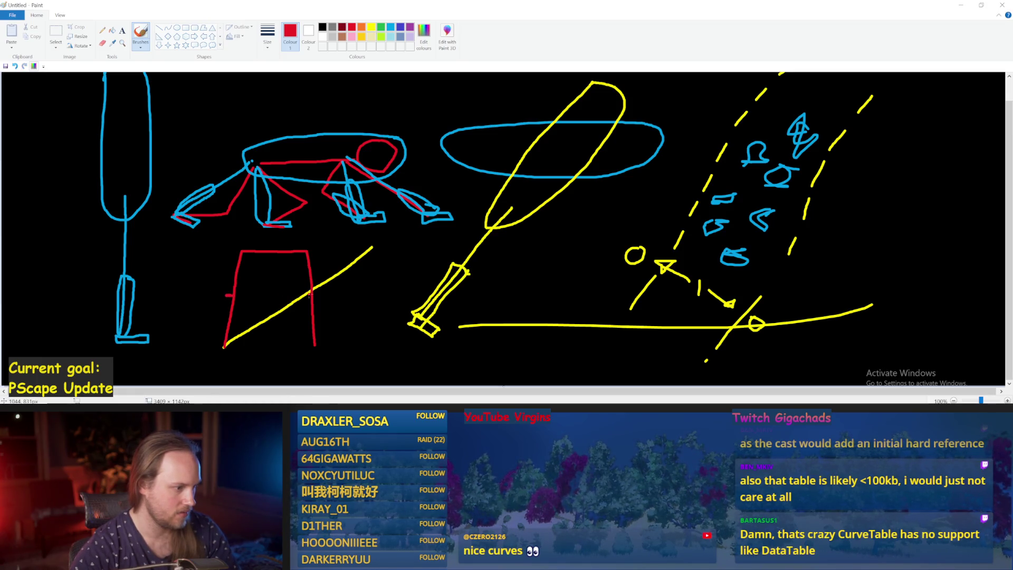
drag(230, 294, 378, 385)
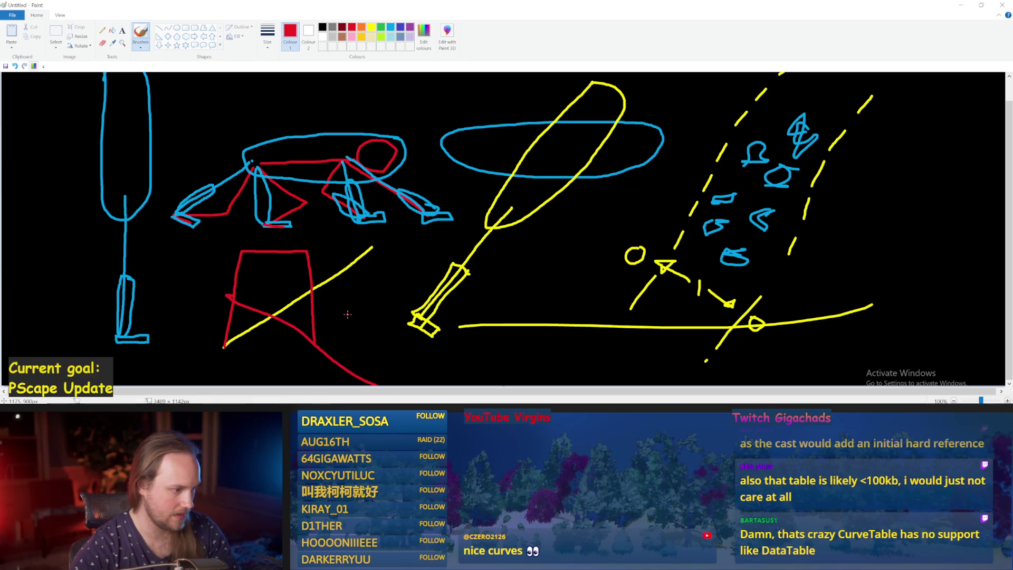
mouse_move(403, 562)
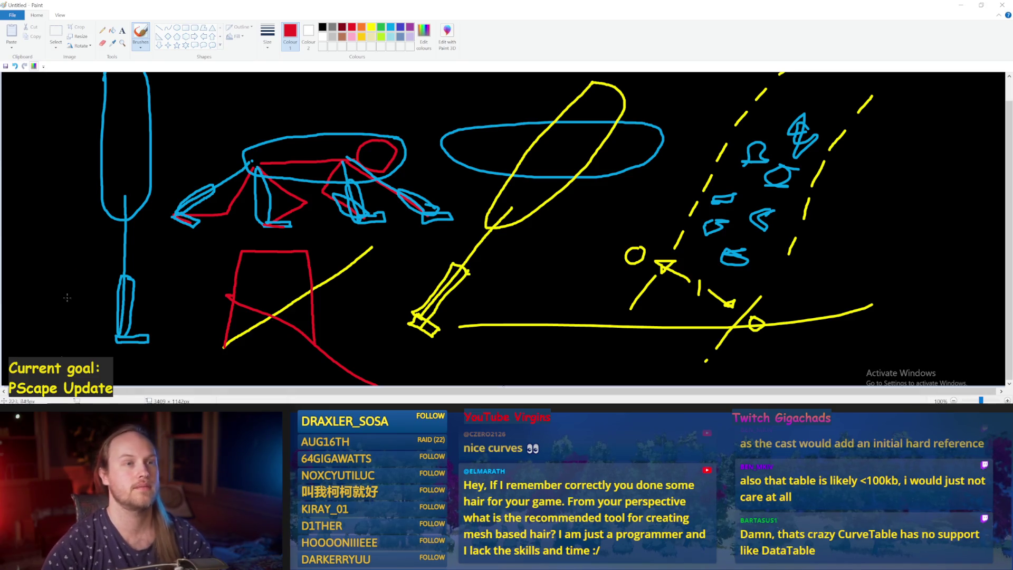
Try several red trial strokes around the trapezoid, undoing each one.
drag(406, 269, 433, 271)
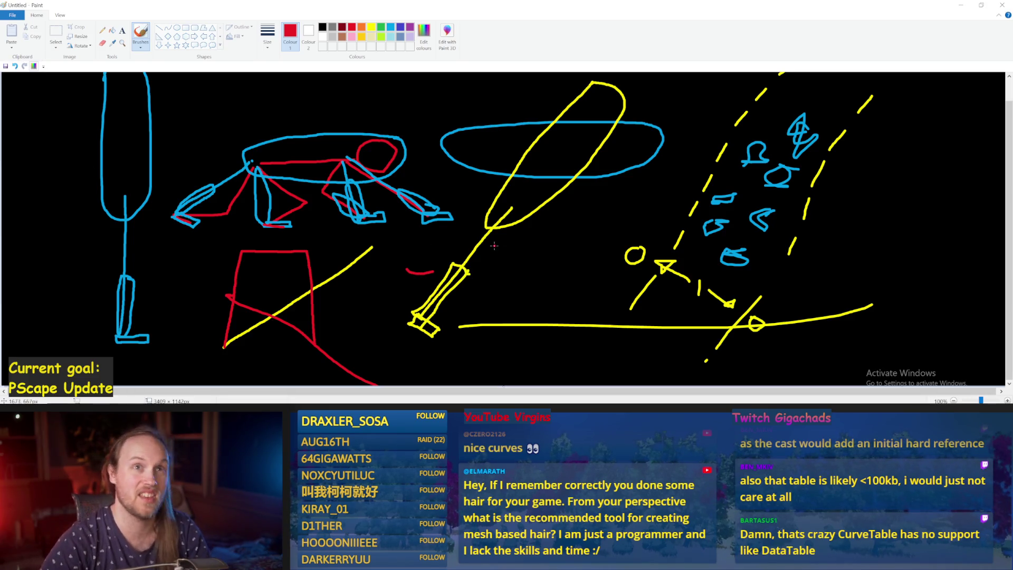
key(ctrl+z)
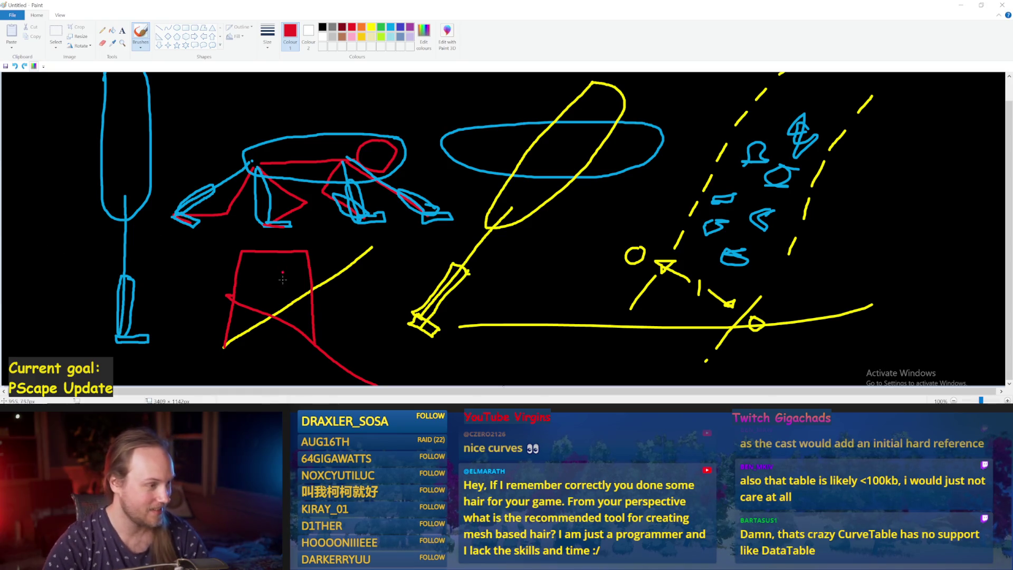
drag(315, 347, 205, 227)
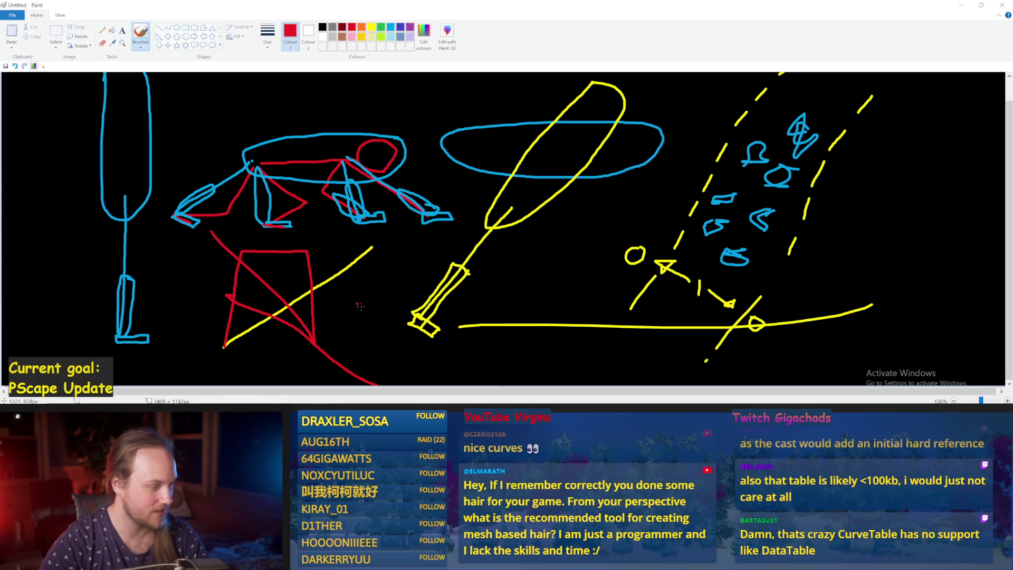
key(ctrl+z)
drag(305, 336, 291, 197)
key(ctrl+z)
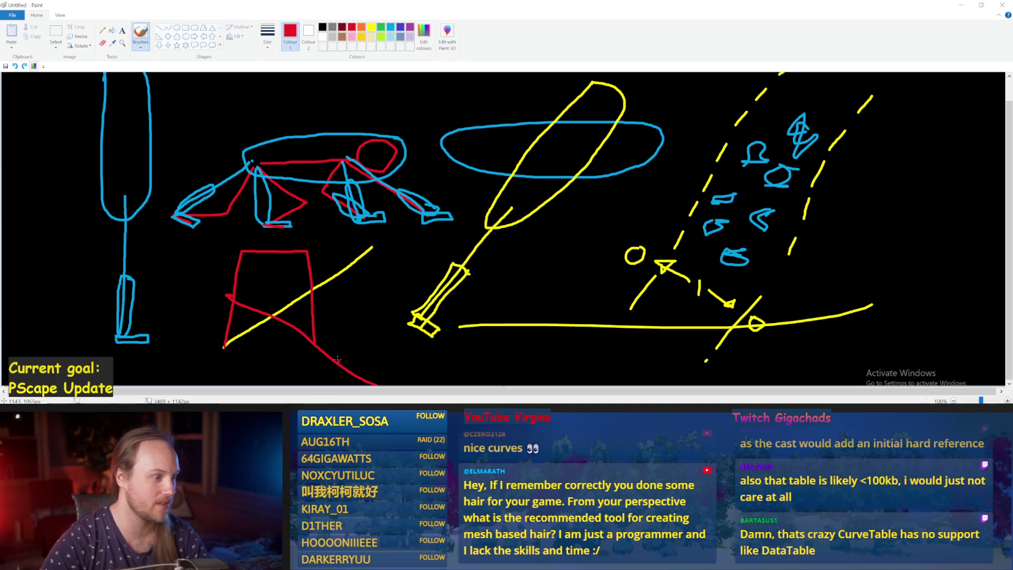
drag(311, 342, 447, 341)
key(ctrl+z)
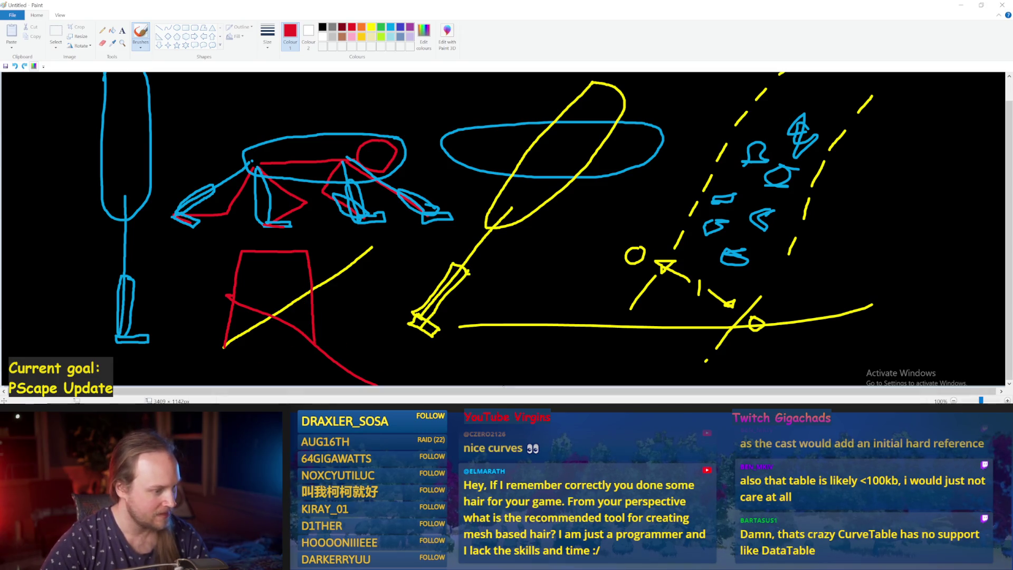
Draw a red arch inside the trapezoid and a tall red stroke to its right, then return to Unreal.
mouse_move(402, 407)
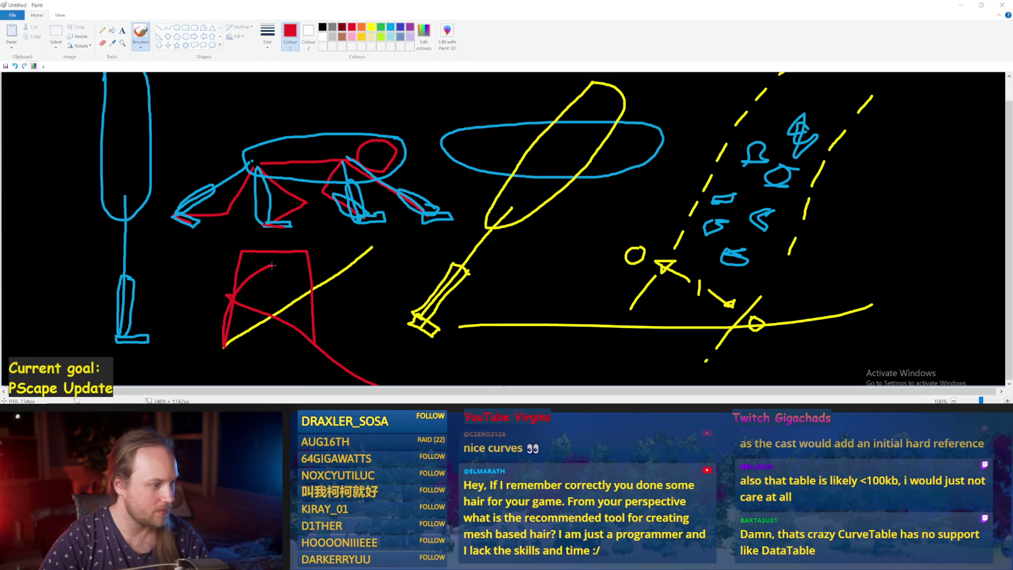
key(ctrl+z)
drag(231, 321, 274, 267)
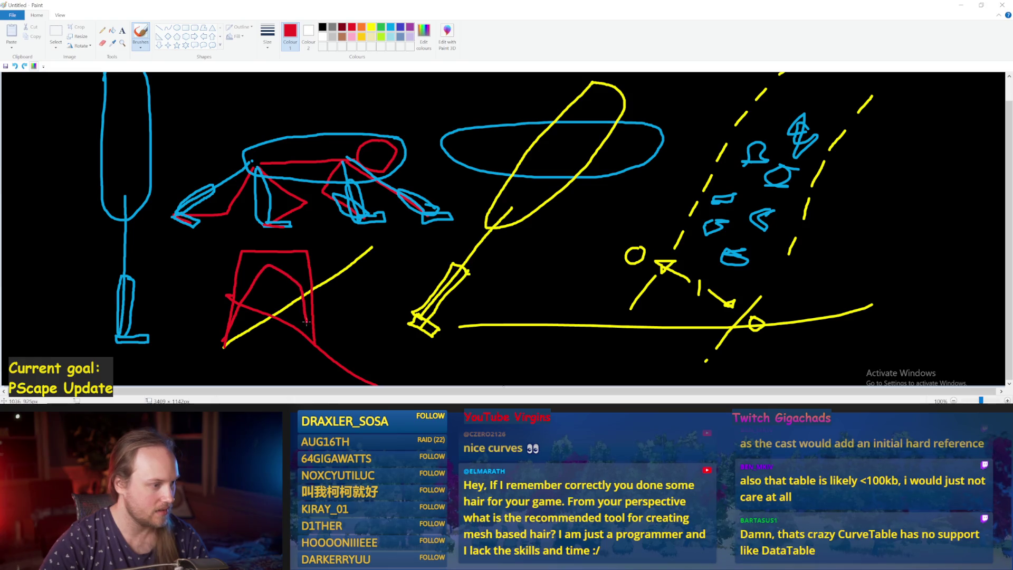
drag(376, 331, 391, 254)
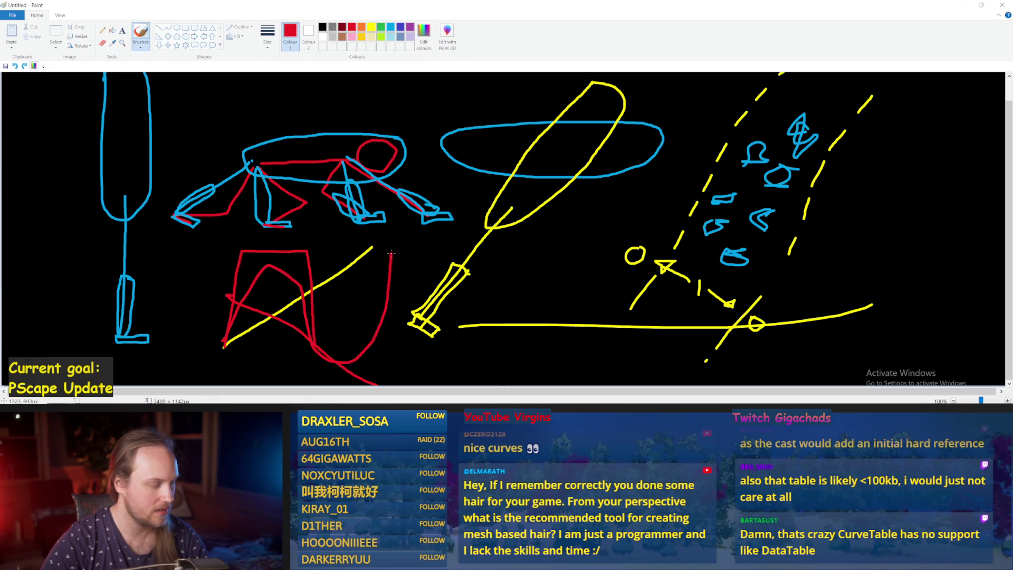
drag(311, 346, 297, 221)
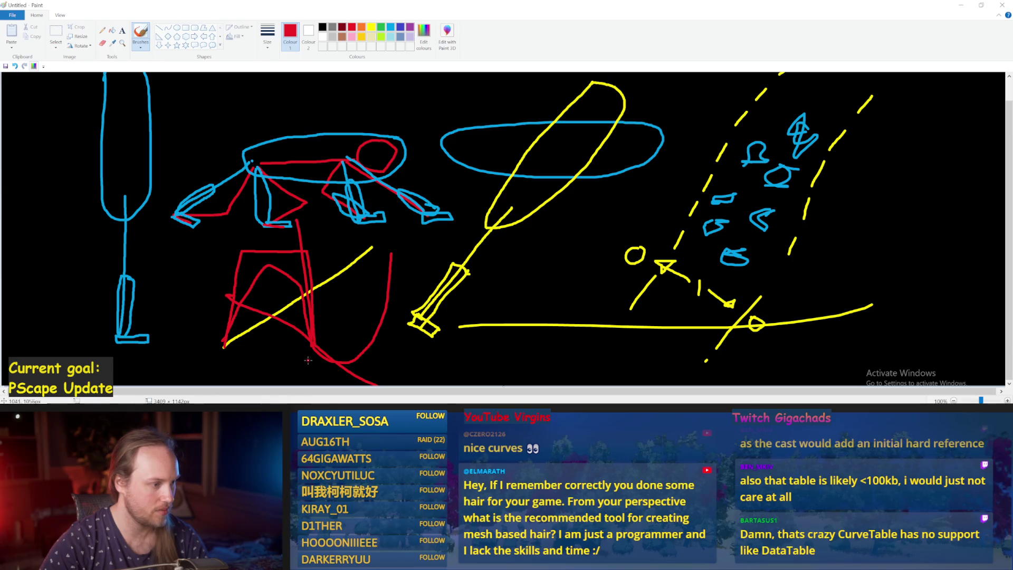
key(ctrl+z)
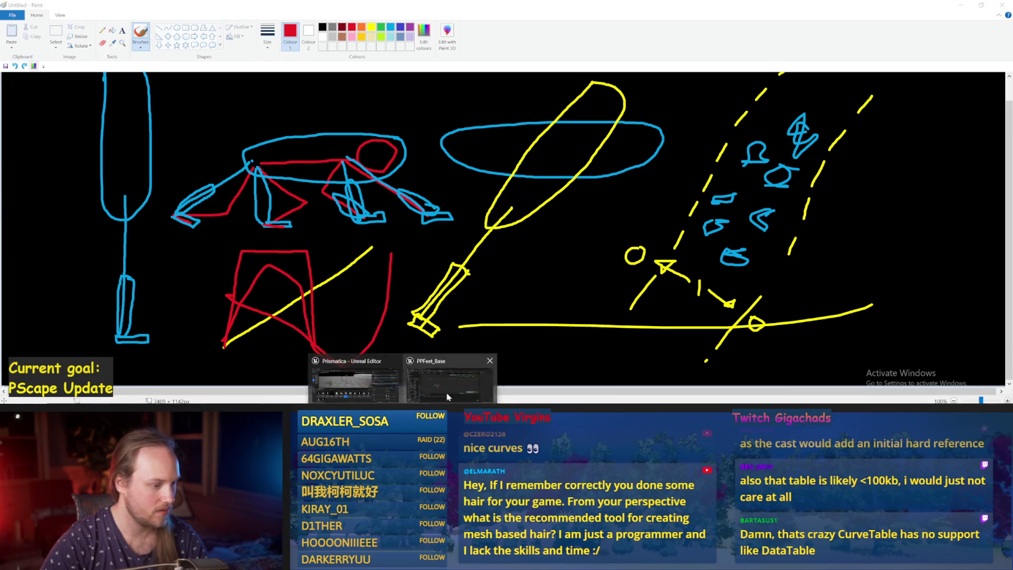
click(454, 377)
right_click(481, 223)
text(sin)
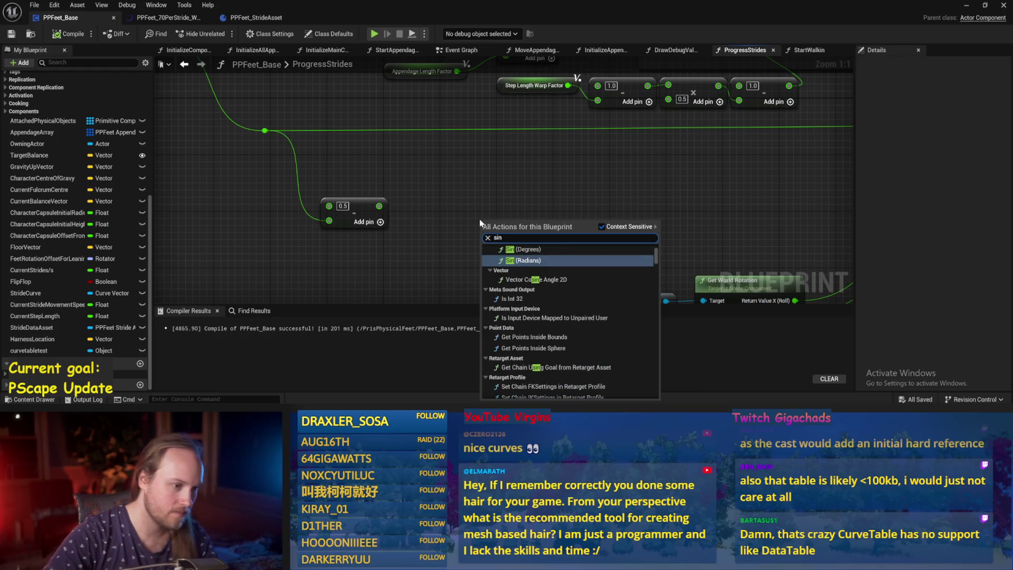
scroll(567, 288, up, 1)
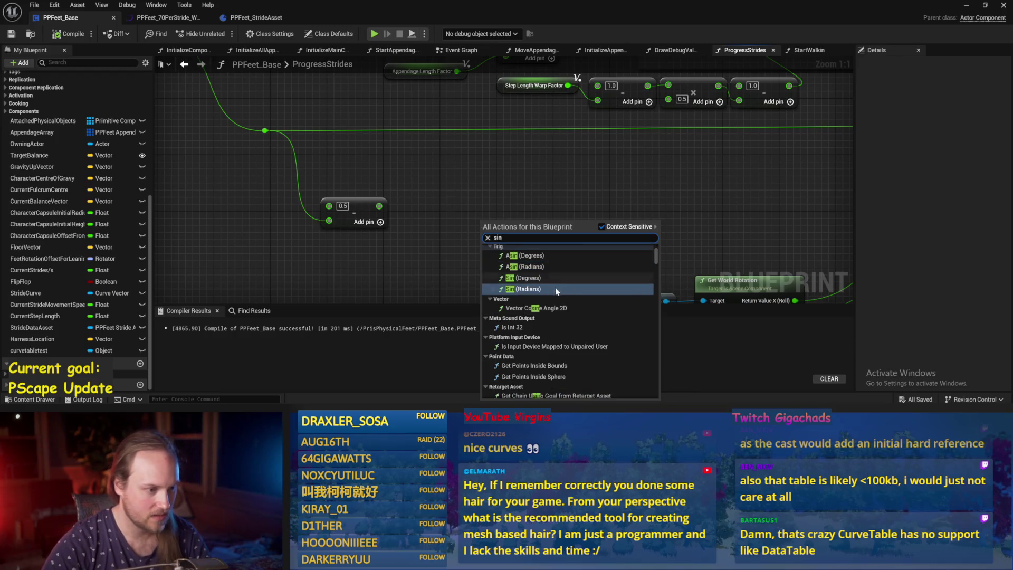
click(520, 277)
drag(529, 219, 458, 241)
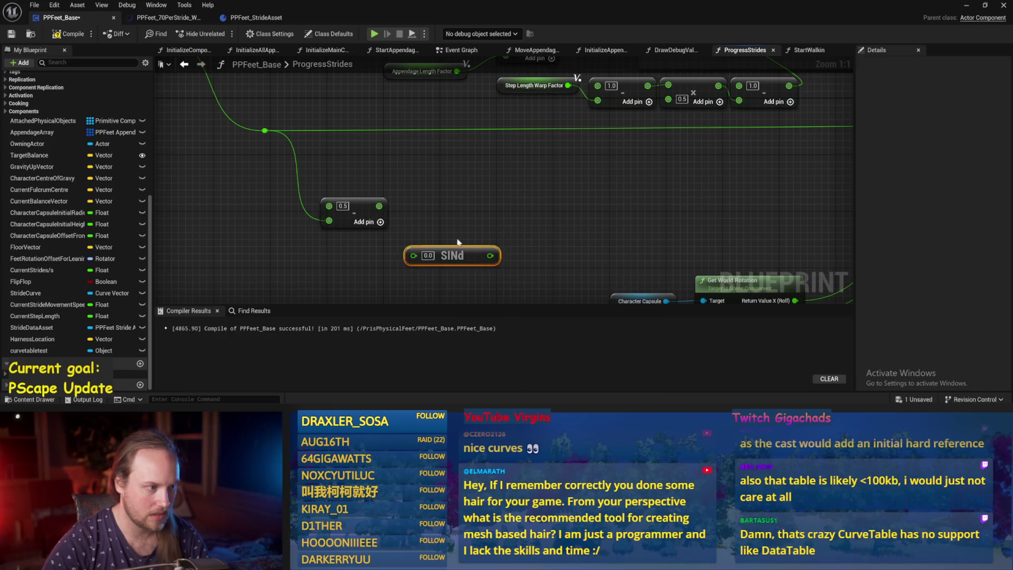
mouse_move(265, 131)
mouse_down()
mouse_move(331, 281)
mouse_move(312, 275)
mouse_up()
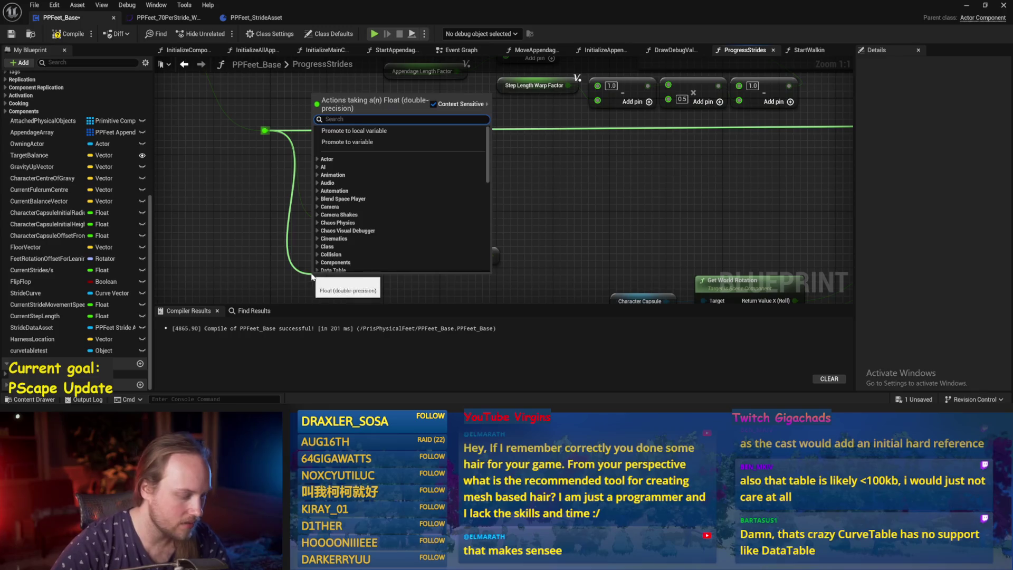
text(*)
key(Return)
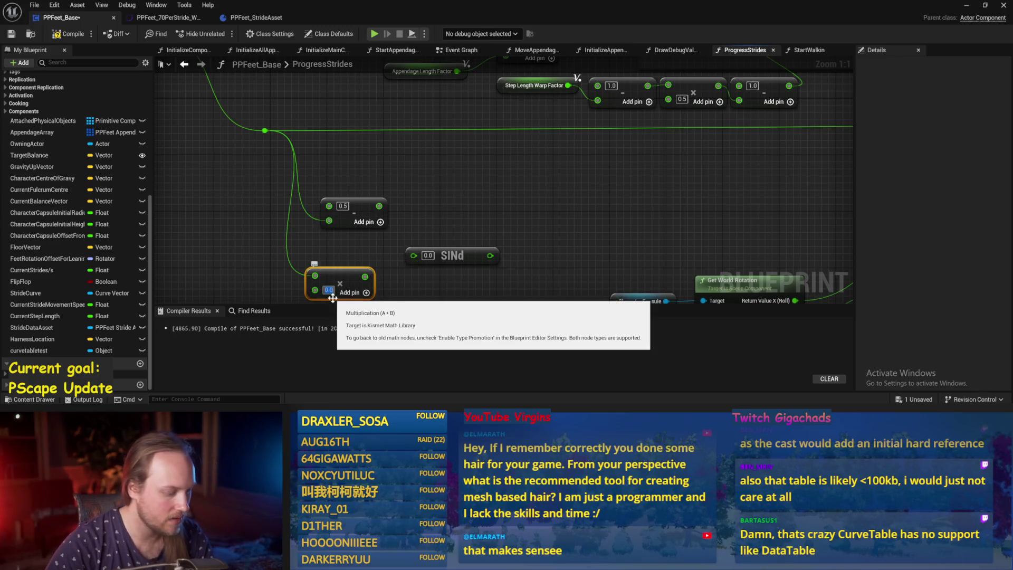
text(90)
click(433, 274)
mouse_move(425, 239)
mouse_down()
mouse_move(468, 173)
mouse_move(495, 196)
mouse_up()
drag(438, 180, 451, 136)
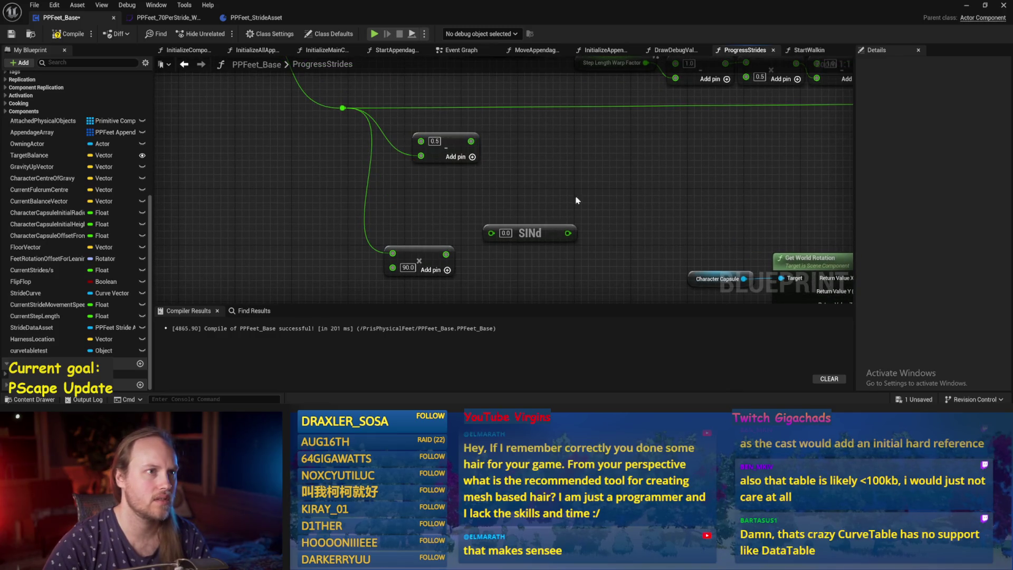
scroll(576, 199, down, 1)
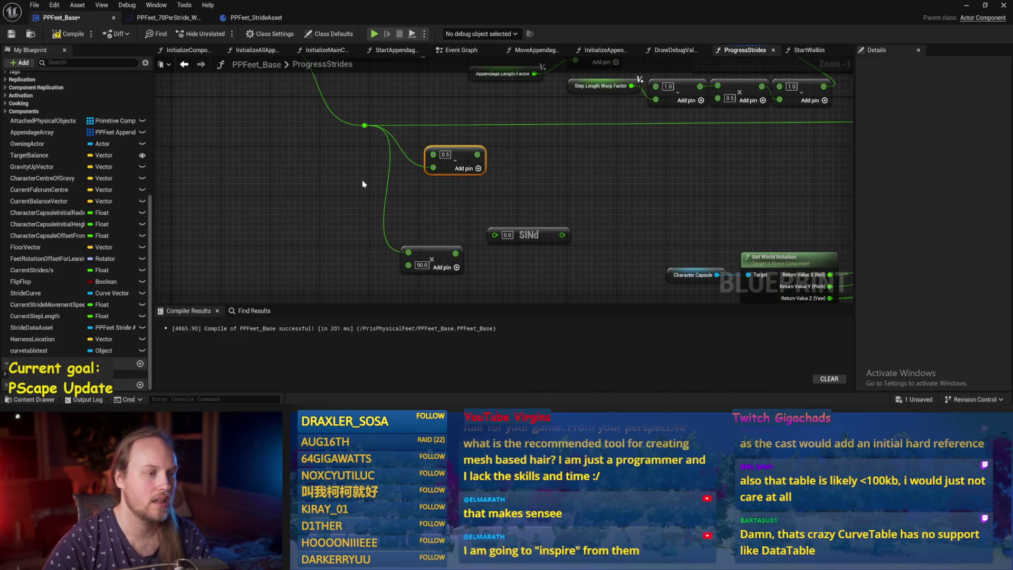
click(430, 254)
key(Delete)
click(527, 232)
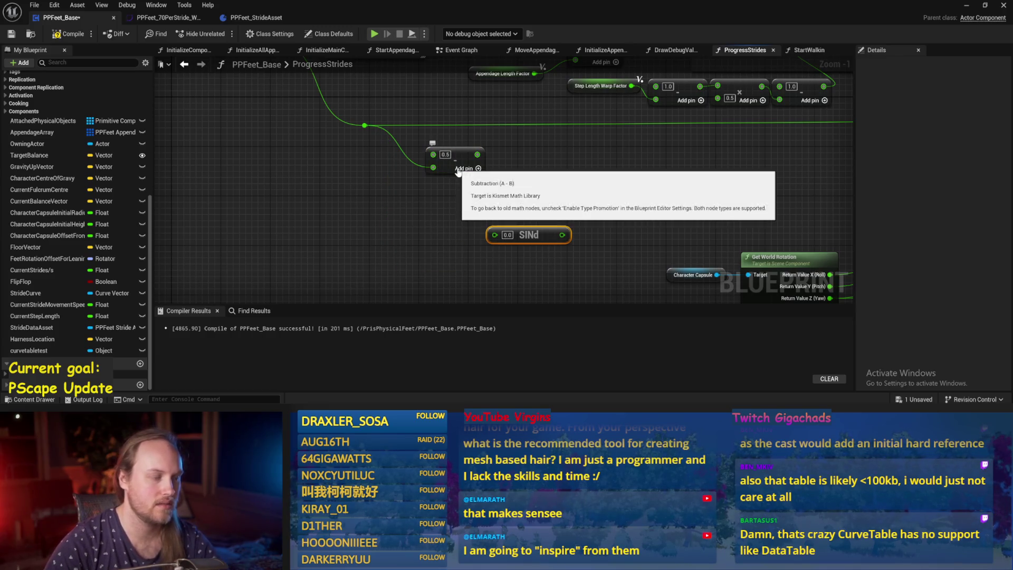
scroll(424, 205, up, 1)
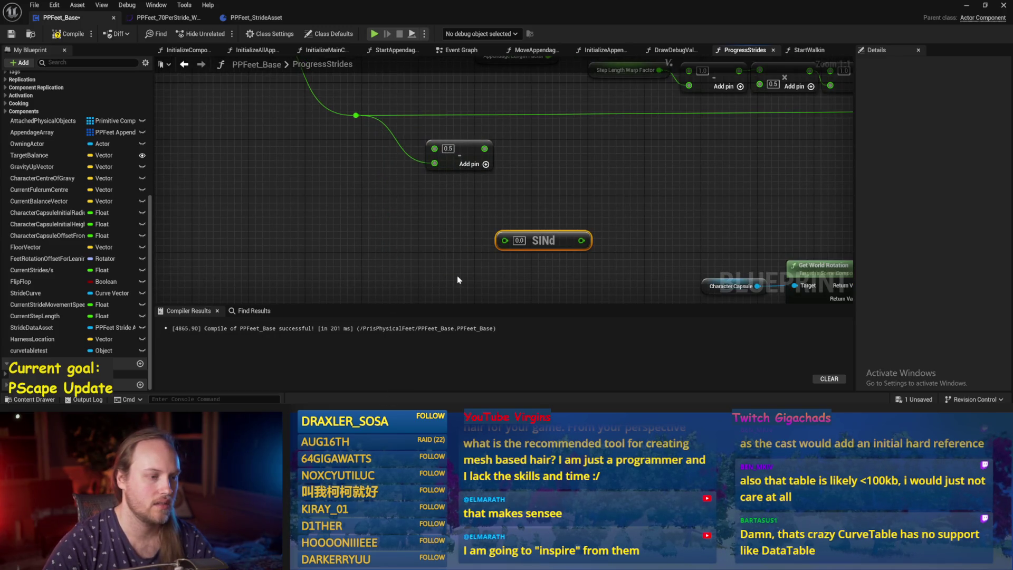
key(Delete)
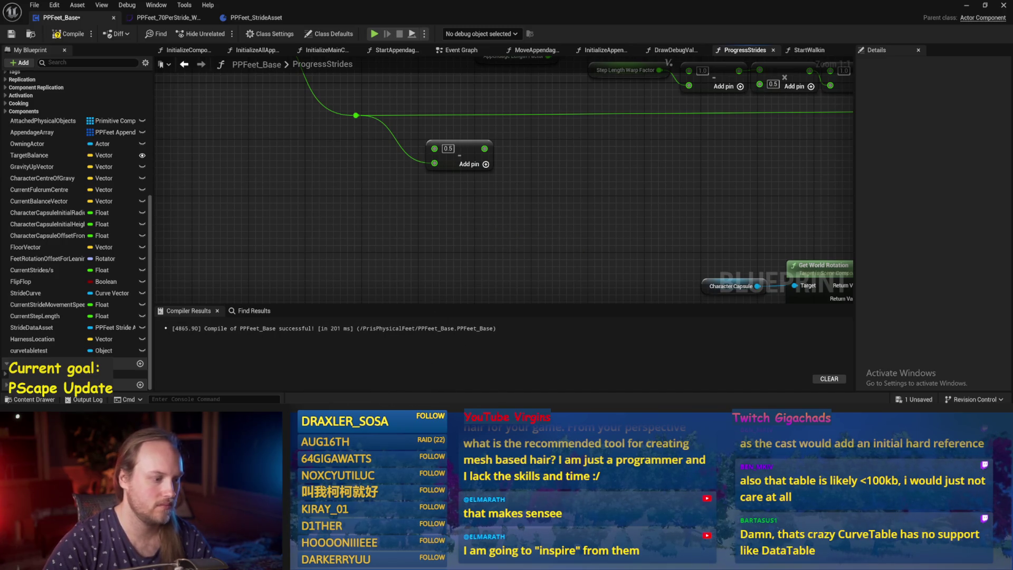
key(alt+Tab)
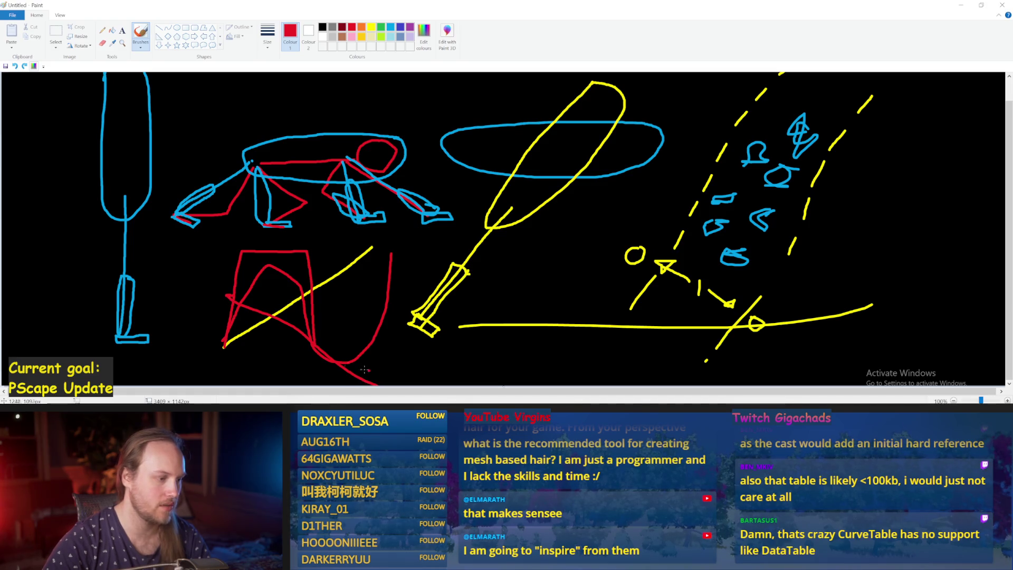
key(alt+Tab)
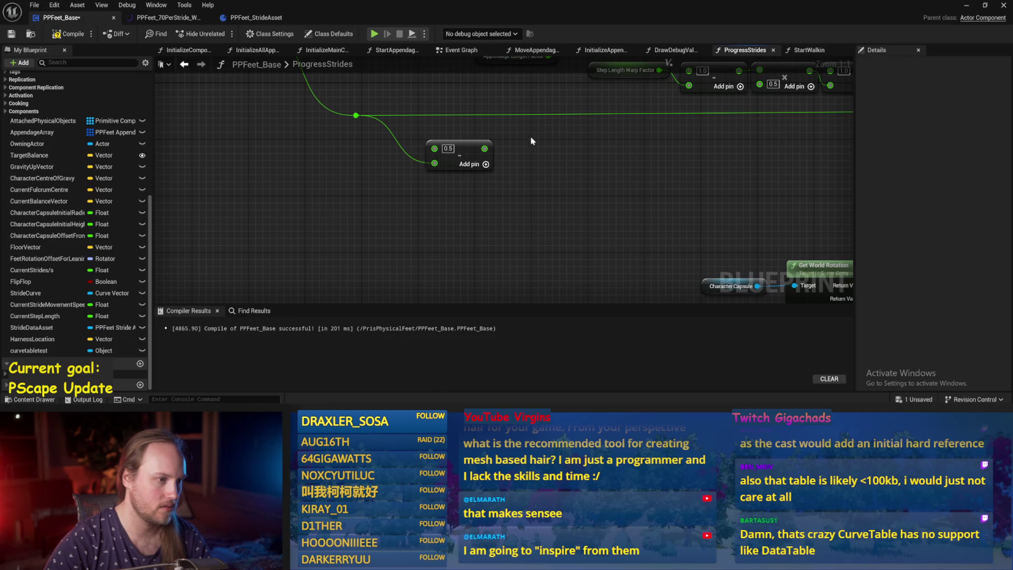
Change the subtract node's value from 0.5 to 1.0.
drag(532, 141, 514, 180)
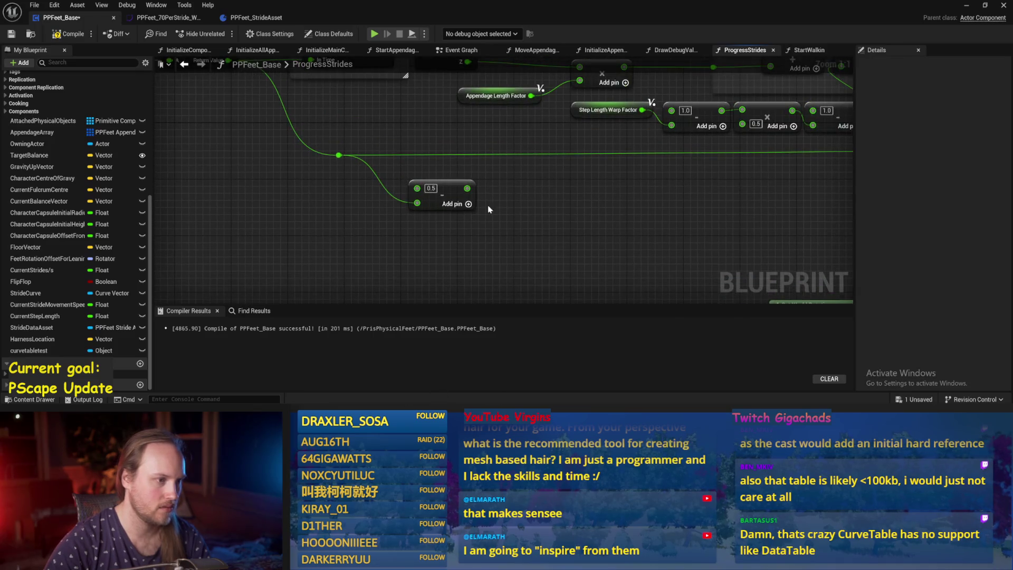
scroll(485, 176, down, 1)
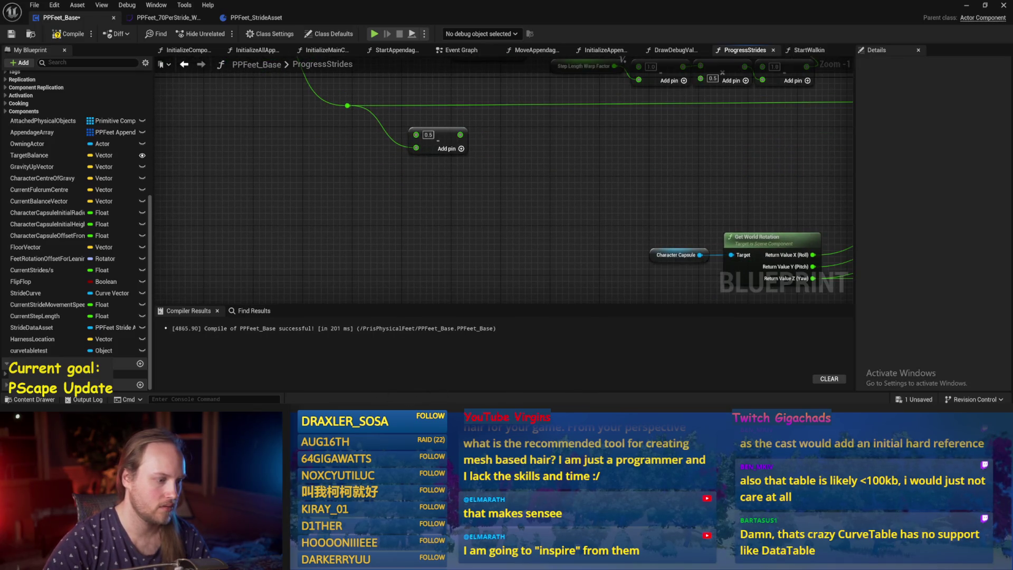
drag(458, 274, 477, 237)
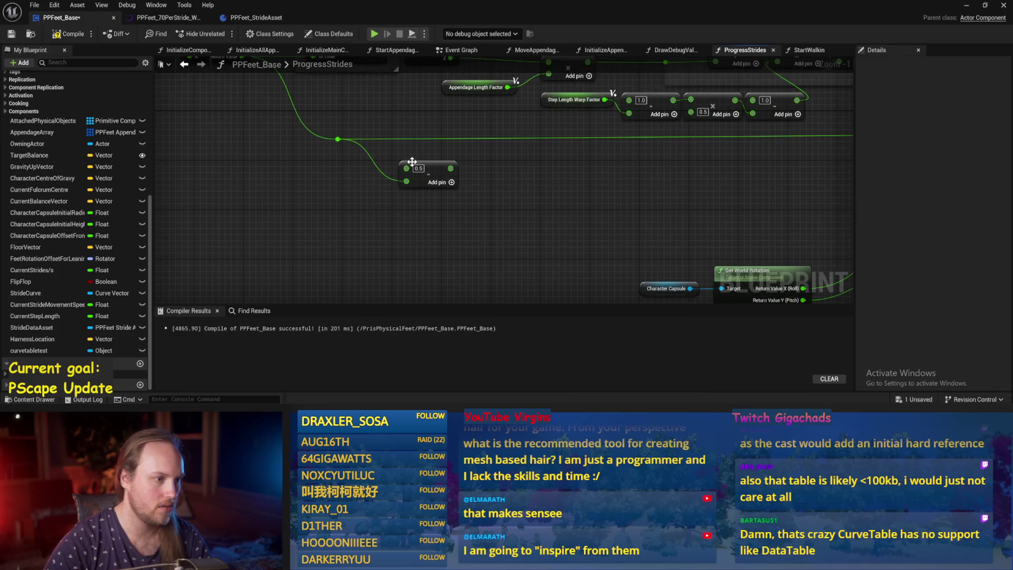
text(1)
key(Return)
mouse_move(436, 181)
mouse_down()
mouse_move(405, 200)
mouse_move(441, 185)
mouse_up()
Add a Round node fed by the subtraction result.
click(457, 169)
text(roum)
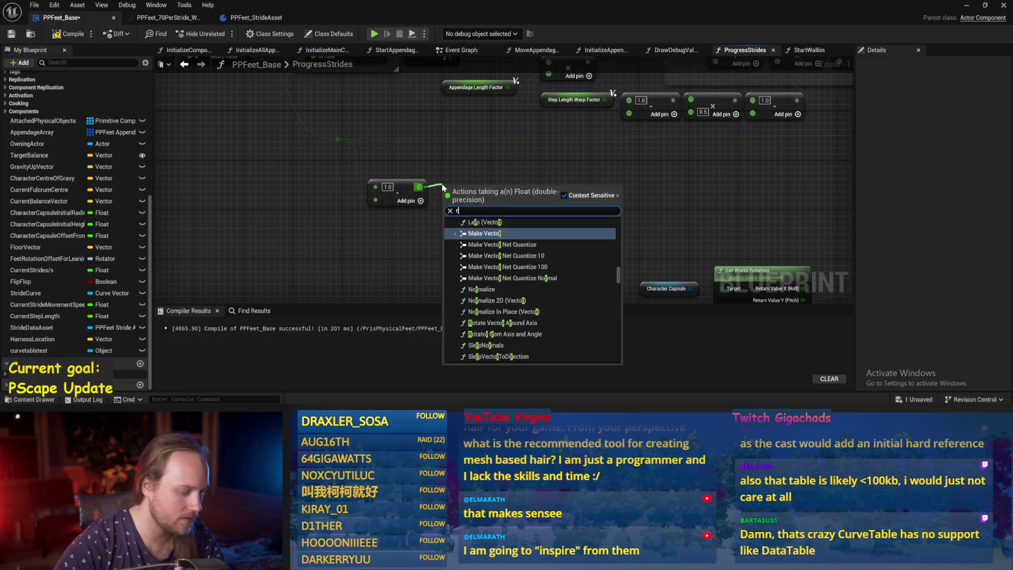
key(BackSpace)
text(nd)
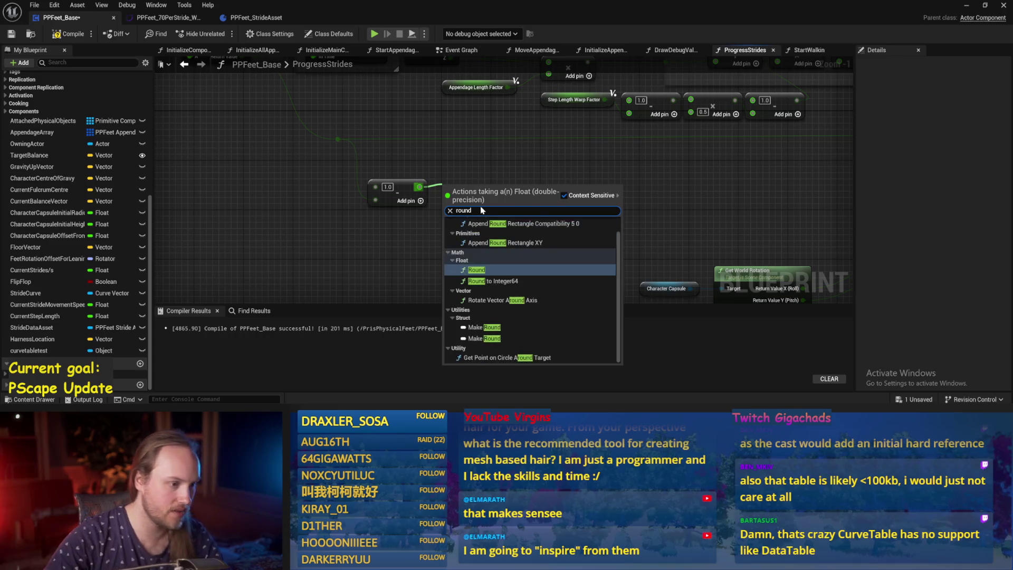
key(Return)
click(485, 238)
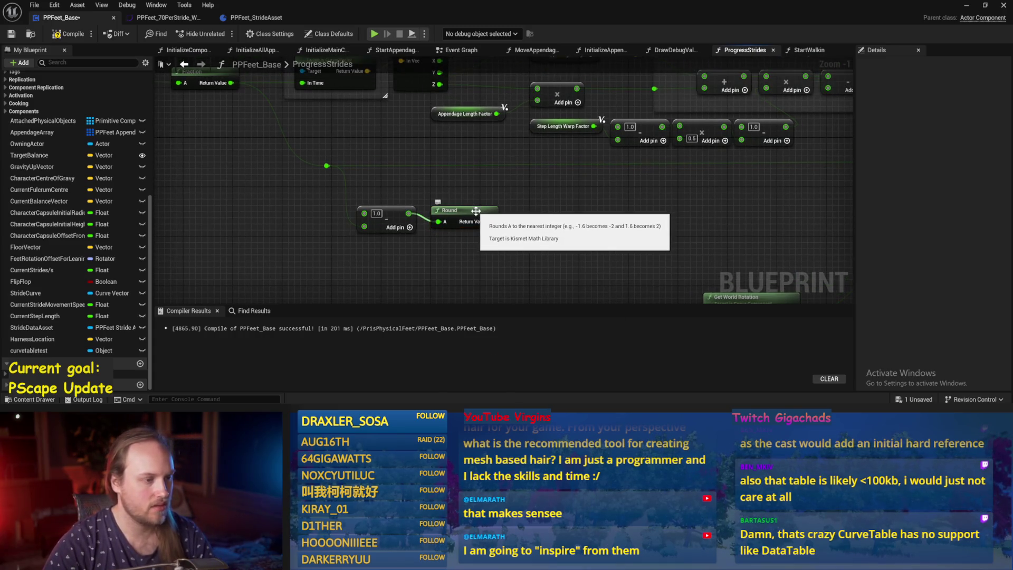
Convert Round's integer result back to float with a To Float node, then save.
mouse_move(476, 211)
mouse_down()
mouse_move(374, 213)
mouse_move(435, 235)
mouse_move(425, 229)
mouse_up()
text(float)
click(432, 260)
key(ctrl+z)
text(to floa)
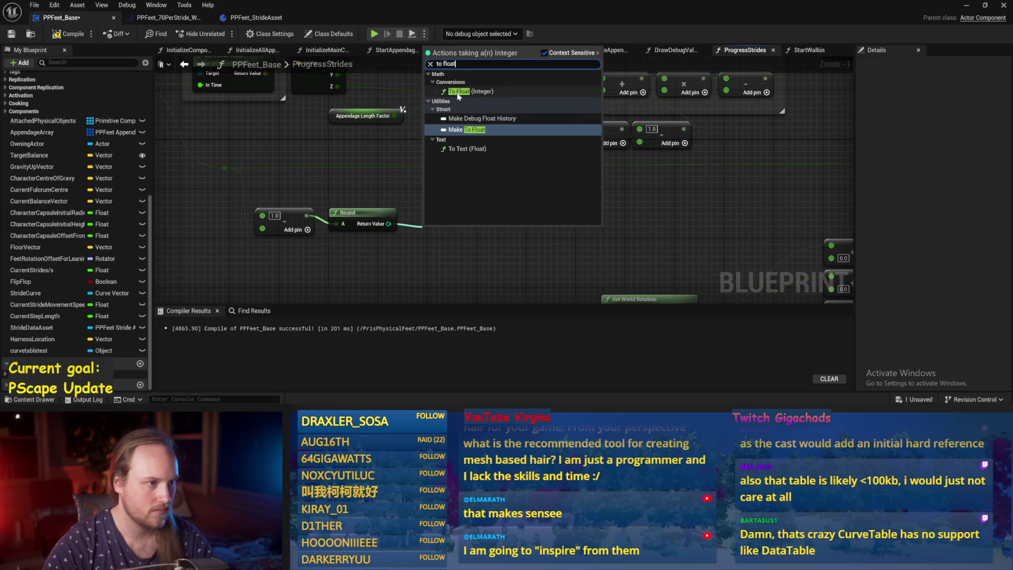
click(464, 91)
click(408, 218)
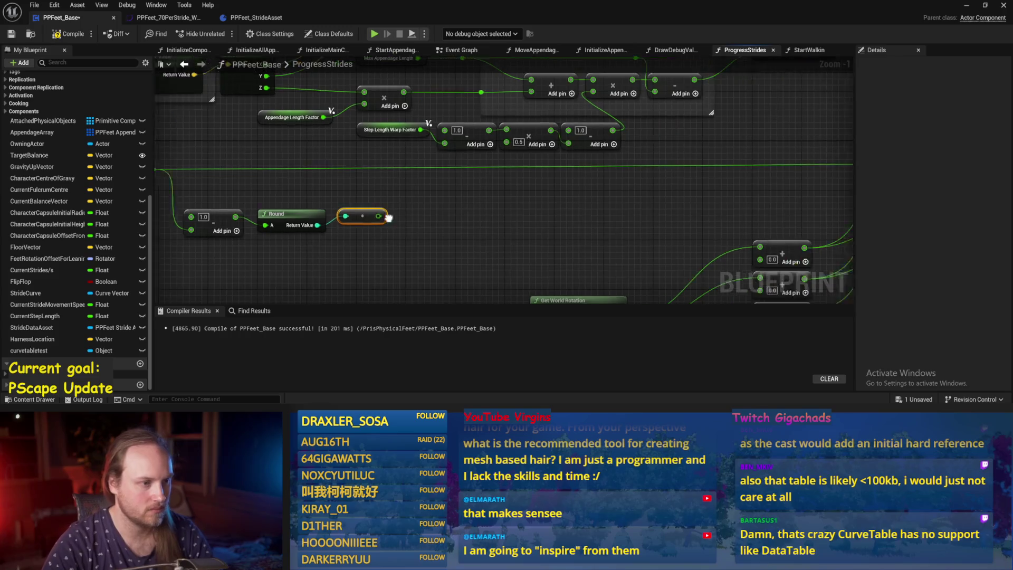
scroll(409, 218, down, 1)
key(ctrl+s)
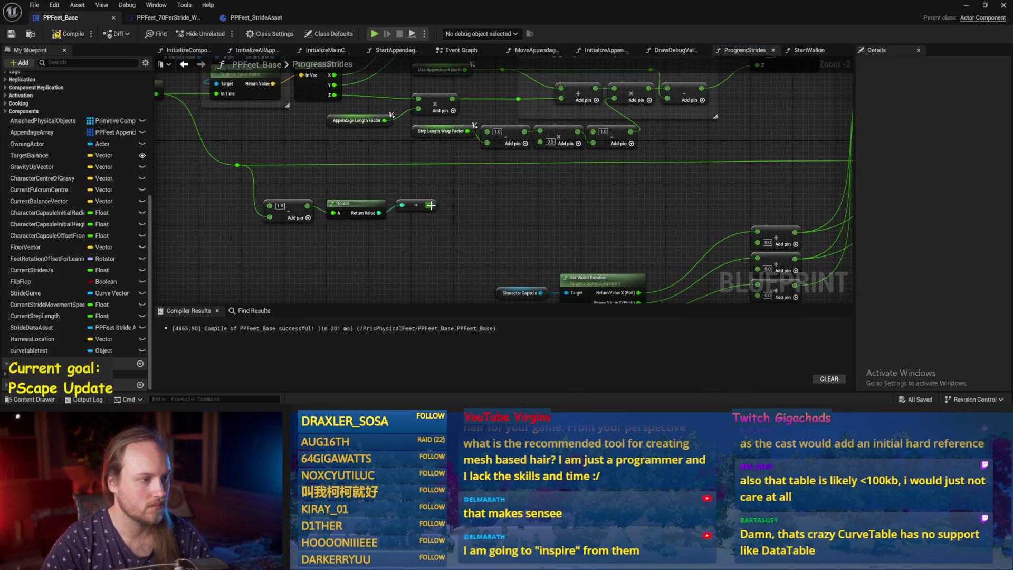
Wire the stride value into the subtraction and move the three new nodes higher.
scroll(947, 203, down, 2)
mouse_move(431, 205)
mouse_down()
mouse_move(947, 203)
mouse_move(614, 204)
mouse_up()
click(371, 218)
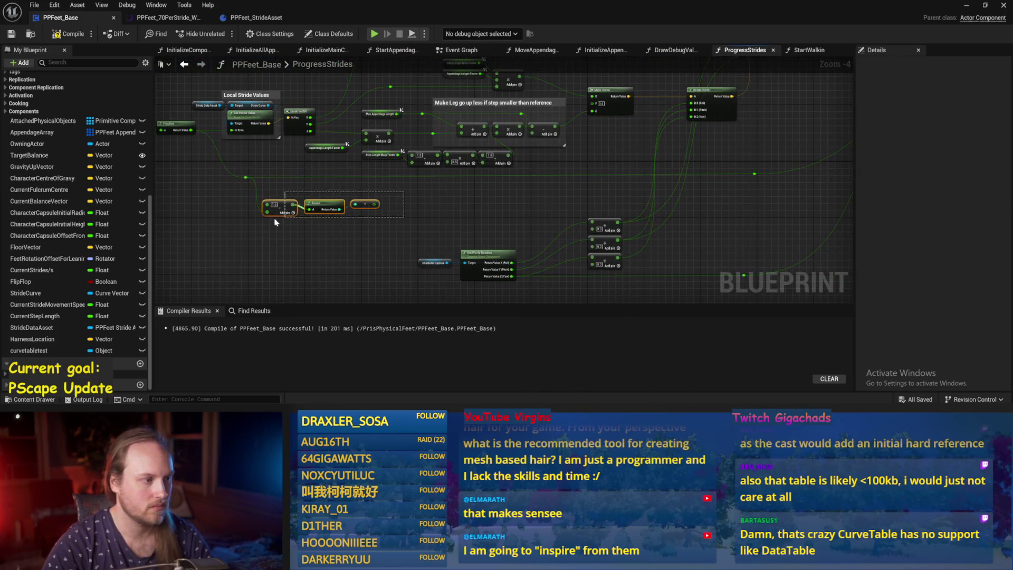
click(281, 217)
scroll(490, 210, up, 2)
key(ctrl+v)
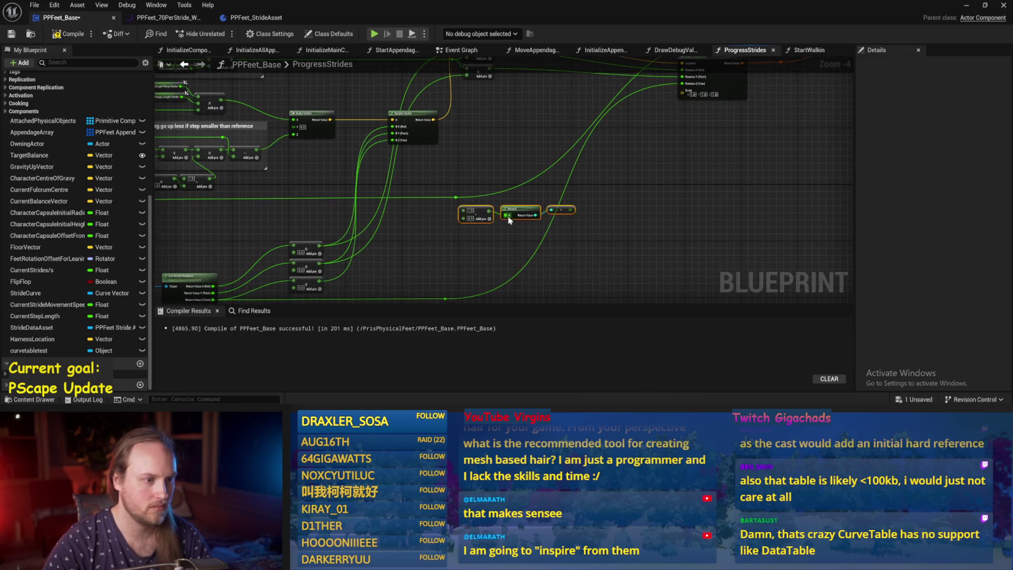
scroll(490, 210, up, 3)
drag(419, 182, 465, 231)
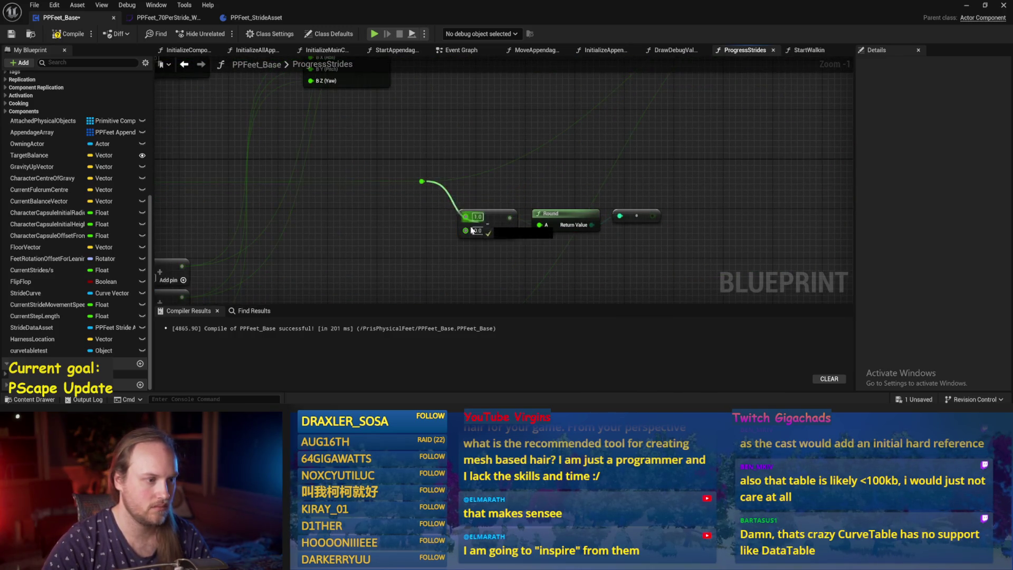
scroll(538, 256, down, 2)
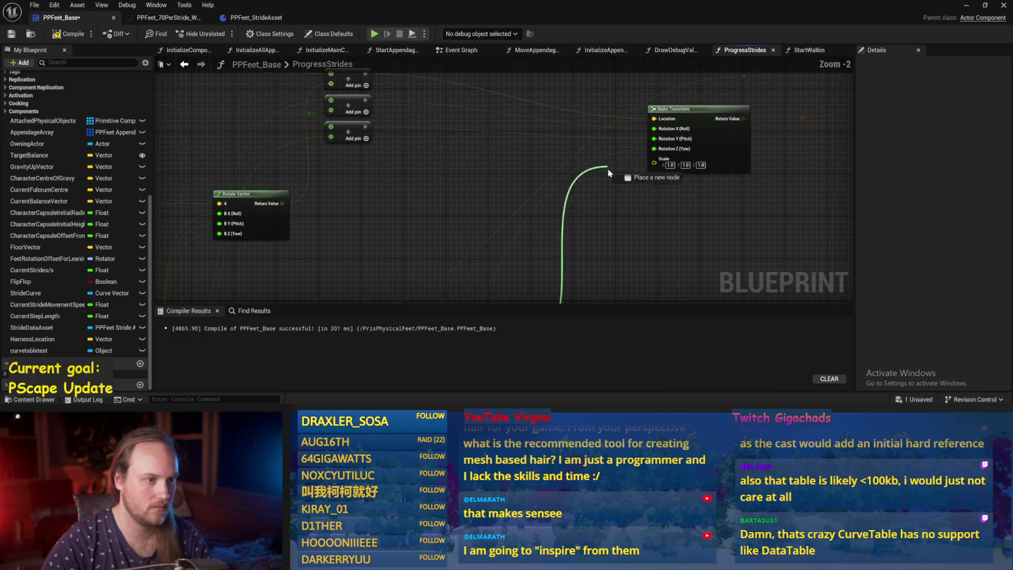
scroll(553, 252, up, 1)
drag(554, 249, 377, 293)
mouse_move(433, 248)
mouse_down()
mouse_move(401, 182)
mouse_move(438, 137)
mouse_move(473, 240)
mouse_move(513, 228)
mouse_up()
scroll(513, 228, down, 2)
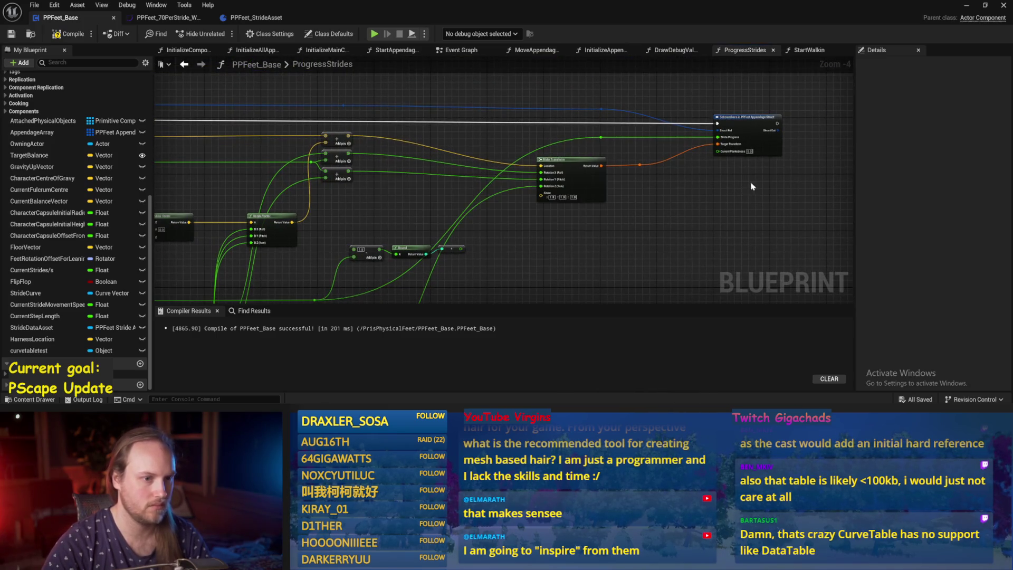
Place the three nodes below Make Transform near Set members, then save and recompile PPFeet_Base.
drag(754, 185, 635, 222)
click(638, 174)
key(ctrl+s)
drag(537, 215, 619, 215)
click(618, 215)
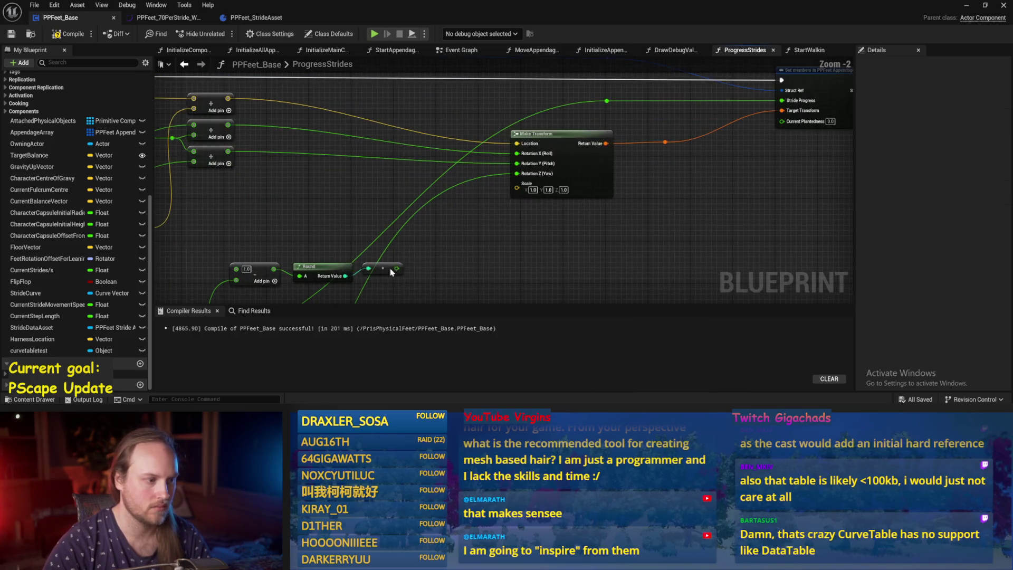
scroll(633, 227, up, 2)
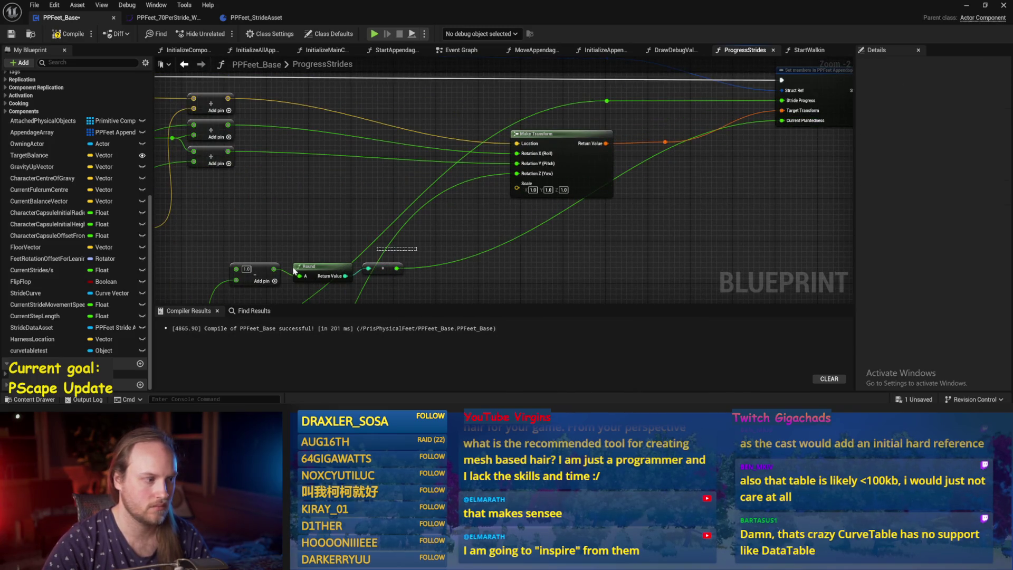
mouse_move(259, 267)
mouse_down()
mouse_move(528, 222)
mouse_move(522, 240)
mouse_move(535, 227)
mouse_up()
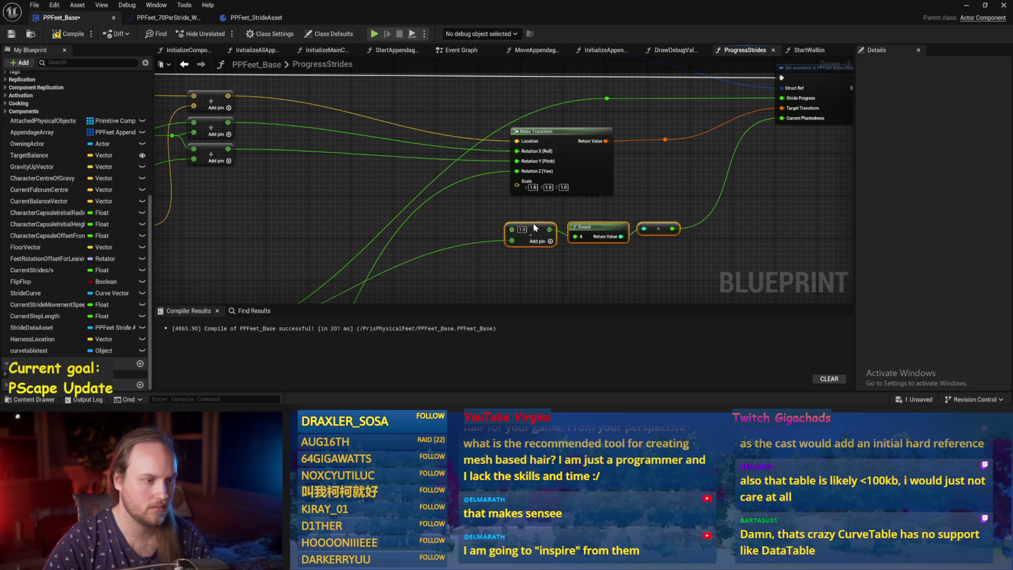
scroll(414, 248, down, 2)
click(681, 211)
key(ctrl+s)
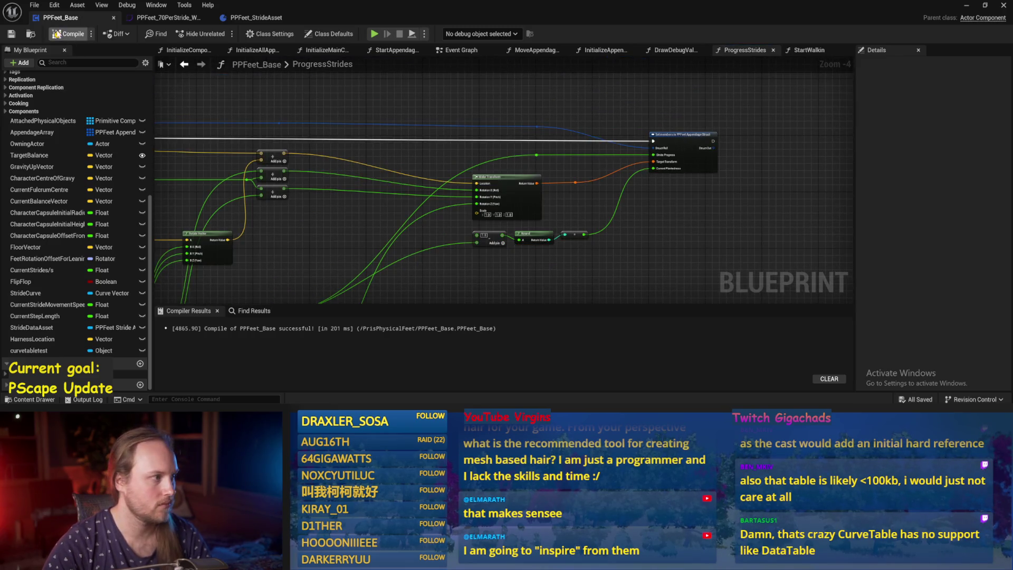
click(56, 35)
scroll(684, 213, up, 3)
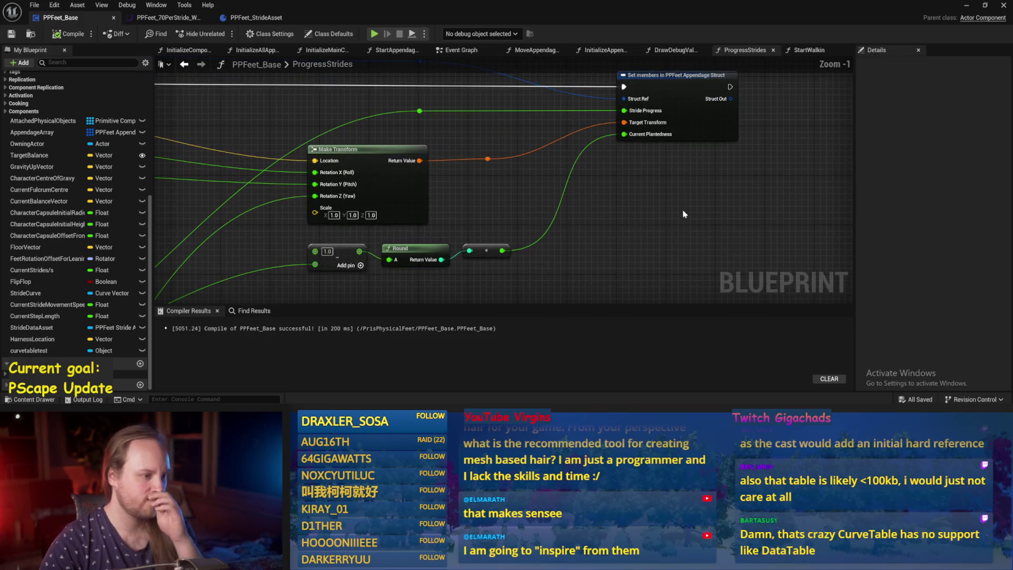
scroll(544, 211, down, 2)
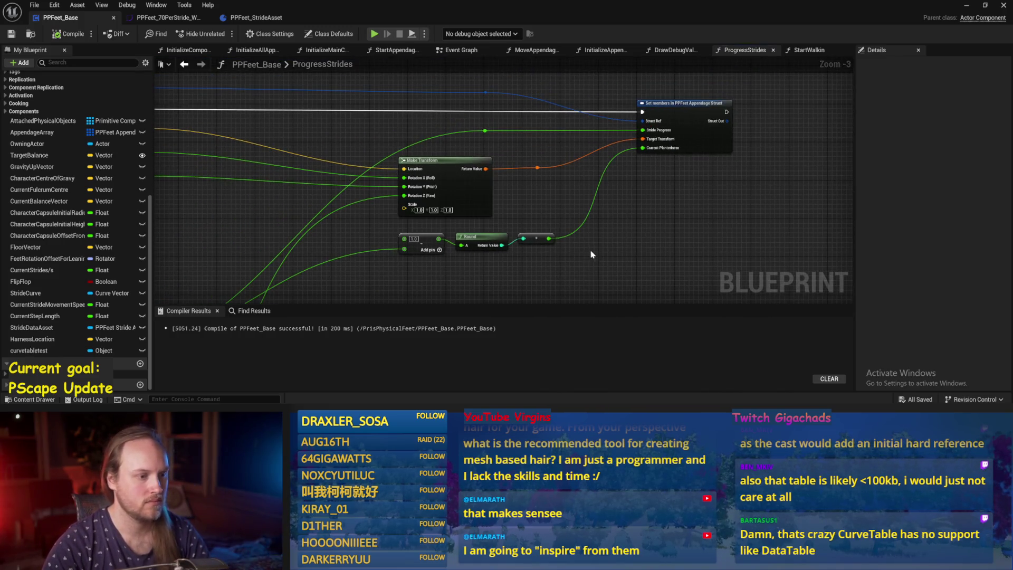
Rearrange Set members and the subtract, Round and conversion nodes, then save and compile.
mouse_move(560, 158)
mouse_down()
mouse_move(592, 151)
mouse_move(634, 165)
mouse_up()
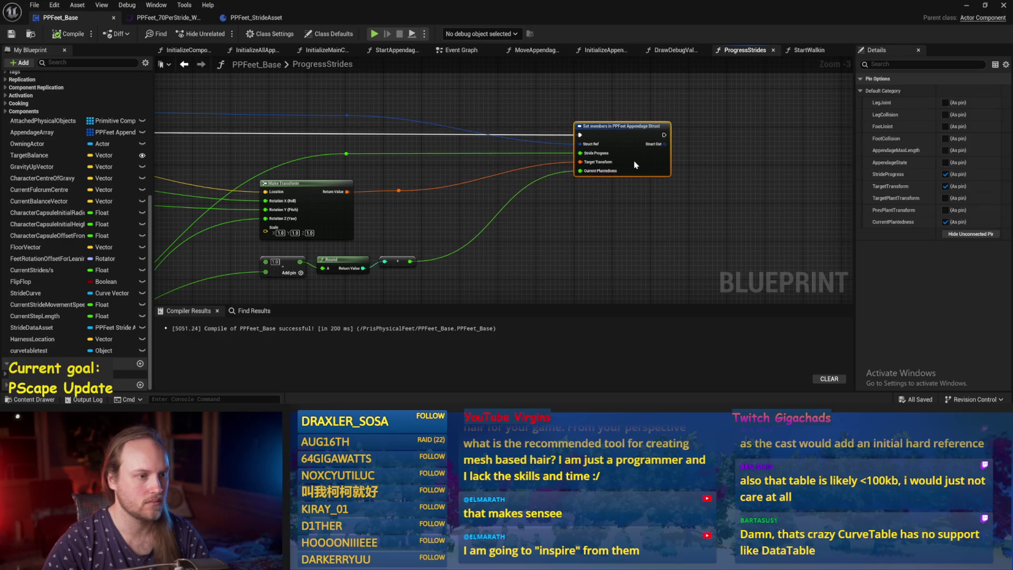
mouse_move(555, 259)
mouse_down()
mouse_move(569, 230)
mouse_move(275, 290)
mouse_up()
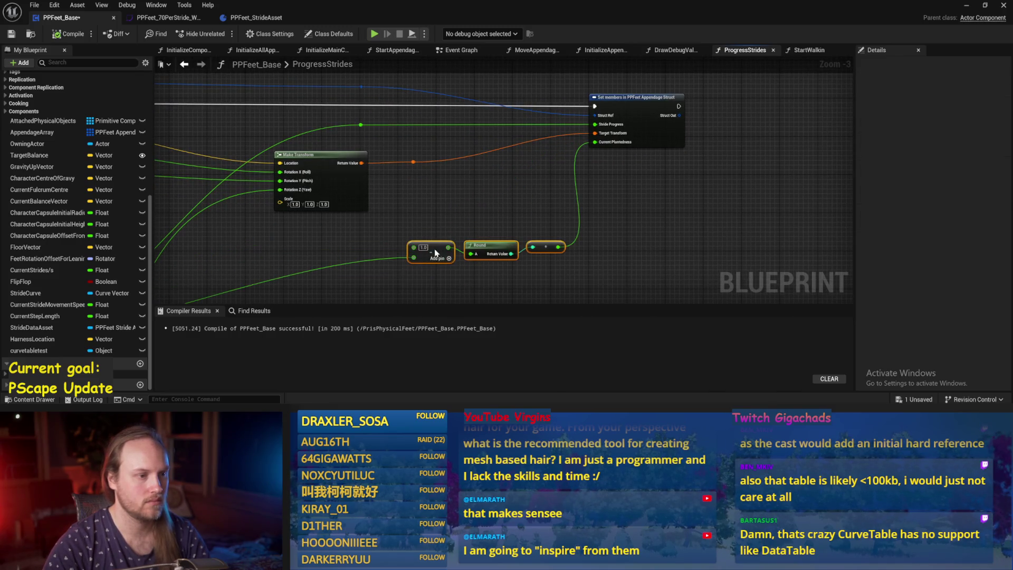
drag(431, 247, 422, 238)
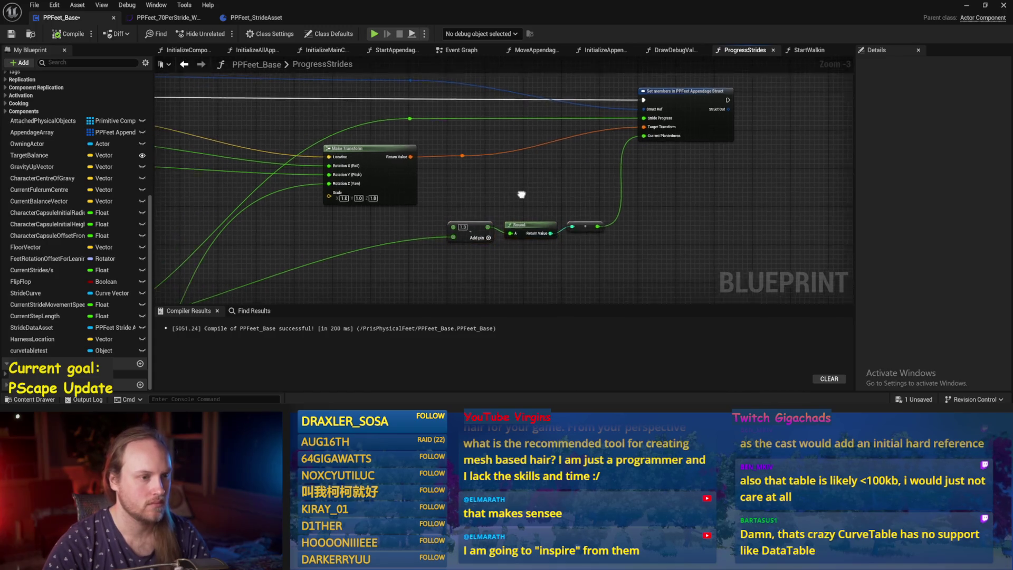
key(ctrl+s)
click(69, 34)
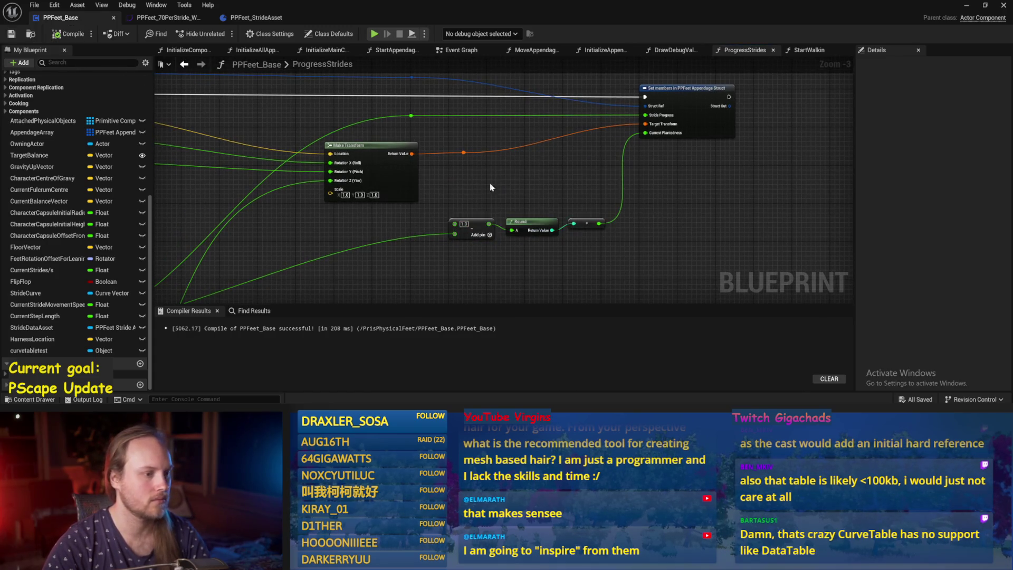
Expose the PrevPlantTransform and TargetPlantTransform pins on Set members, then save and recompile.
mouse_move(487, 226)
mouse_down()
mouse_move(457, 252)
mouse_move(452, 230)
mouse_up()
drag(492, 191, 464, 225)
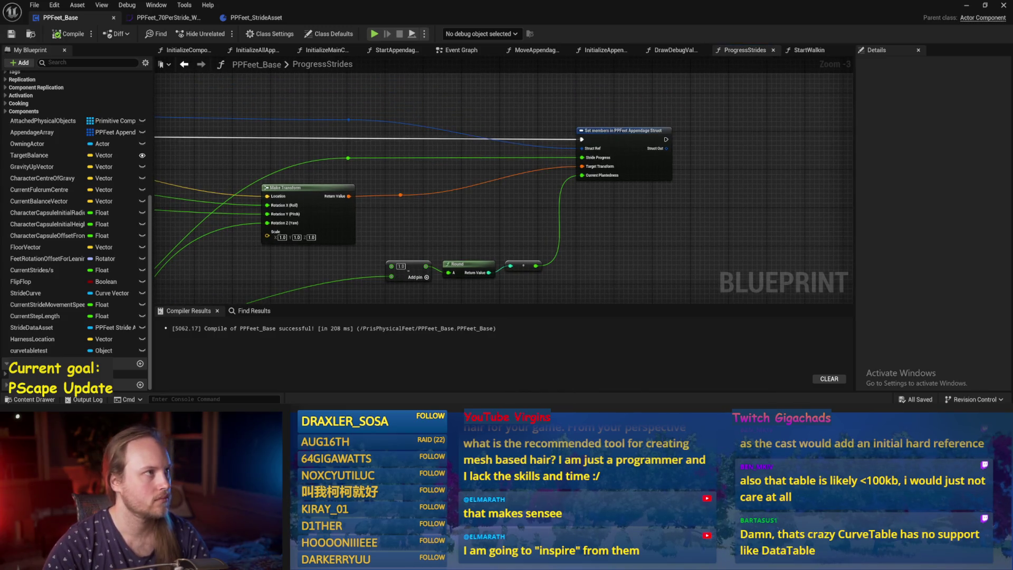
drag(595, 237, 582, 211)
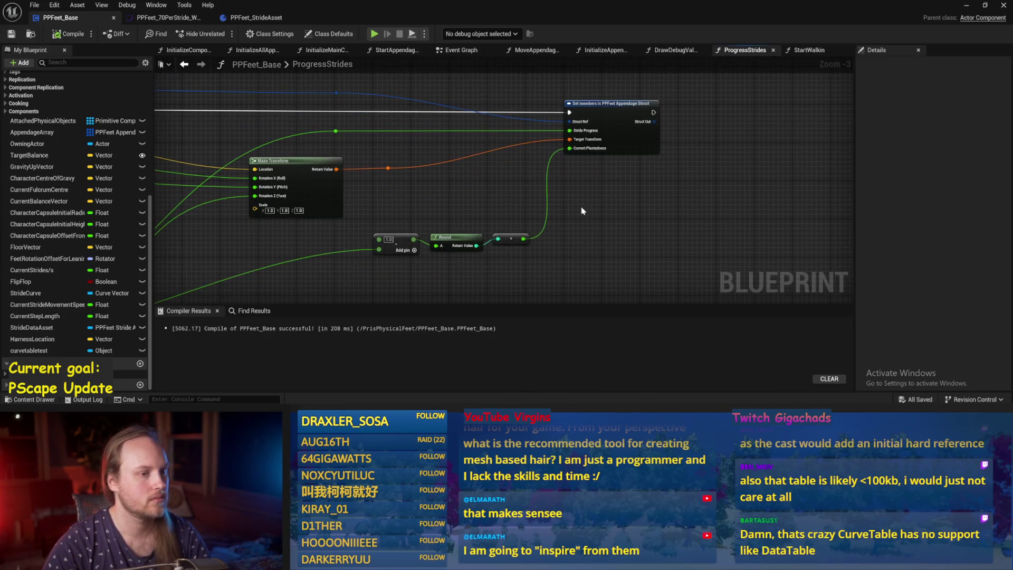
click(616, 117)
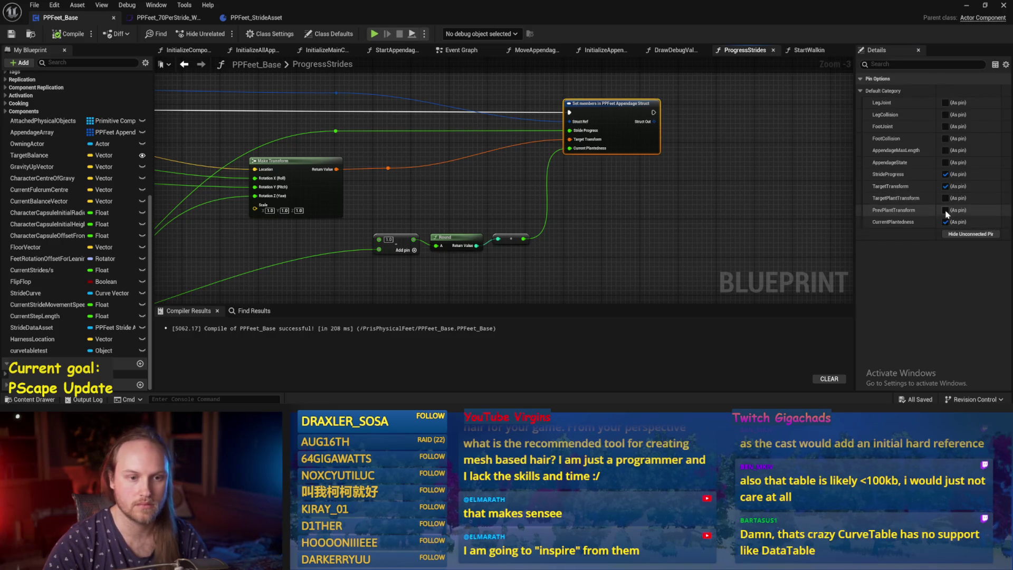
click(945, 210)
click(945, 198)
drag(667, 242, 581, 260)
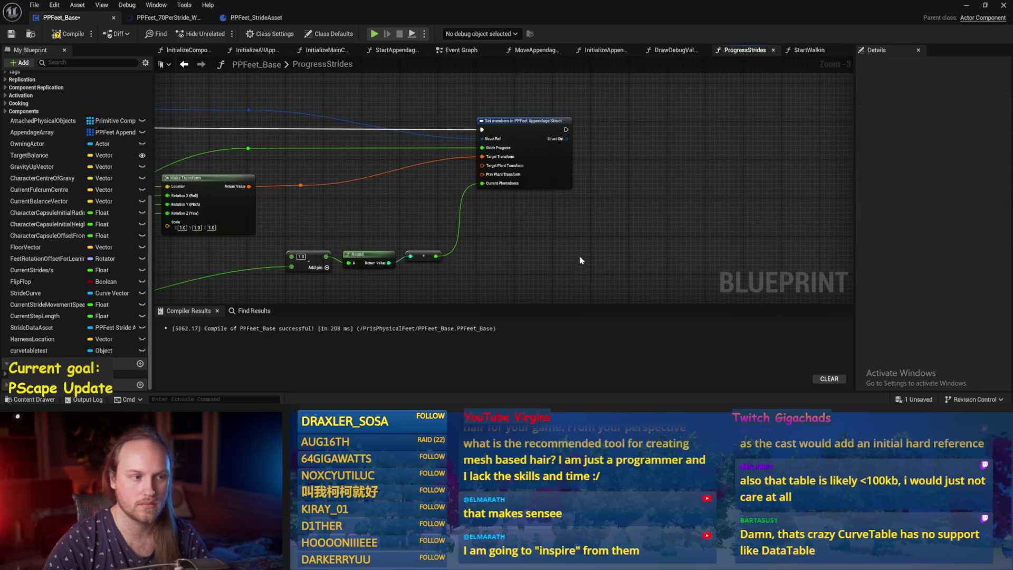
key(ctrl+s)
click(10, 36)
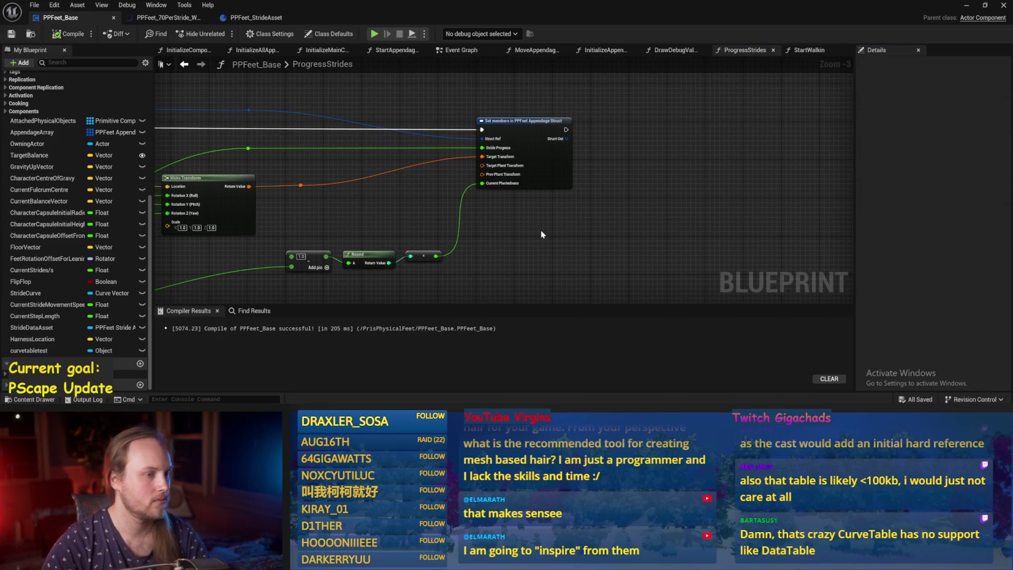
Recompile with F7 and select the Add, Round and reroute nodes.
scroll(587, 223, up, 2)
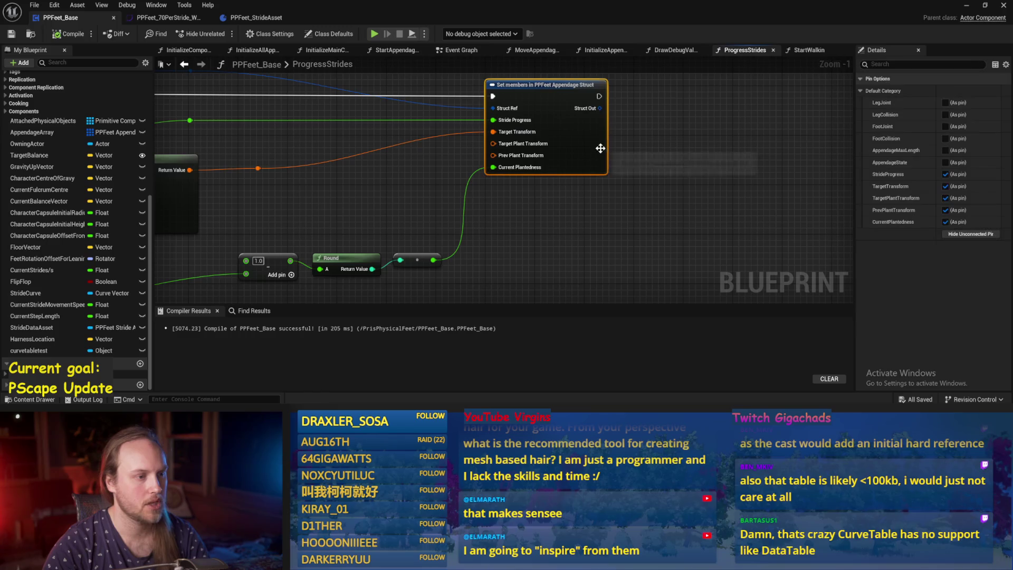
scroll(600, 213, down, 2)
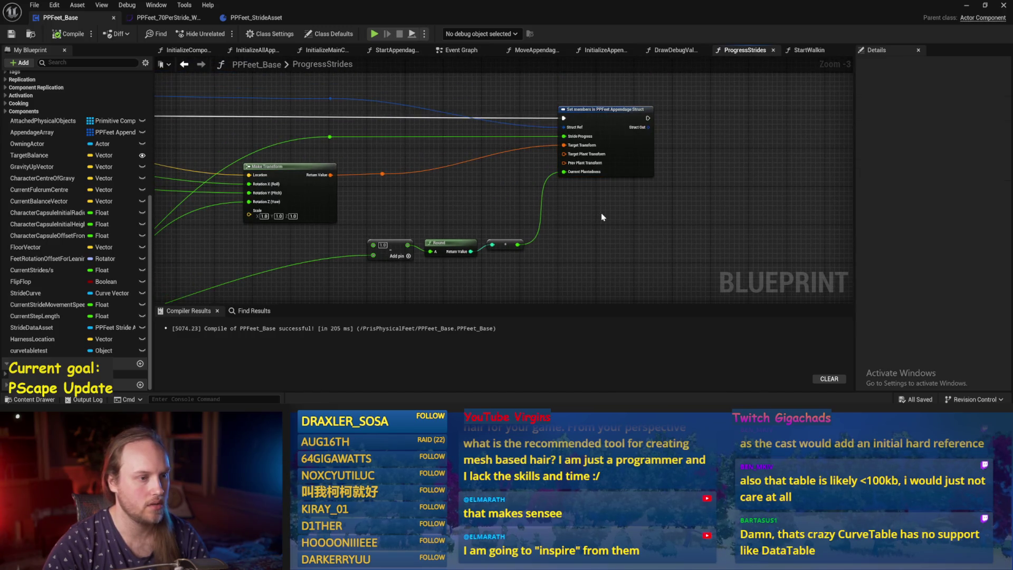
scroll(600, 213, up, 4)
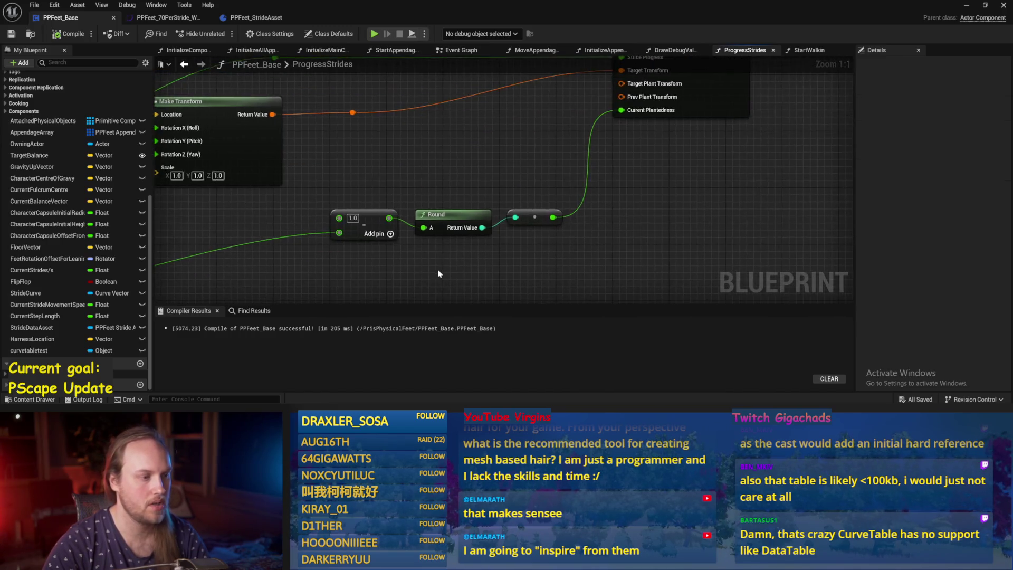
scroll(438, 273, down, 2)
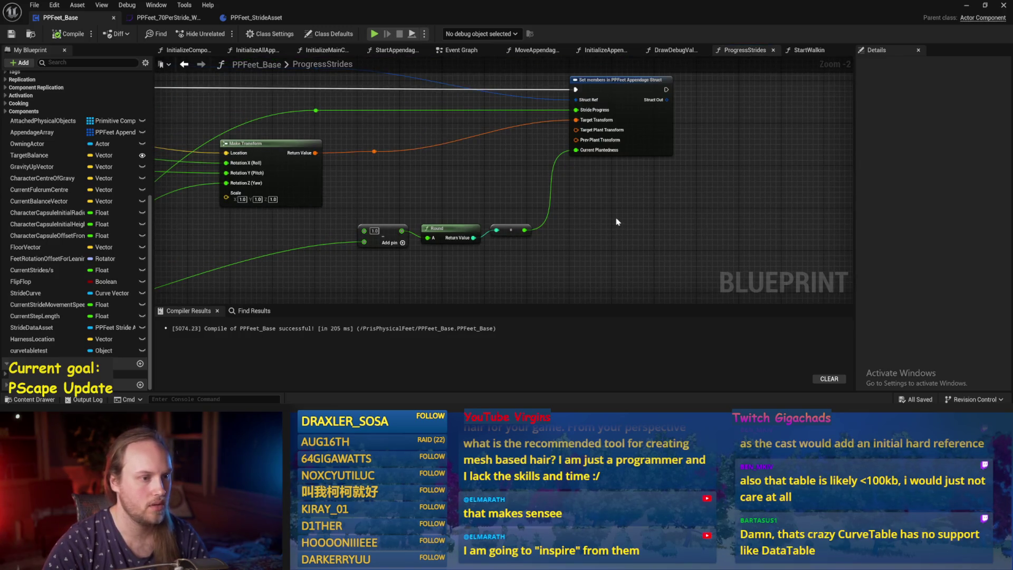
drag(605, 217, 535, 258)
key(F7)
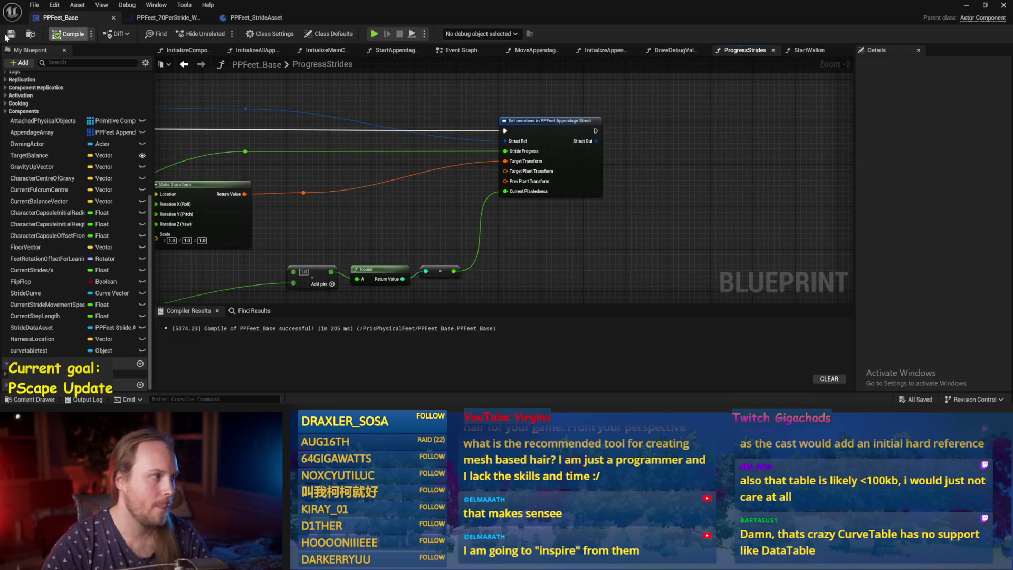
drag(459, 262, 502, 238)
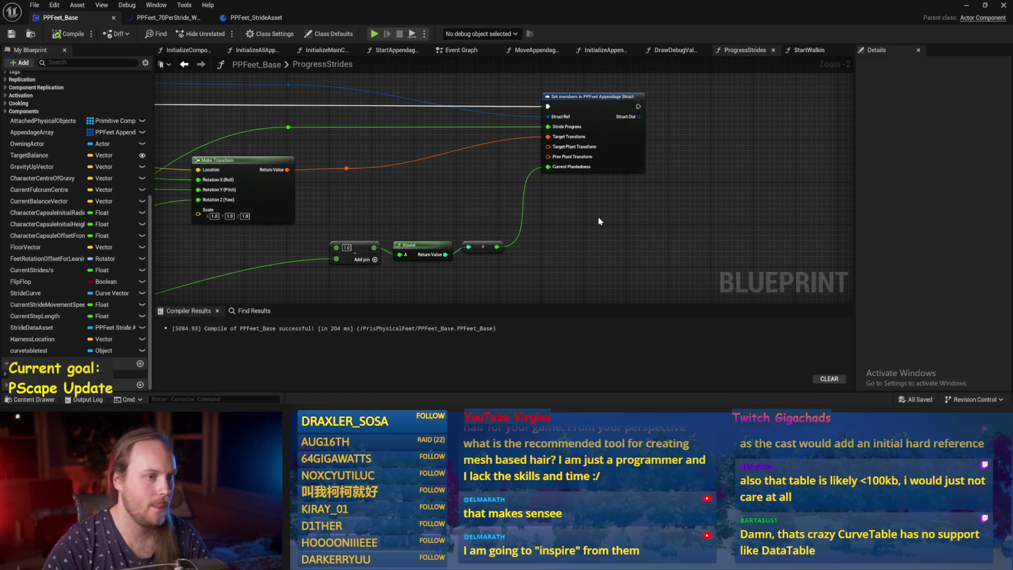
mouse_move(574, 223)
mouse_down()
mouse_move(631, 190)
mouse_move(550, 230)
mouse_move(358, 245)
mouse_up()
scroll(358, 245, down, 3)
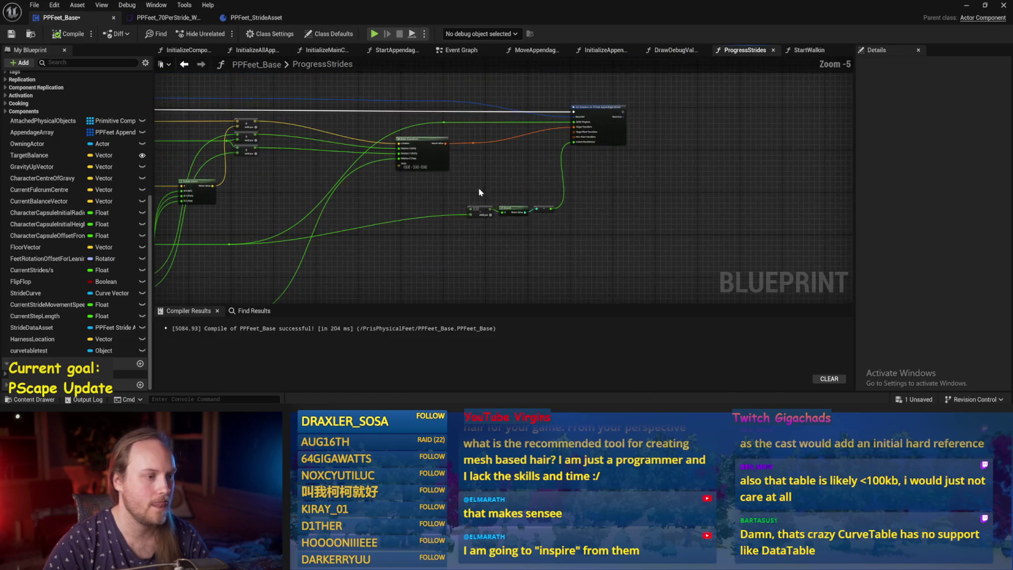
drag(423, 199, 348, 206)
scroll(349, 205, up, 3)
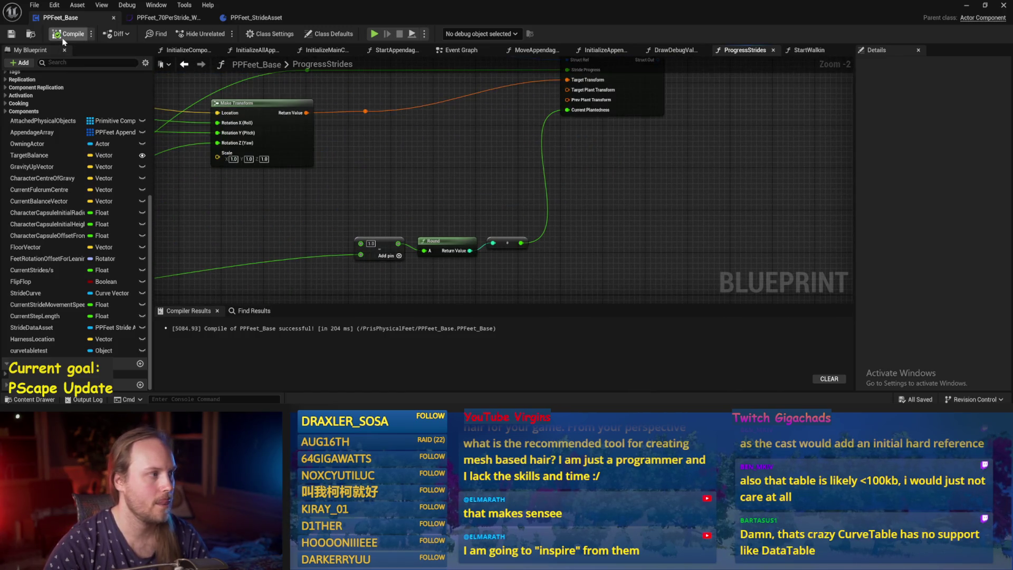
drag(642, 179, 603, 235)
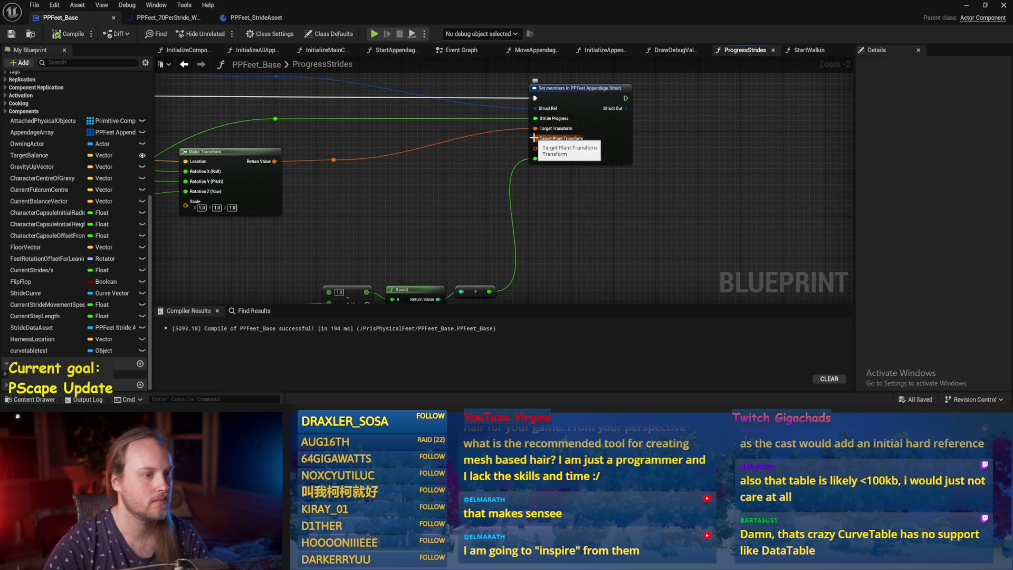
Untick Target Plant Transform and Prev Plant Transform in the struct-set node's pins, then save and compile.
click(606, 127)
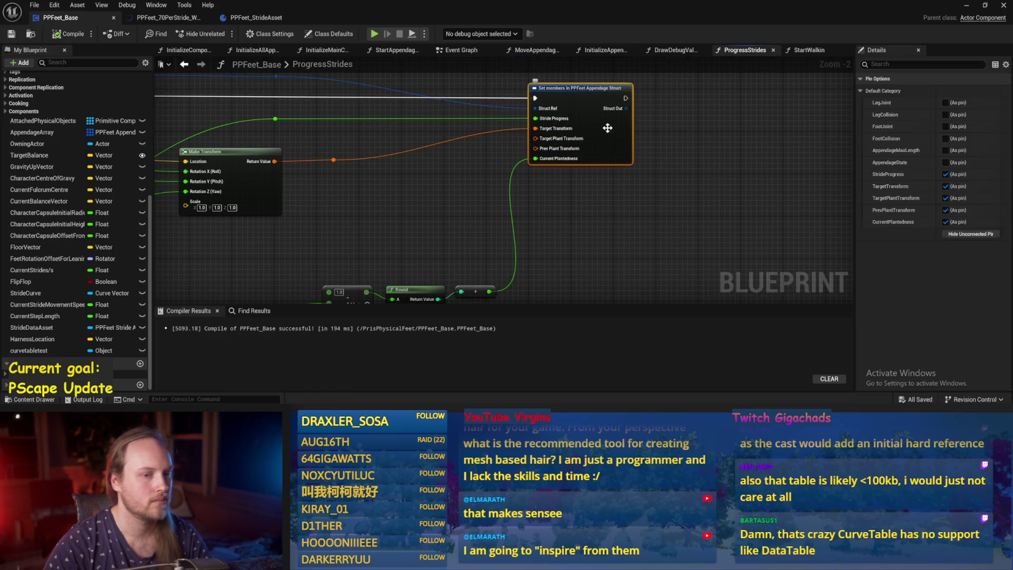
click(945, 198)
click(945, 210)
drag(584, 234, 664, 185)
key(ctrl+s)
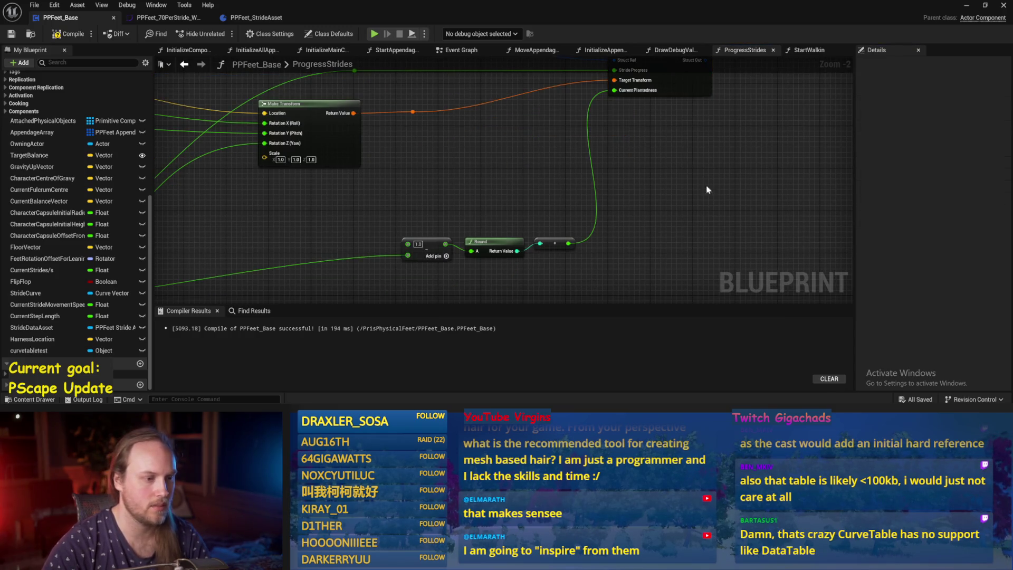
click(68, 37)
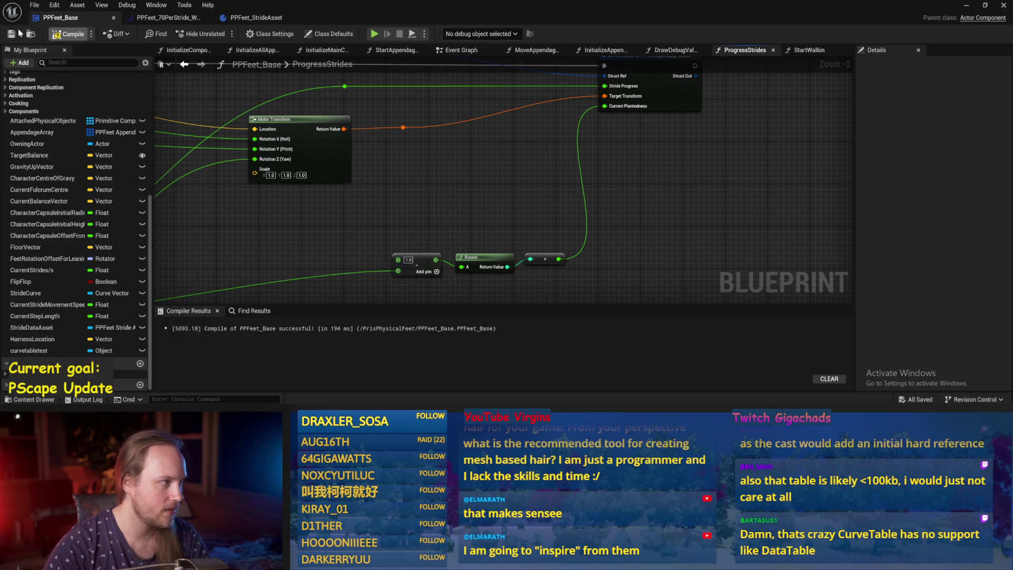
drag(561, 237, 566, 273)
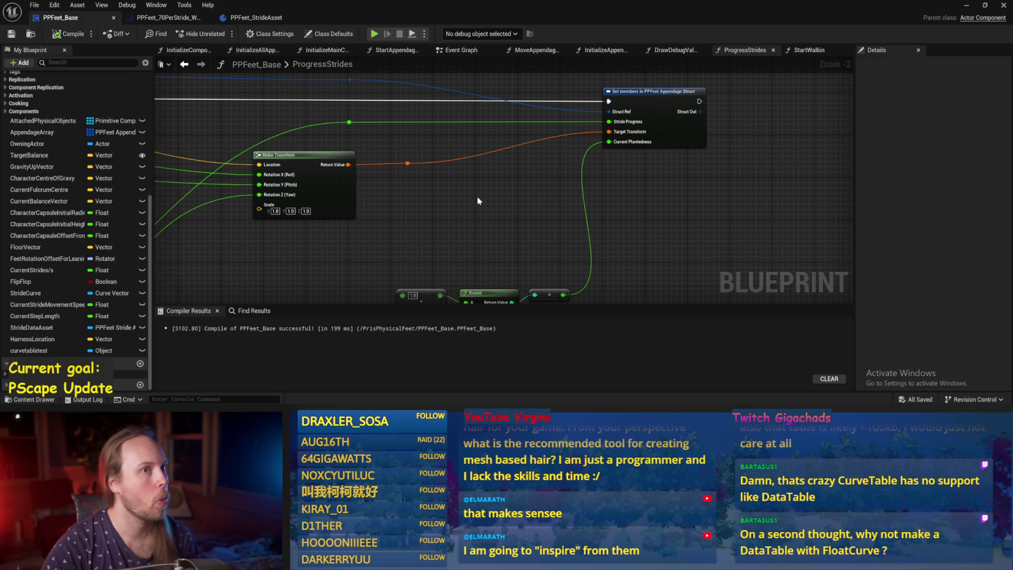
Recompile PPFeet_Base once more, then bring up the PPFeet_70PerStride curve.
drag(506, 201, 488, 165)
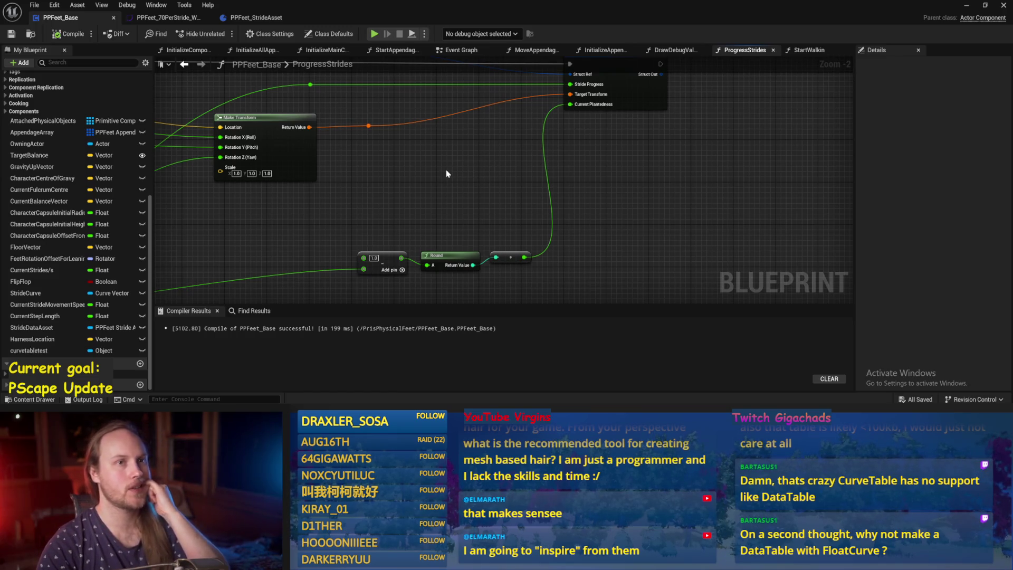
click(69, 34)
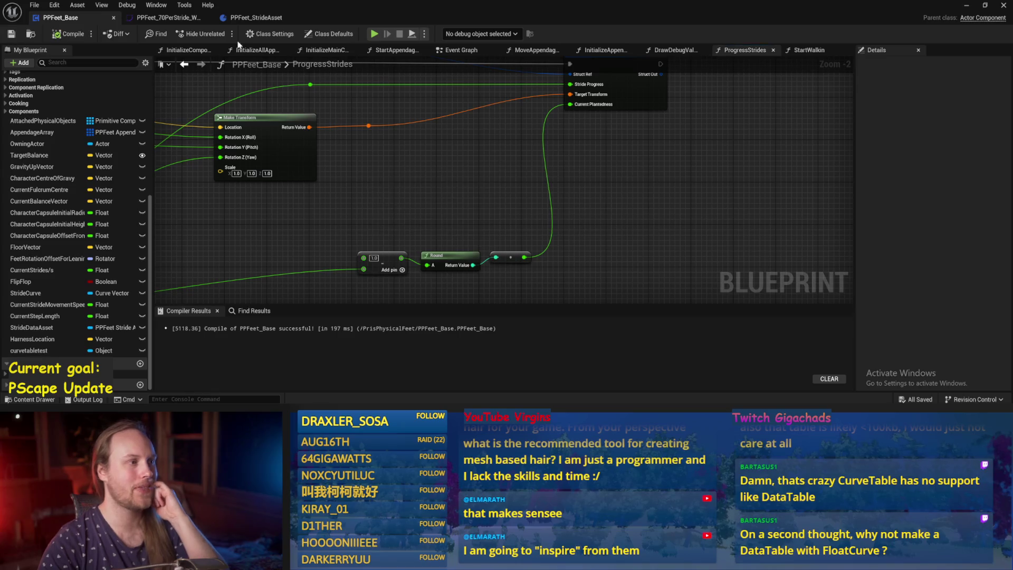
click(185, 19)
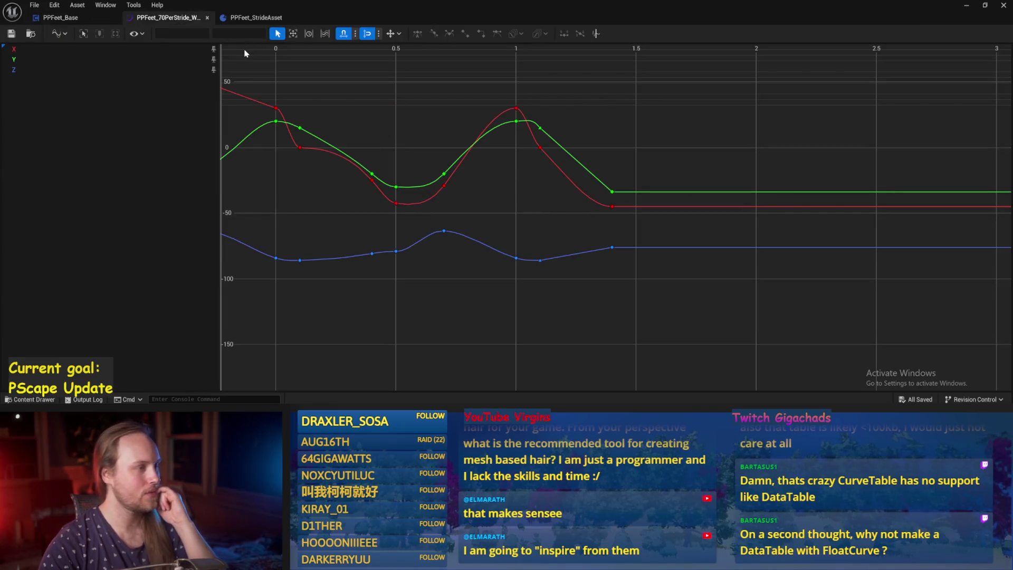
Check PPFeet_StrideAsset's Break Curve Table Row Handle node, then minimize the blueprint editor.
click(243, 19)
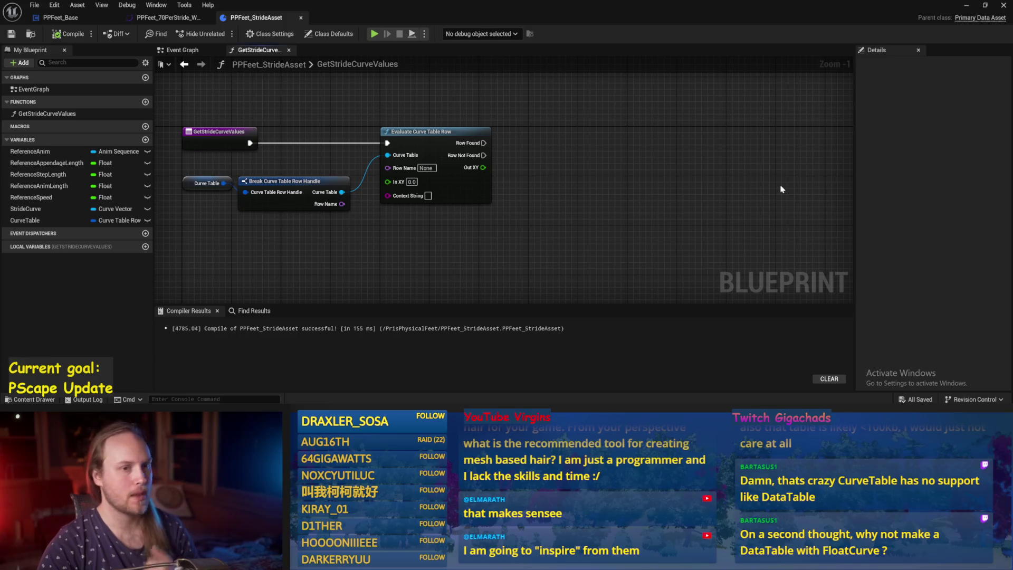
click(280, 180)
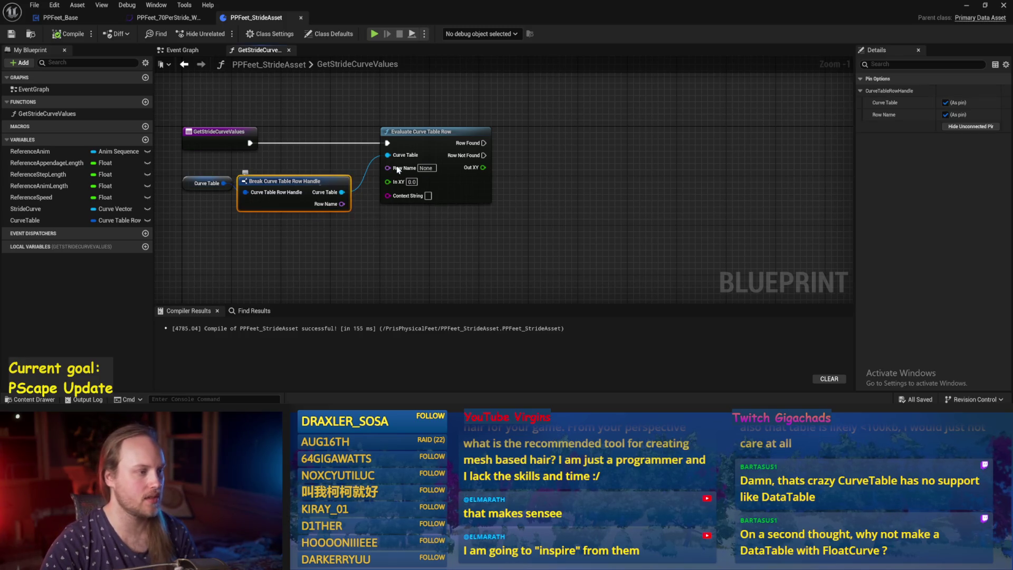
click(967, 6)
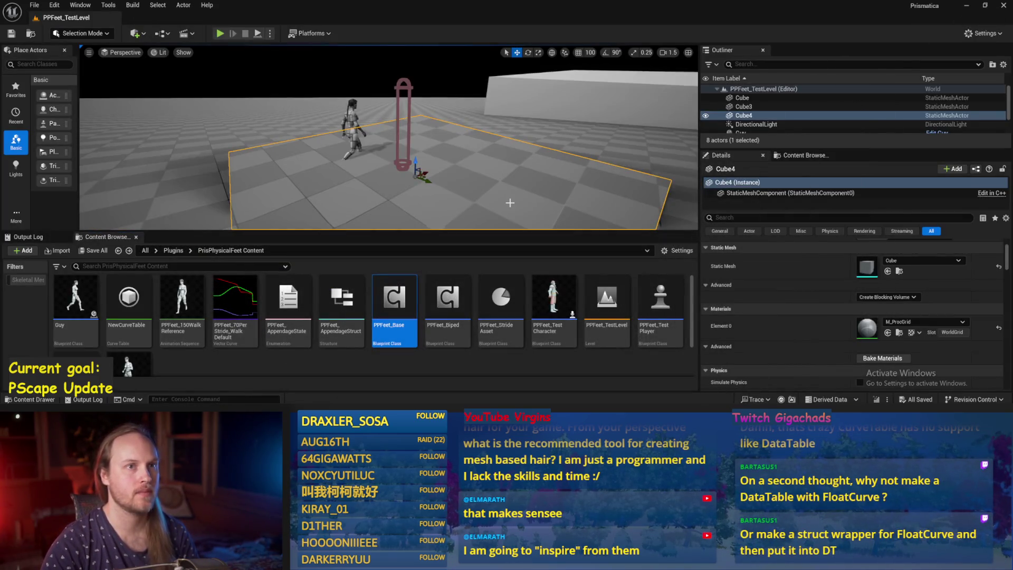
Open the NewCurveTable asset from the content folder.
click(401, 359)
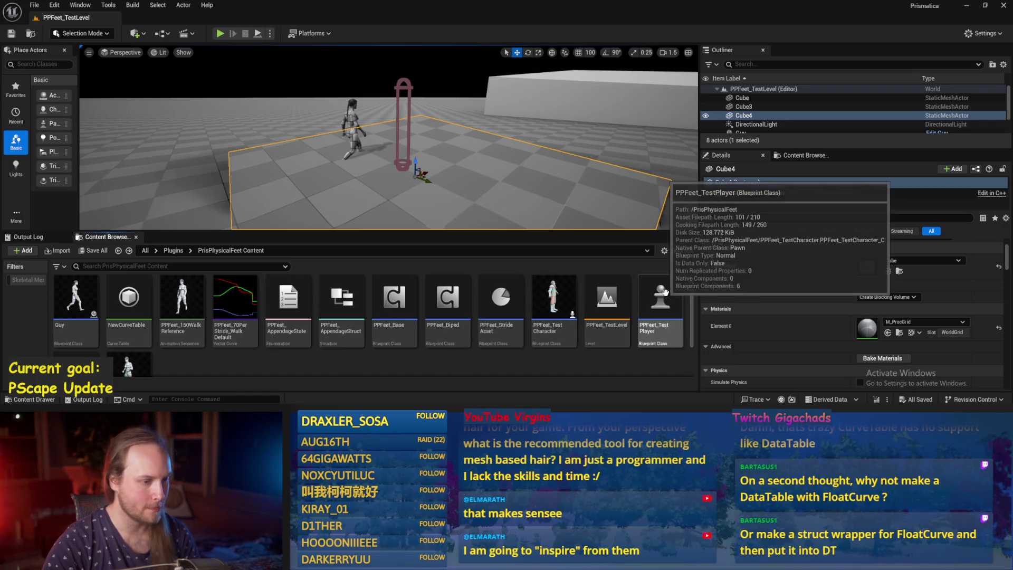
scroll(665, 291, down, 2)
scroll(440, 343, up, 2)
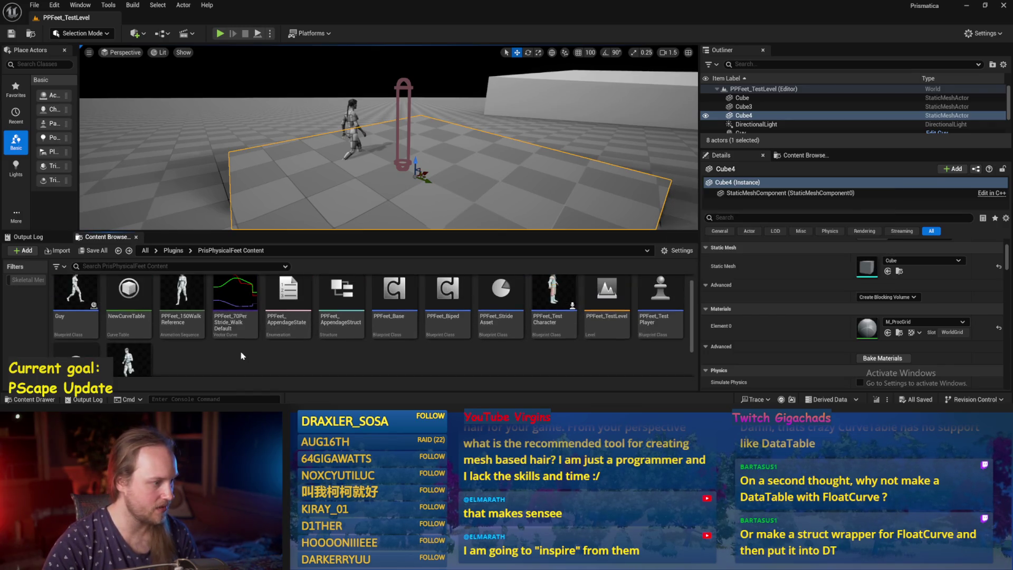
click(139, 299)
double_click(139, 299)
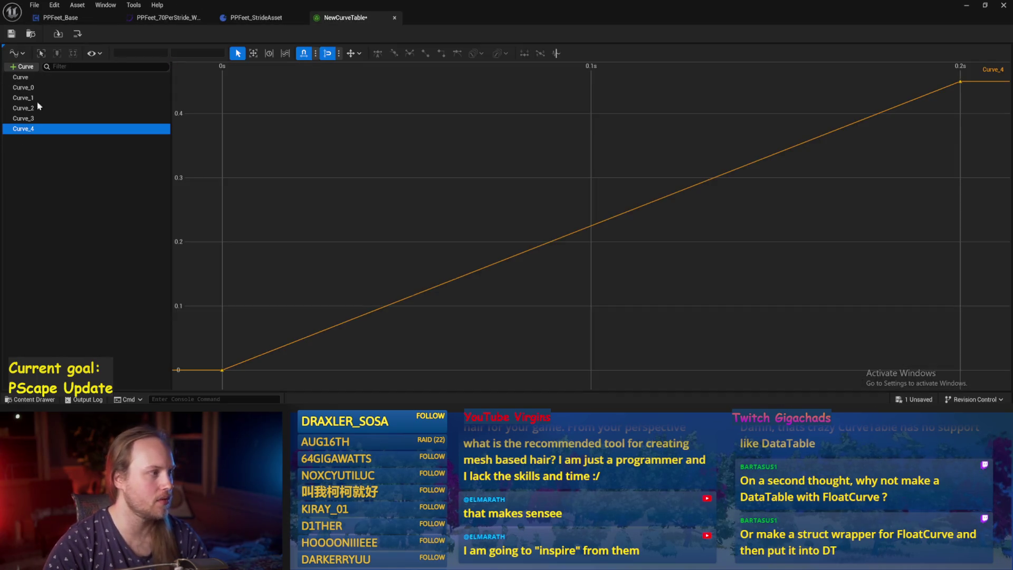
Show all curves; raise the 0.2 s key to 0.575 and the 0 s key to about 0.48.
shift+click(36, 78)
scroll(554, 179, down, 3)
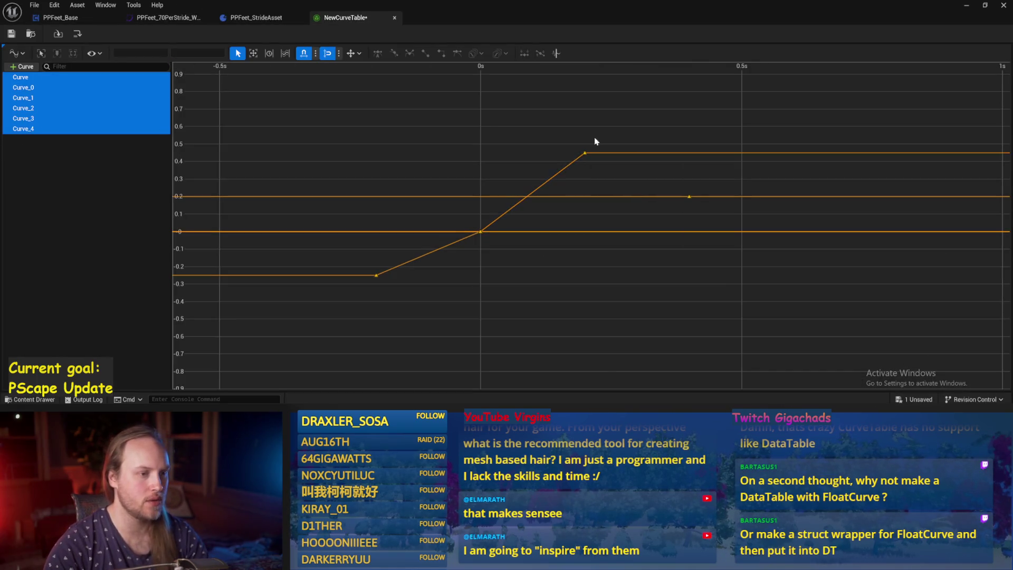
click(587, 153)
drag(589, 156, 587, 133)
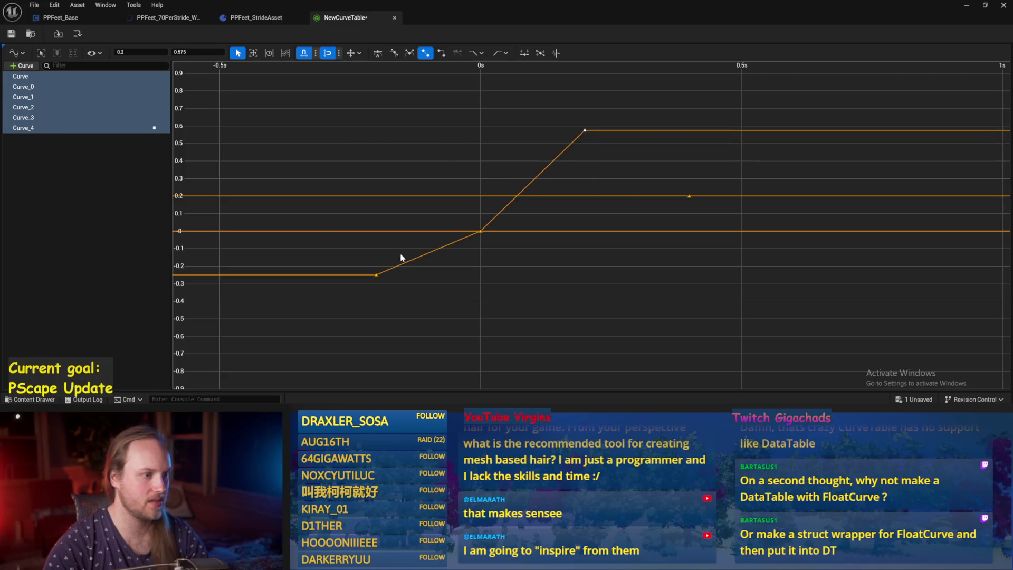
drag(480, 231, 479, 148)
click(480, 231)
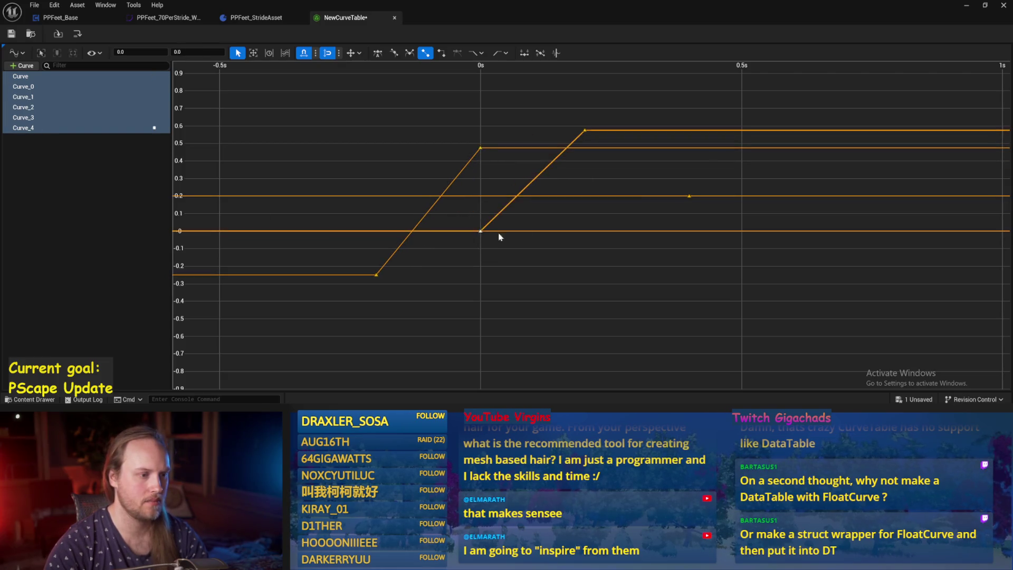
drag(500, 237, 605, 246)
Flatten one curve below zero, raise another to about 0.35, and lower the 0.7 key to 0.6.
mouse_move(689, 196)
mouse_down()
mouse_move(585, 79)
mouse_move(585, 111)
mouse_up()
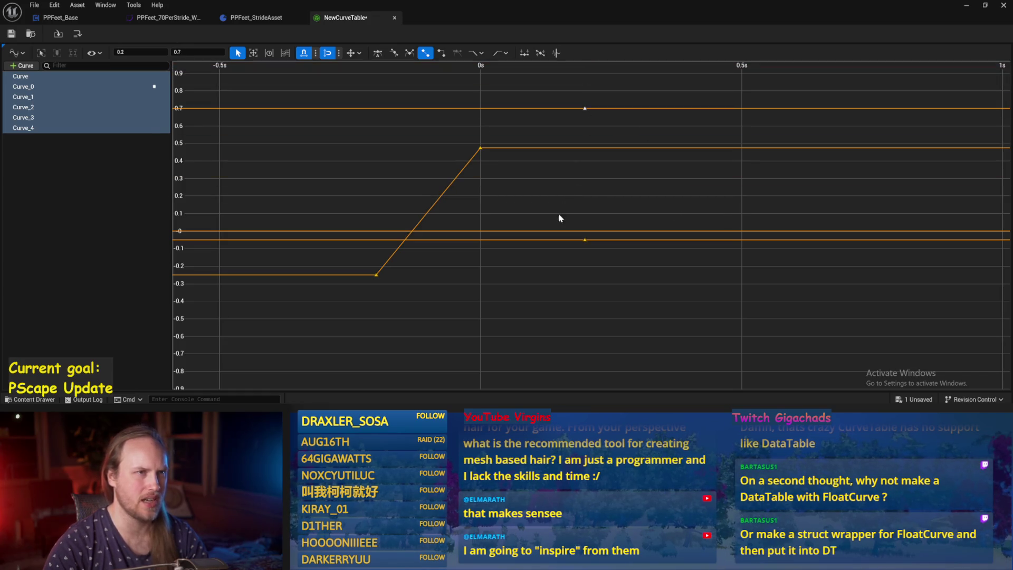
drag(576, 238, 575, 169)
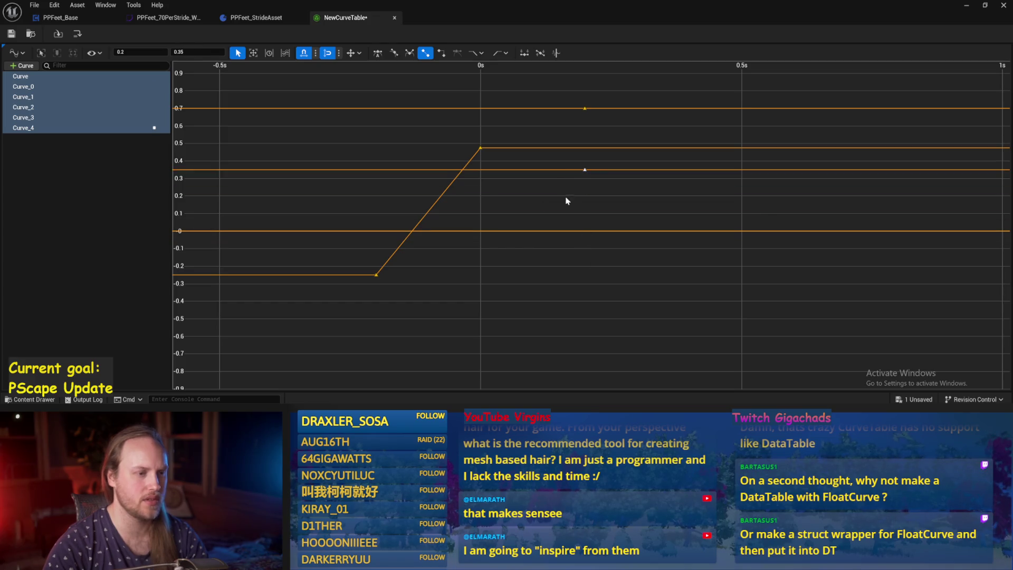
click(572, 194)
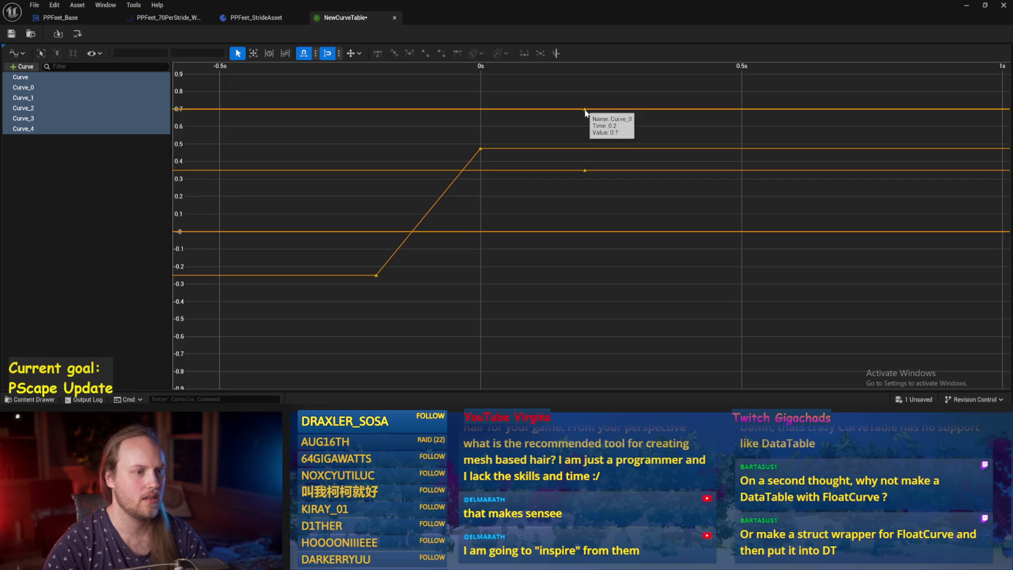
mouse_move(583, 113)
mouse_down()
mouse_move(561, 131)
mouse_move(481, 131)
mouse_up()
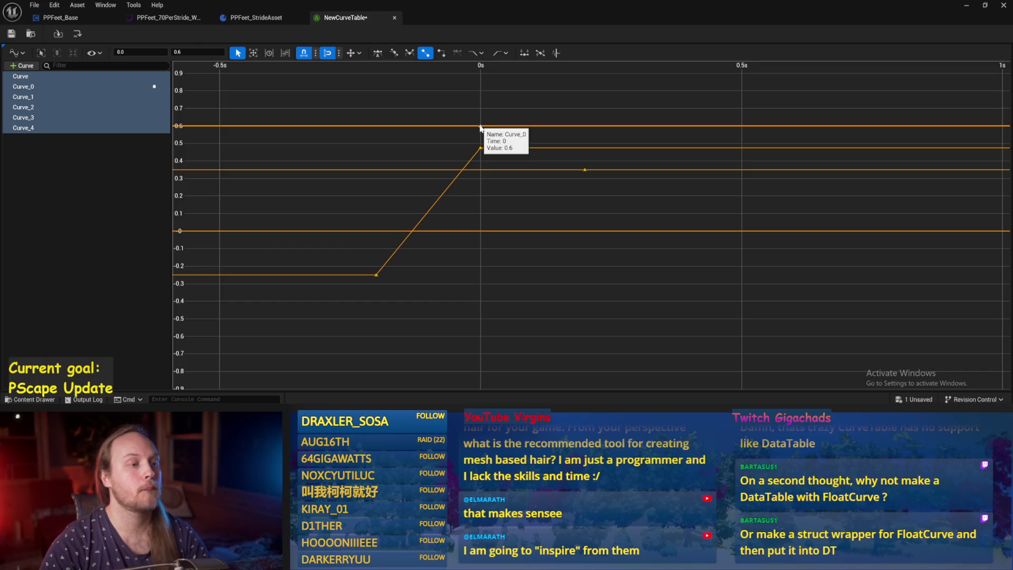
click(369, 141)
mouse_move(452, 113)
mouse_down()
mouse_move(486, 135)
mouse_move(561, 131)
mouse_up()
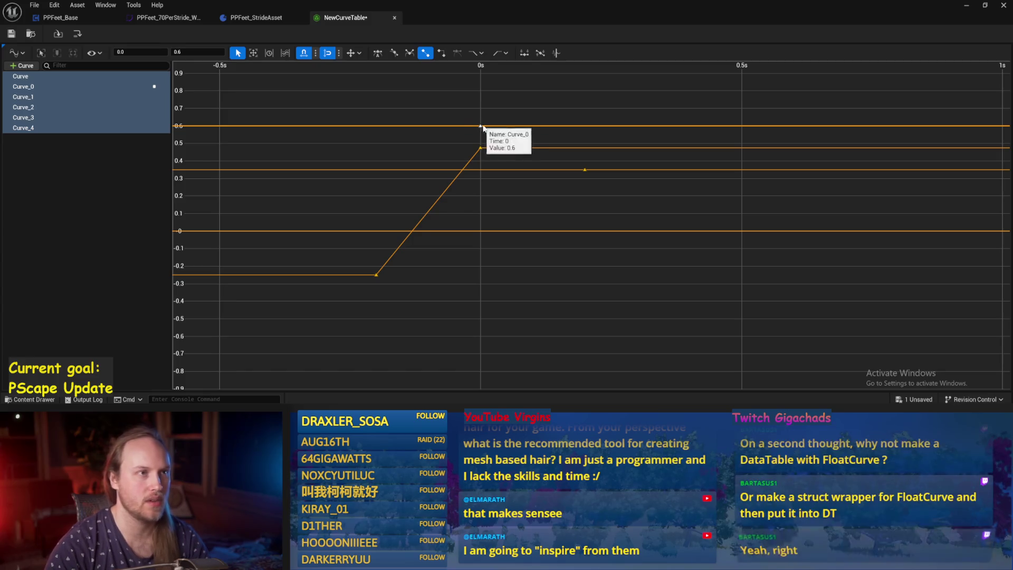
scroll(534, 125, down, 1)
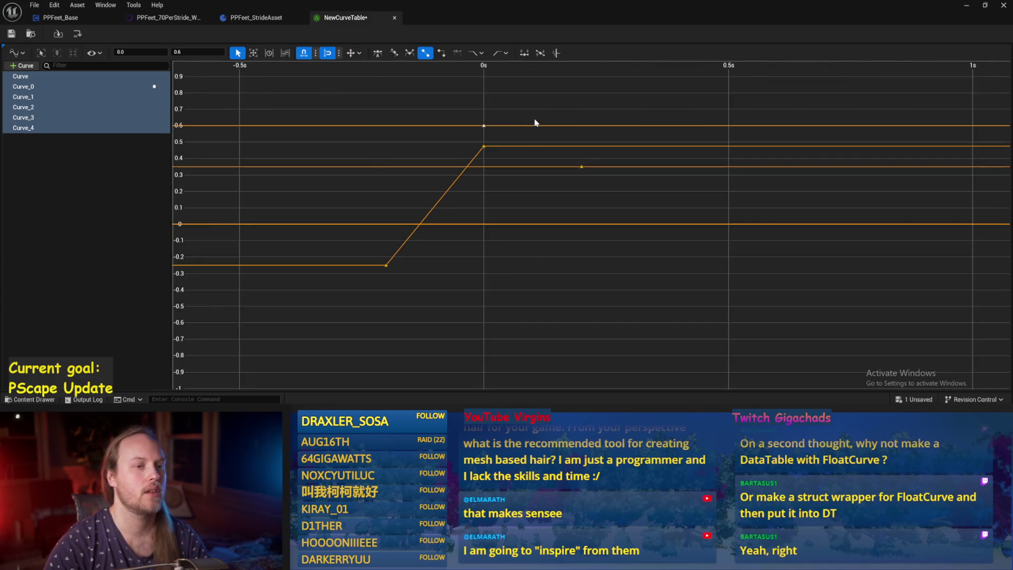
scroll(526, 116, up, 1)
mouse_move(526, 116)
mouse_down()
mouse_move(289, 128)
mouse_move(285, 214)
mouse_up()
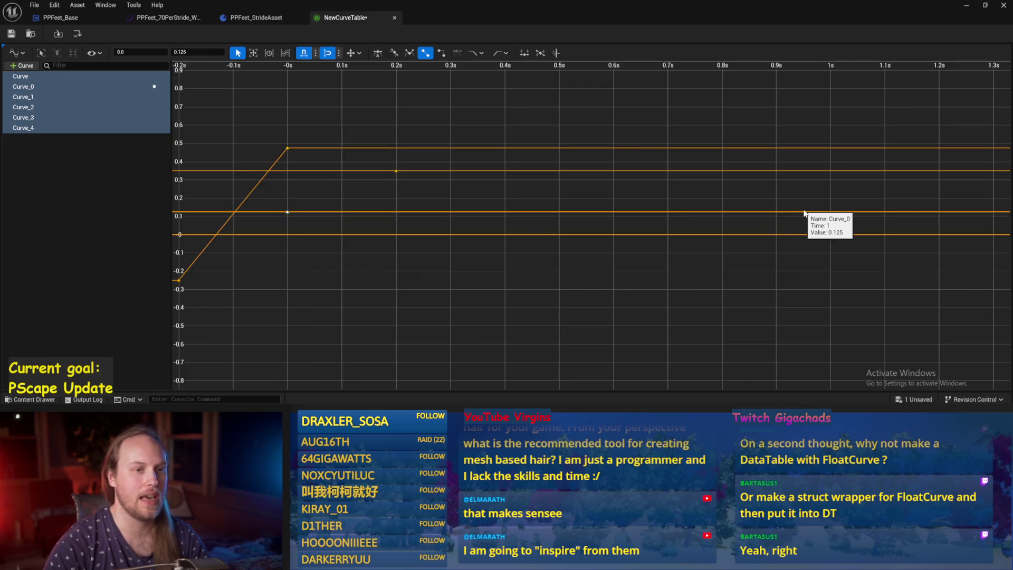
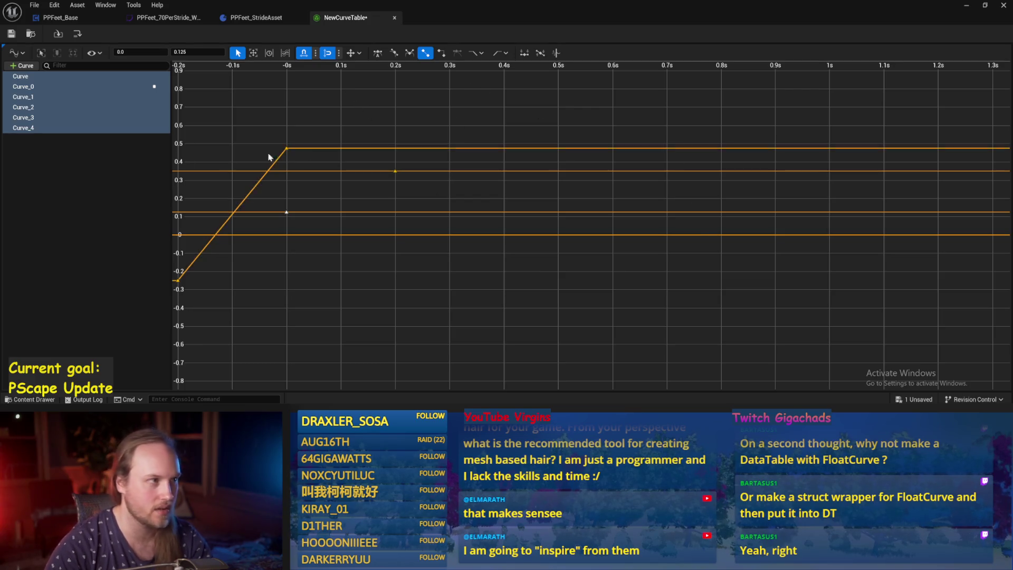
Close the NewCurveTable asset and recompile the stride asset blueprint.
click(394, 18)
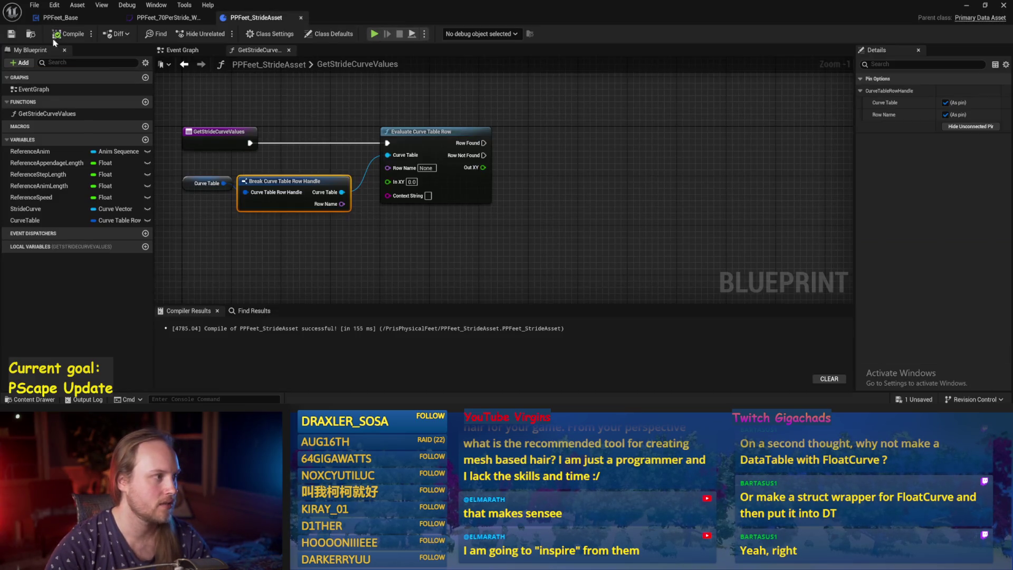
click(69, 34)
mouse_move(612, 216)
mouse_down()
mouse_move(217, 221)
mouse_move(605, 209)
mouse_move(643, 223)
mouse_up()
Inspect the keys of the 70PerStride curve, then return to PPFeet_Base's ProgressStrides graph.
click(206, 20)
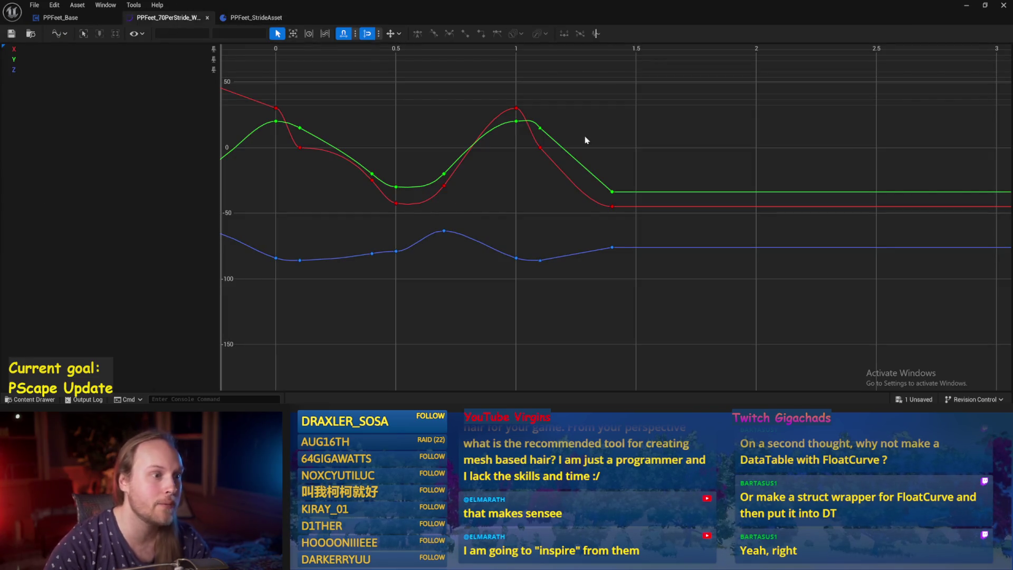
drag(407, 306, 612, 299)
scroll(613, 297, down, 1)
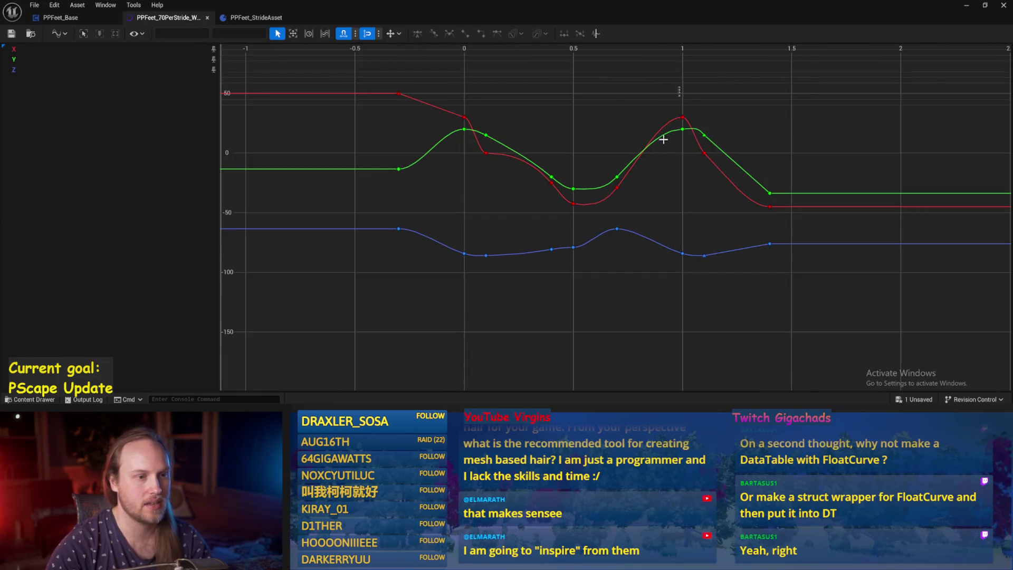
mouse_move(664, 140)
mouse_down()
mouse_move(452, 305)
mouse_move(460, 302)
mouse_up()
click(612, 317)
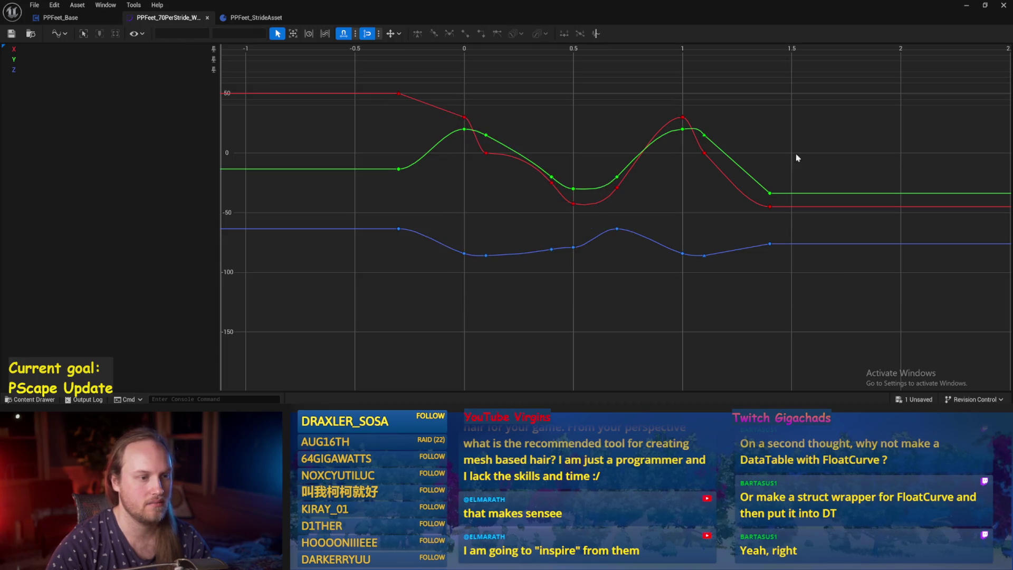
click(60, 17)
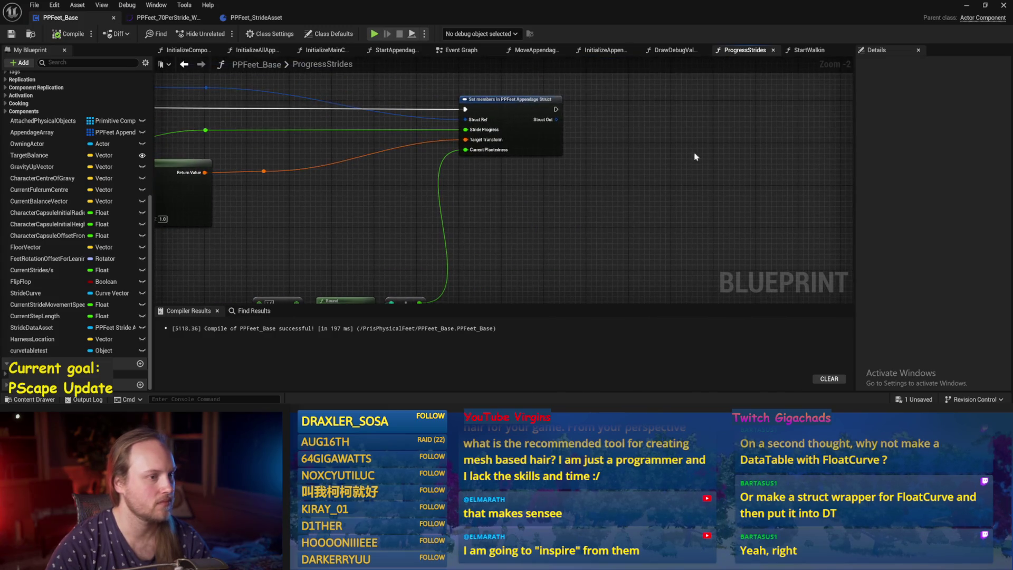
key(alt+Tab)
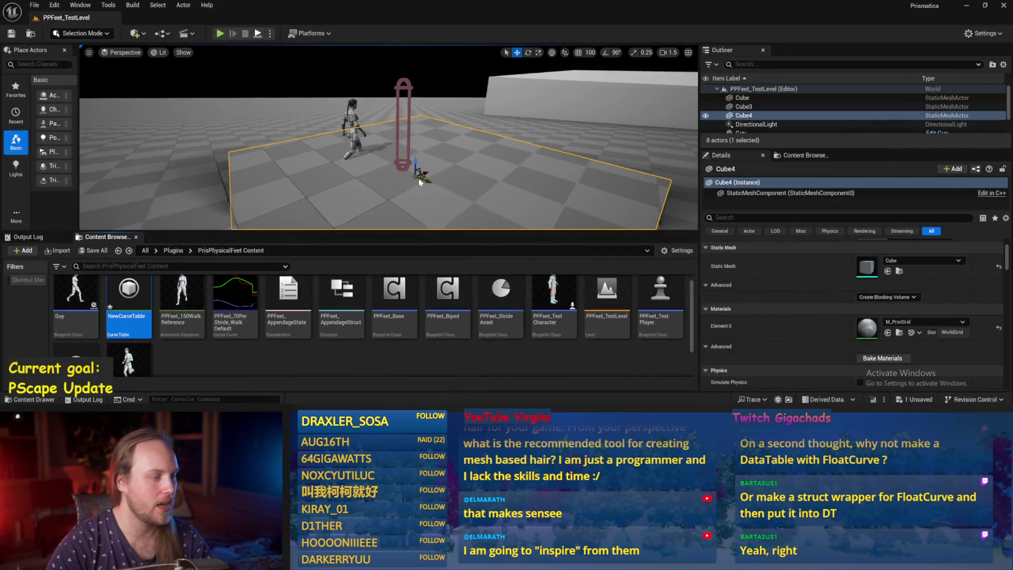
key(alt+p)
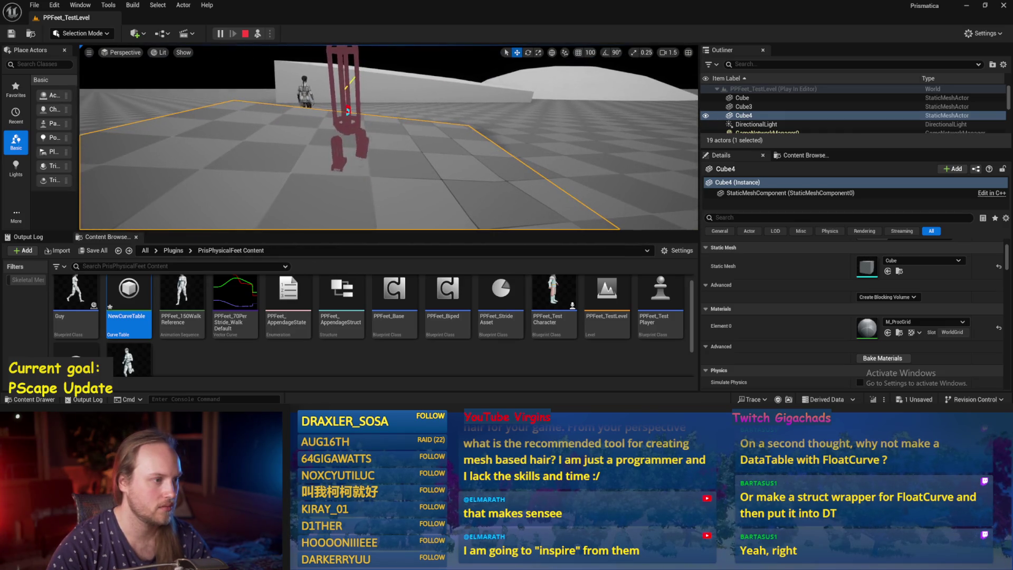
key(Escape)
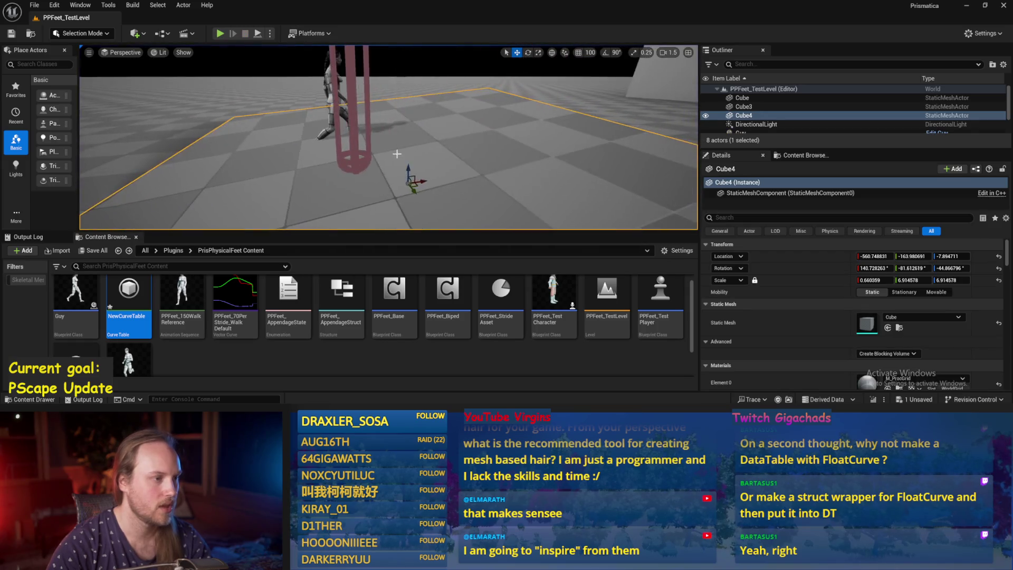
click(351, 134)
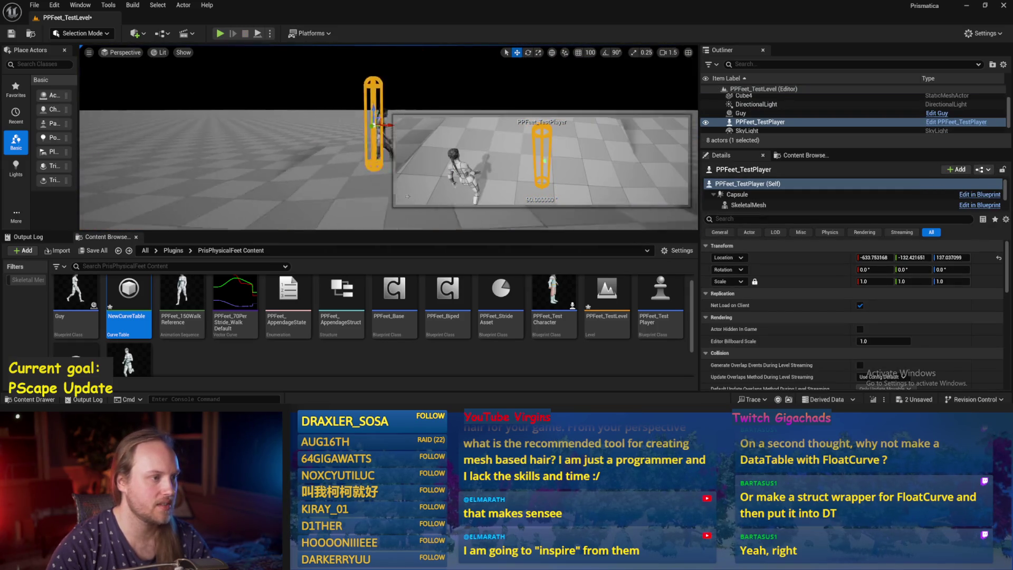
click(257, 34)
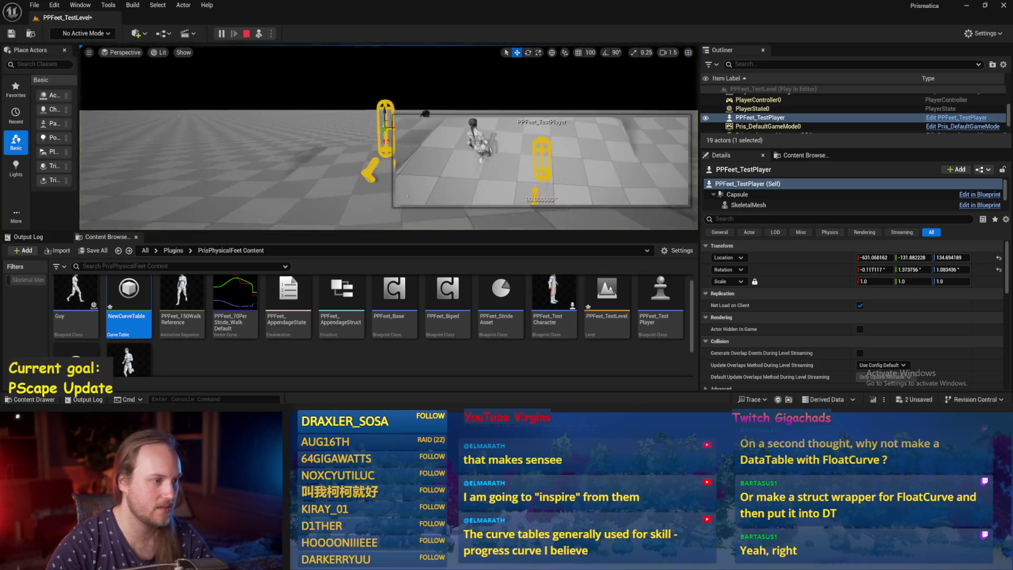
click(407, 196)
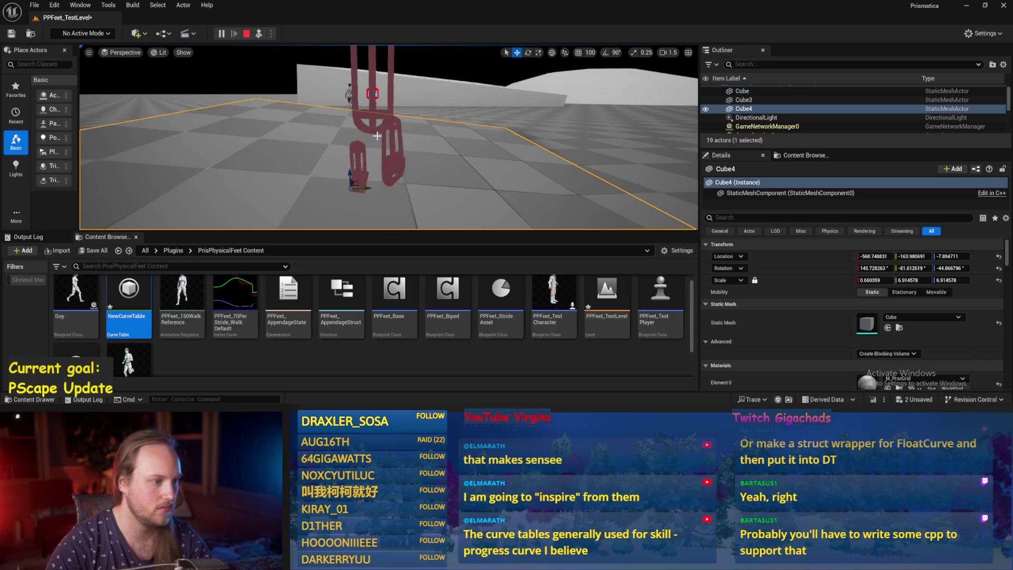
key(Escape)
key(alt+Tab)
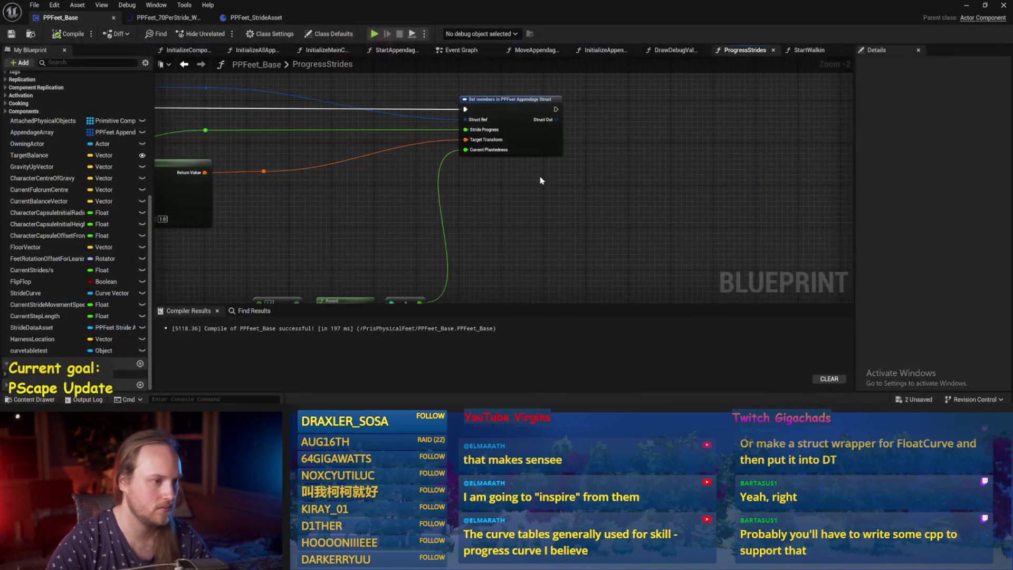
Break the wire into Make Transform's Rotation Y (Pitch) and compile PPFeet_Base.
mouse_move(538, 182)
mouse_down()
mouse_move(606, 185)
mouse_move(595, 167)
mouse_up()
scroll(667, 228, down, 1)
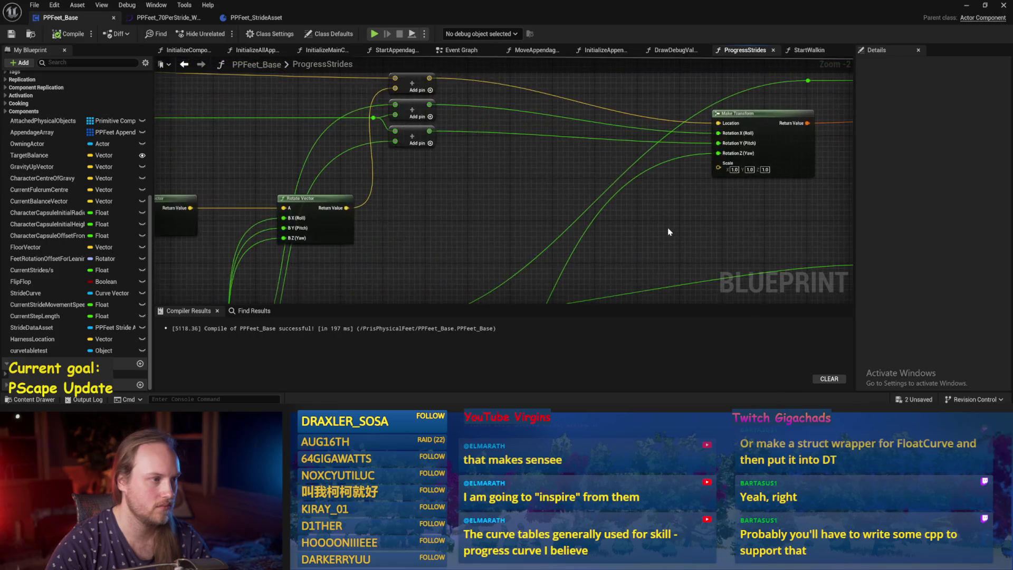
mouse_move(667, 228)
mouse_down()
mouse_move(595, 185)
mouse_move(532, 282)
mouse_move(540, 221)
mouse_move(444, 236)
mouse_up()
mouse_move(536, 157)
mouse_down()
mouse_move(576, 198)
mouse_move(472, 237)
mouse_up()
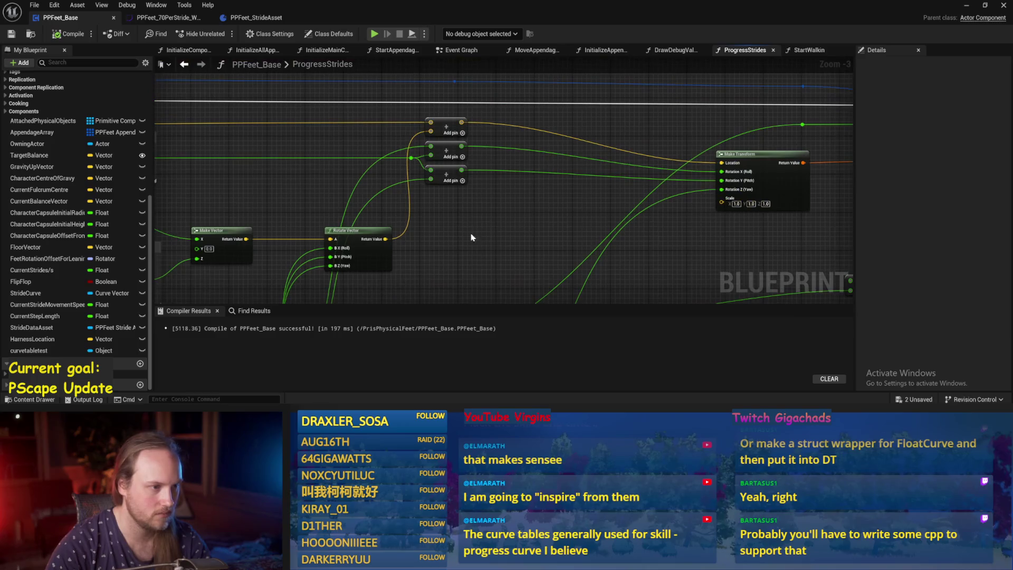
scroll(517, 219, up, 1)
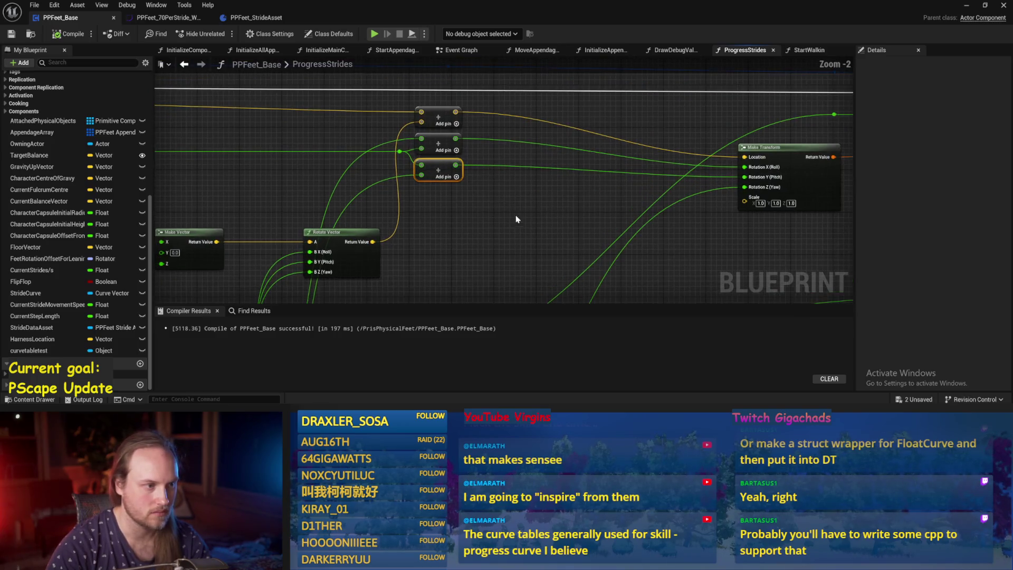
drag(515, 211, 603, 200)
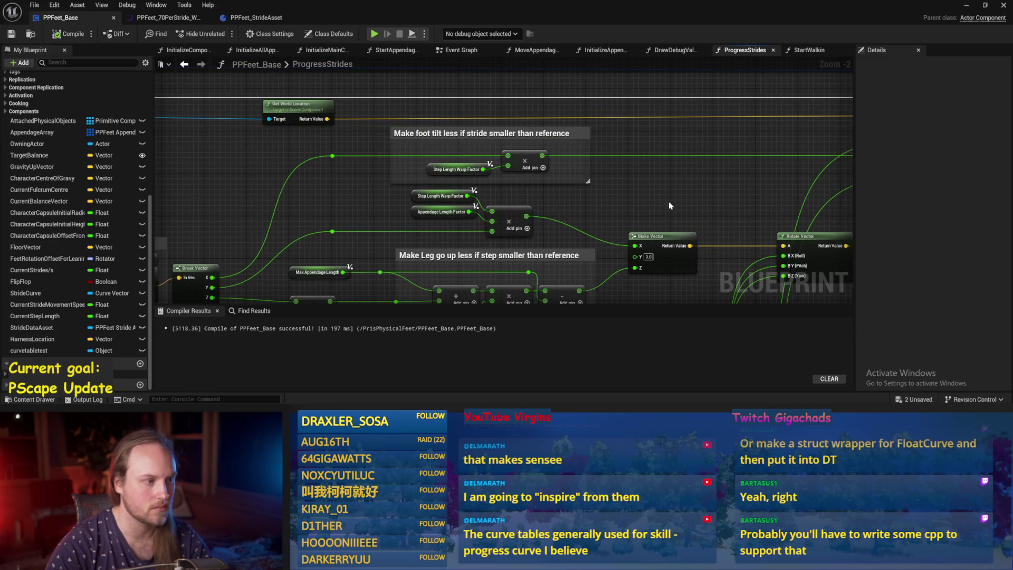
mouse_move(669, 202)
mouse_down()
mouse_move(757, 167)
mouse_move(431, 213)
mouse_up()
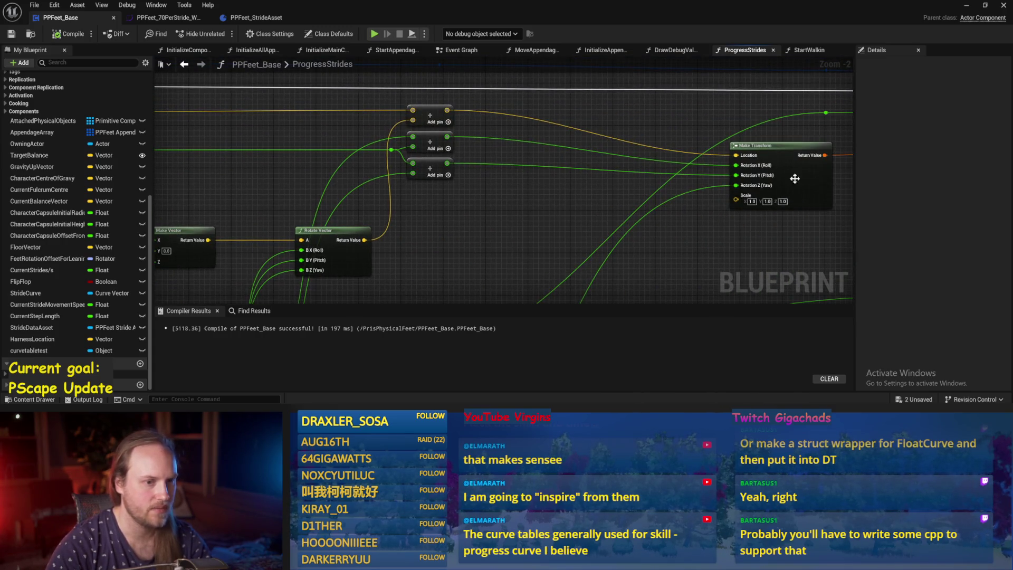
alt+click(737, 172)
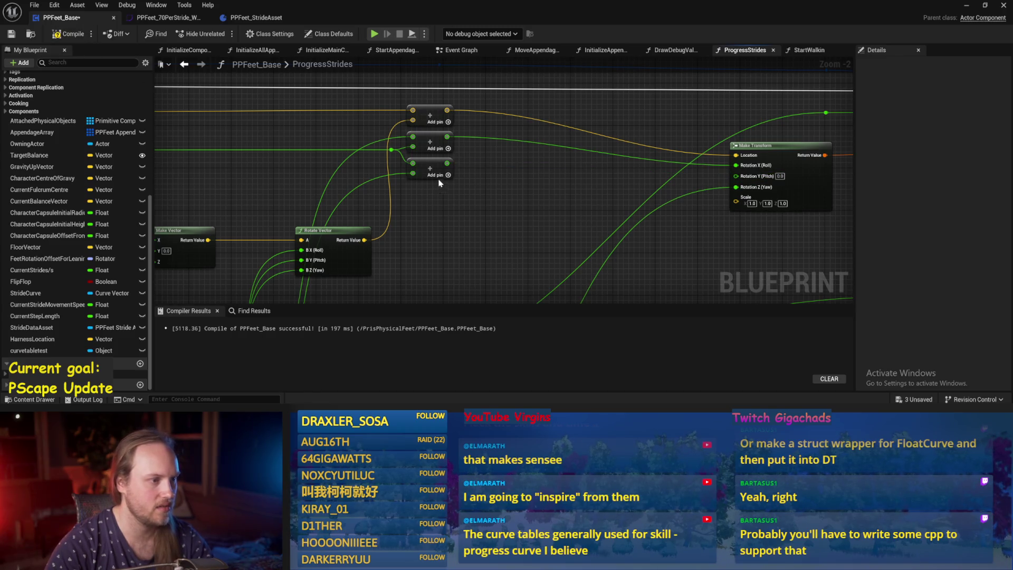
scroll(530, 103, down, 3)
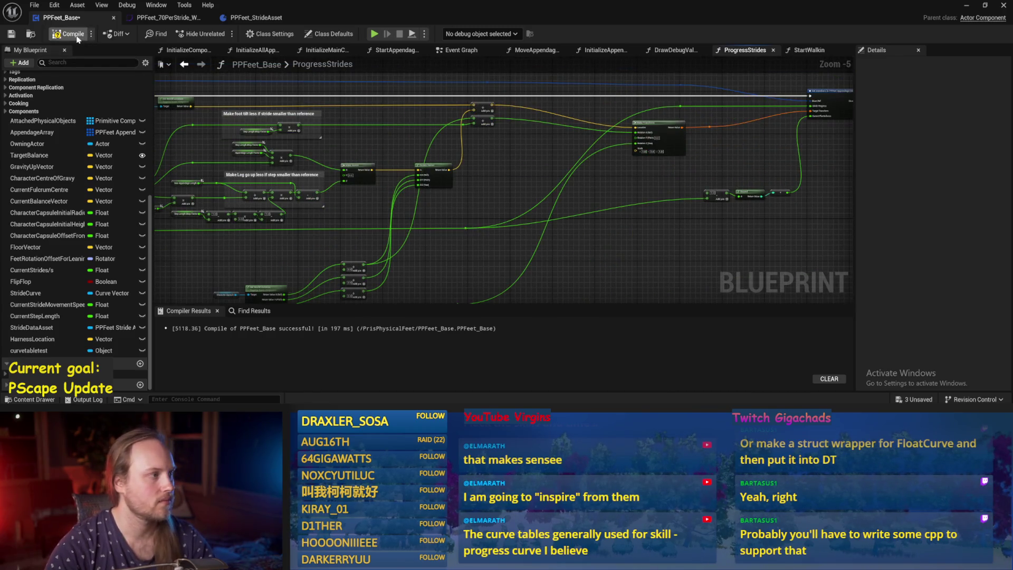
click(9, 34)
Wire an Add node's result into a Make Transform rotation input and recompile.
scroll(498, 131, up, 3)
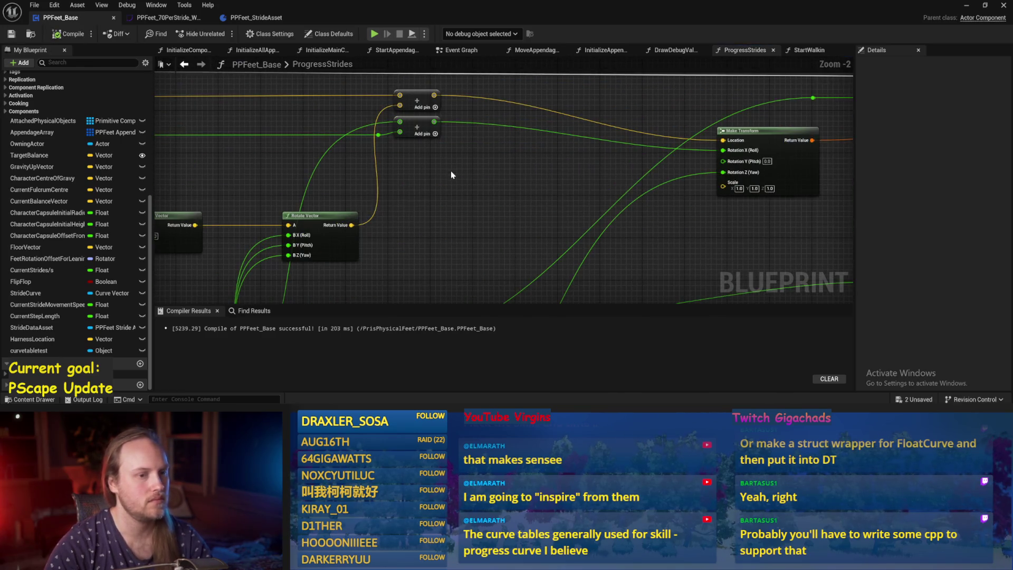
scroll(451, 171, down, 1)
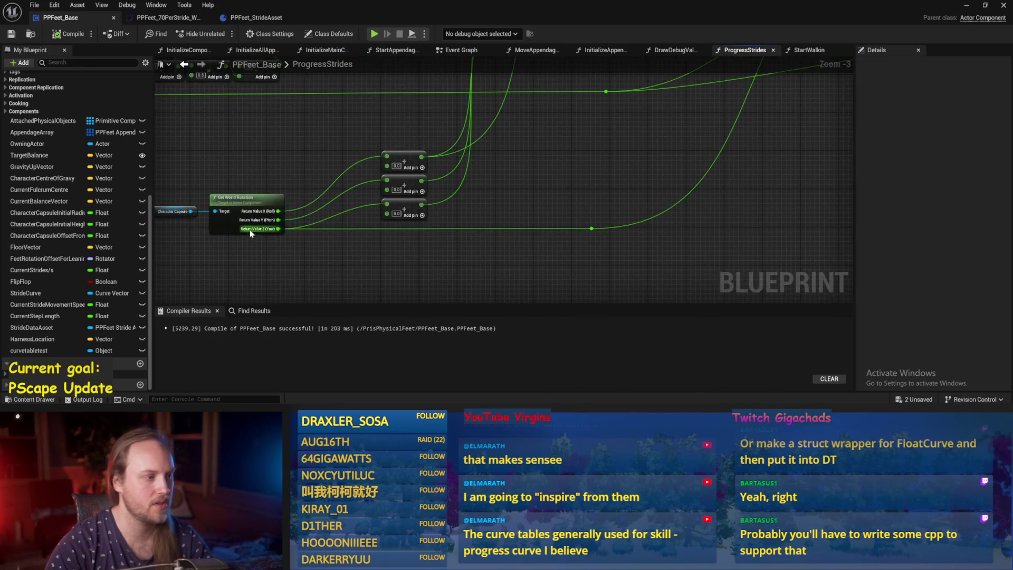
mouse_move(421, 181)
mouse_down()
mouse_move(850, 167)
mouse_move(655, 14)
mouse_move(651, 140)
mouse_up()
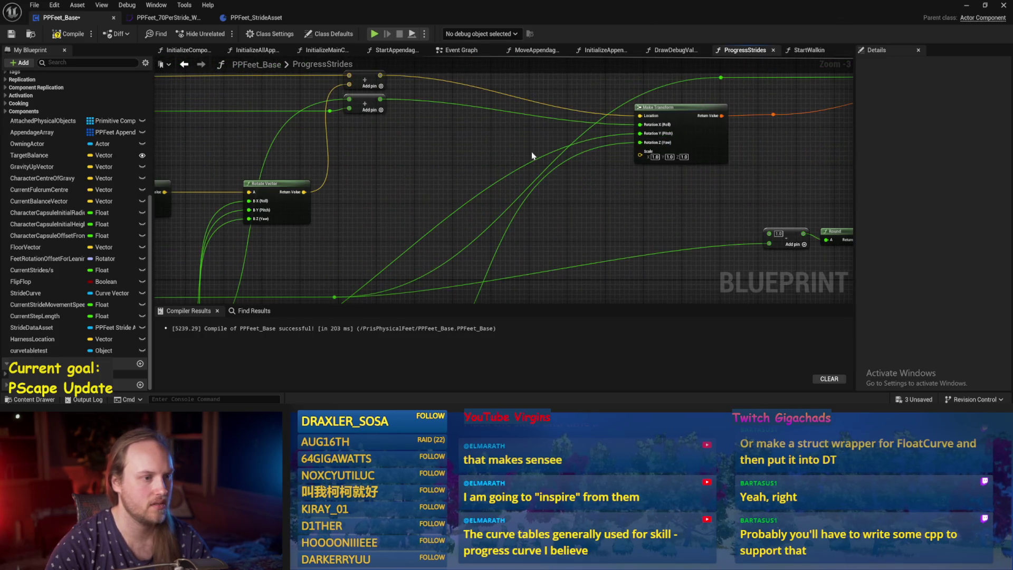
click(9, 35)
drag(471, 174, 459, 192)
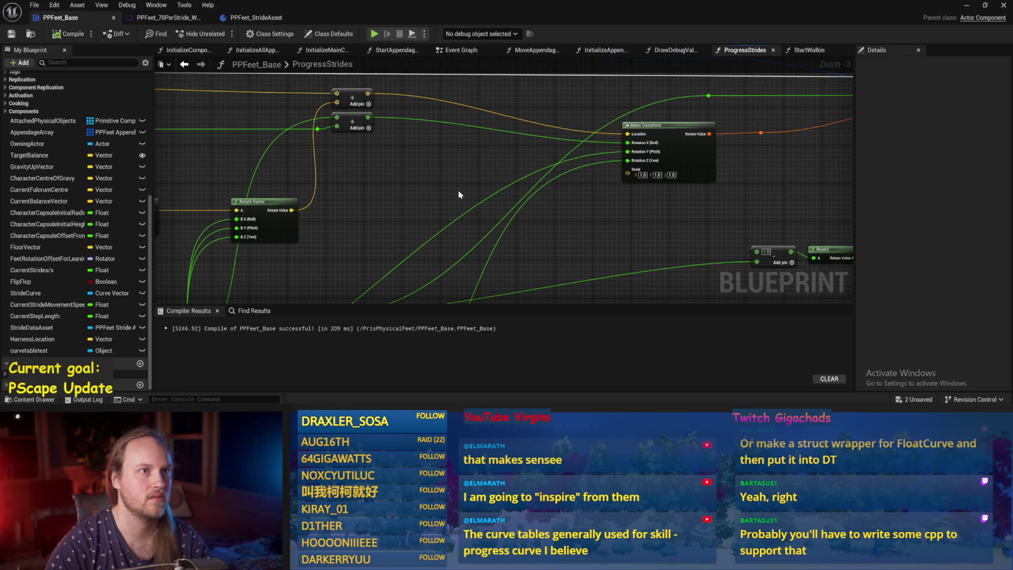
Test-play the updated strides in the level, then return to the blueprint.
click(966, 6)
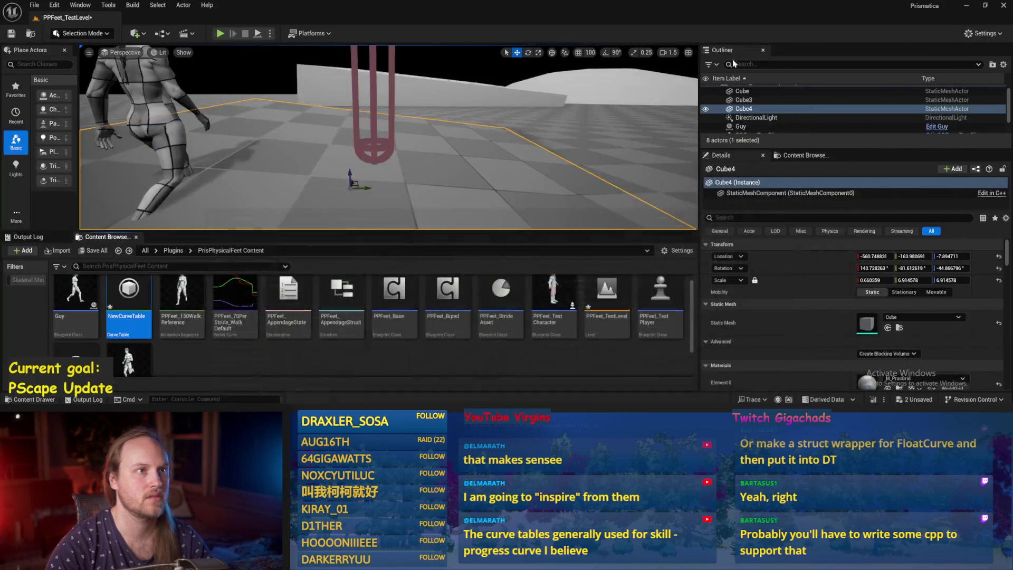
click(262, 35)
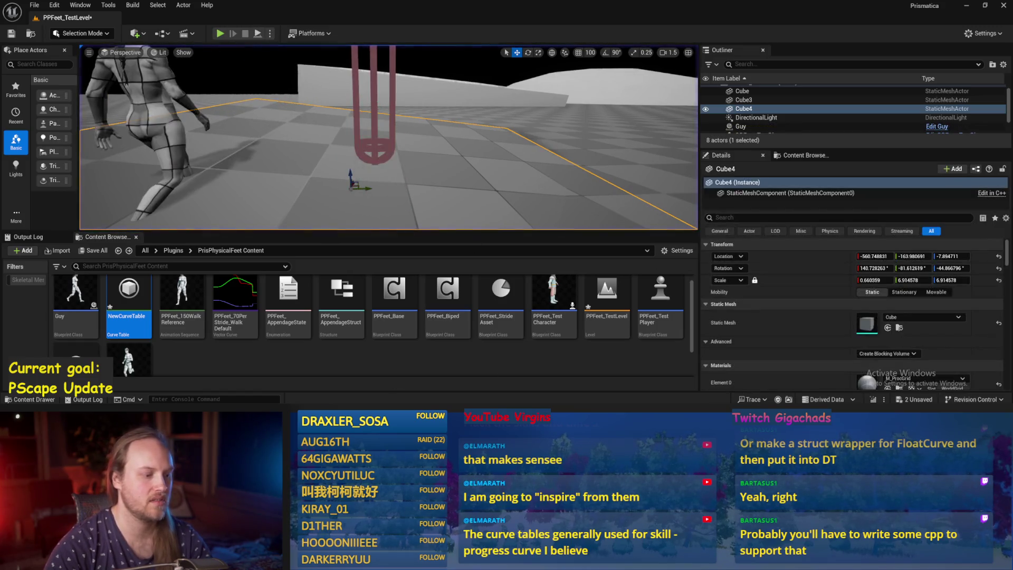
key(alt+Tab)
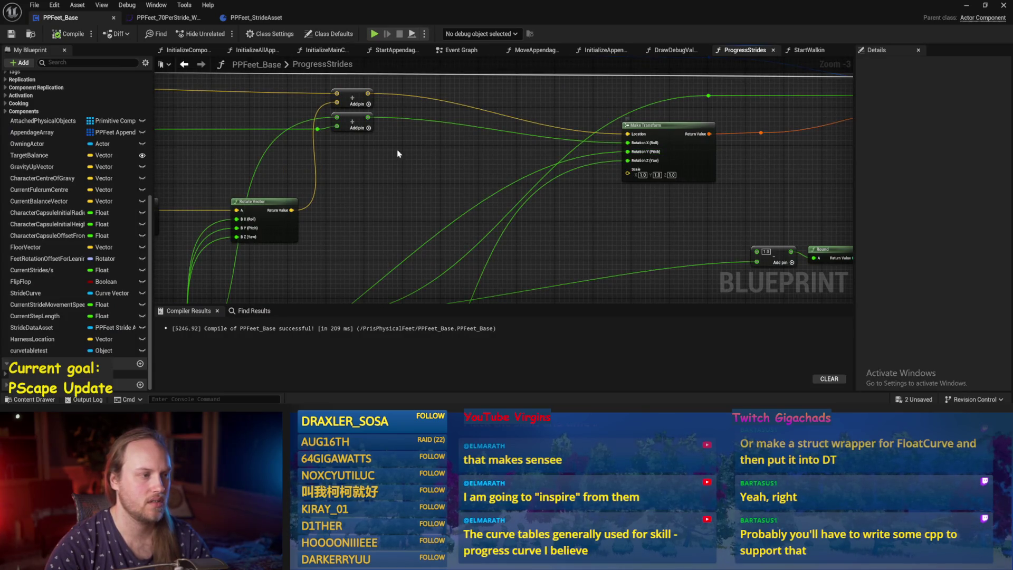
Wire the Add results into Make Transform's Rotation Y (Pitch) and X (Roll), then recompile.
mouse_move(368, 119)
mouse_down()
mouse_move(644, 158)
mouse_move(564, 153)
mouse_move(640, 154)
mouse_up()
mouse_move(368, 117)
mouse_down()
mouse_move(543, 147)
mouse_move(628, 146)
mouse_up()
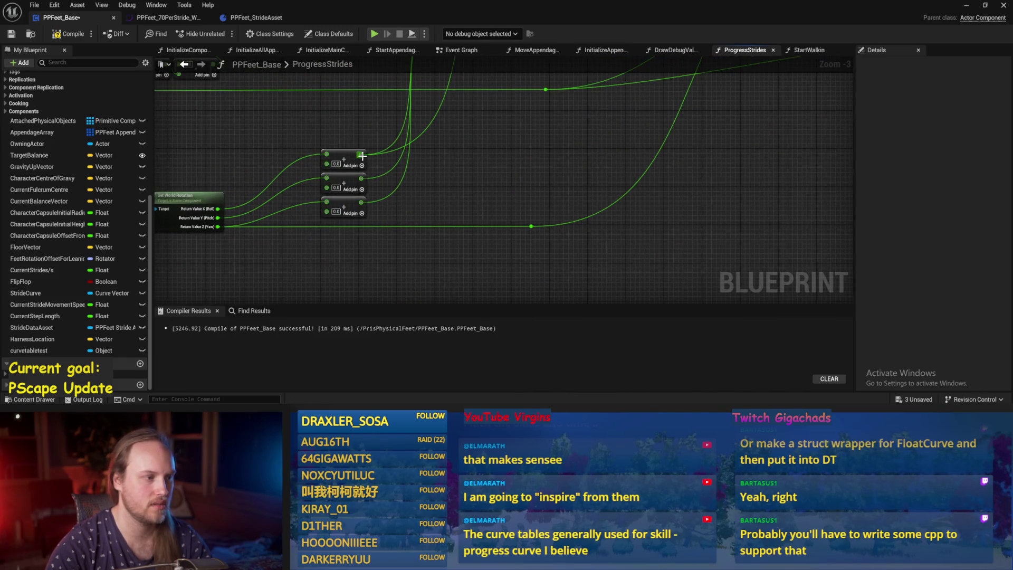
mouse_move(362, 156)
mouse_down()
mouse_move(689, 201)
mouse_move(760, 154)
mouse_move(685, 214)
mouse_move(693, 203)
mouse_up()
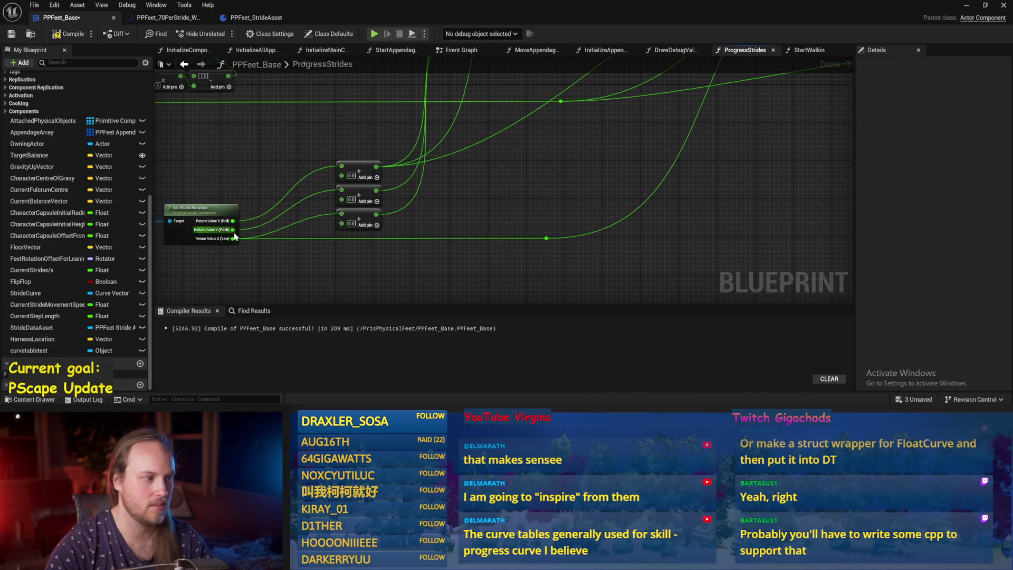
mouse_move(376, 190)
mouse_down()
mouse_move(536, 169)
mouse_move(592, 102)
mouse_move(579, 114)
mouse_move(573, 103)
mouse_up()
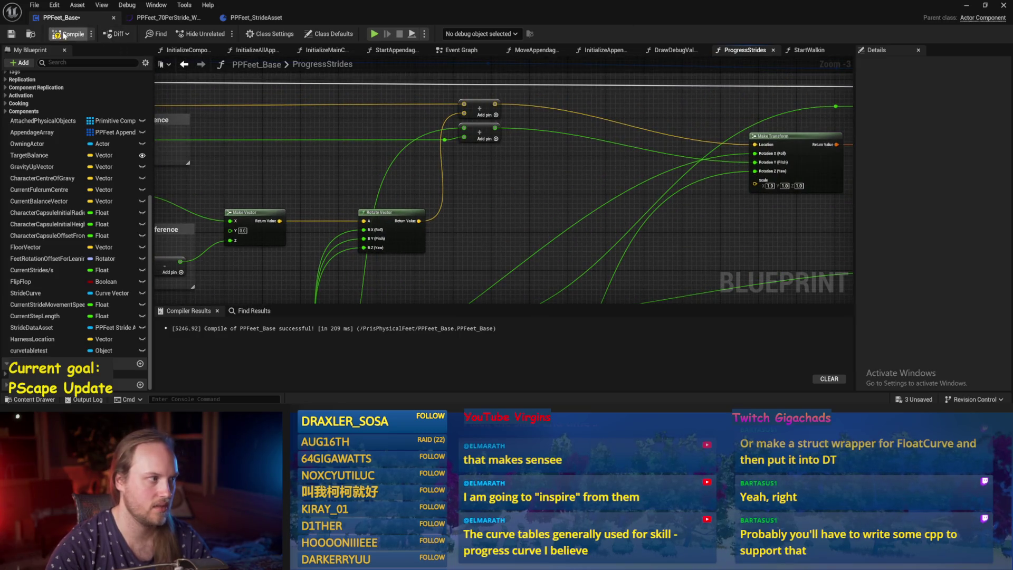
click(64, 35)
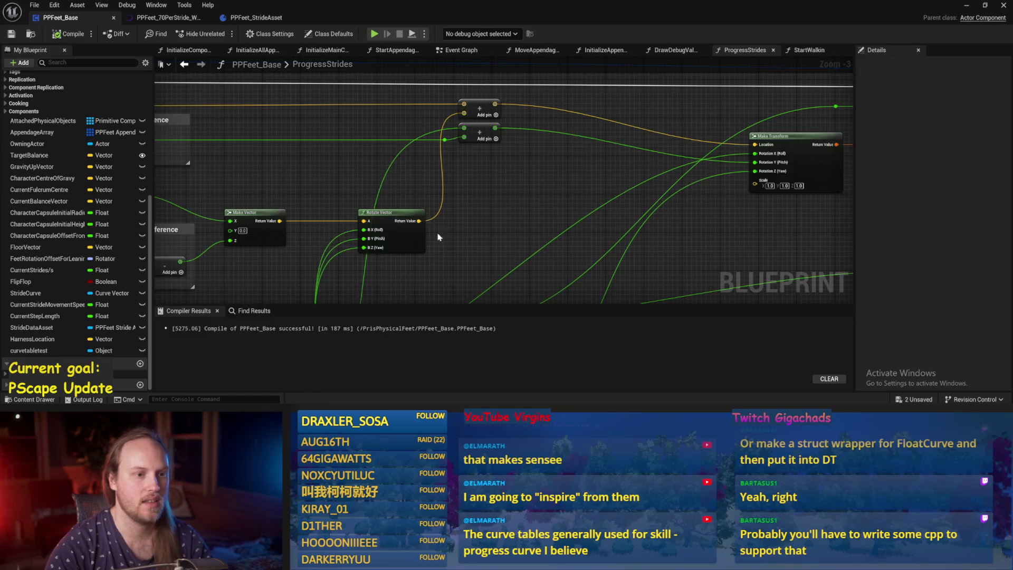
Disconnect the roll, pitch and yaw wires so Make Transform's rotation reads 0.0.
mouse_move(438, 237)
mouse_down()
mouse_move(566, 142)
mouse_move(508, 189)
mouse_up()
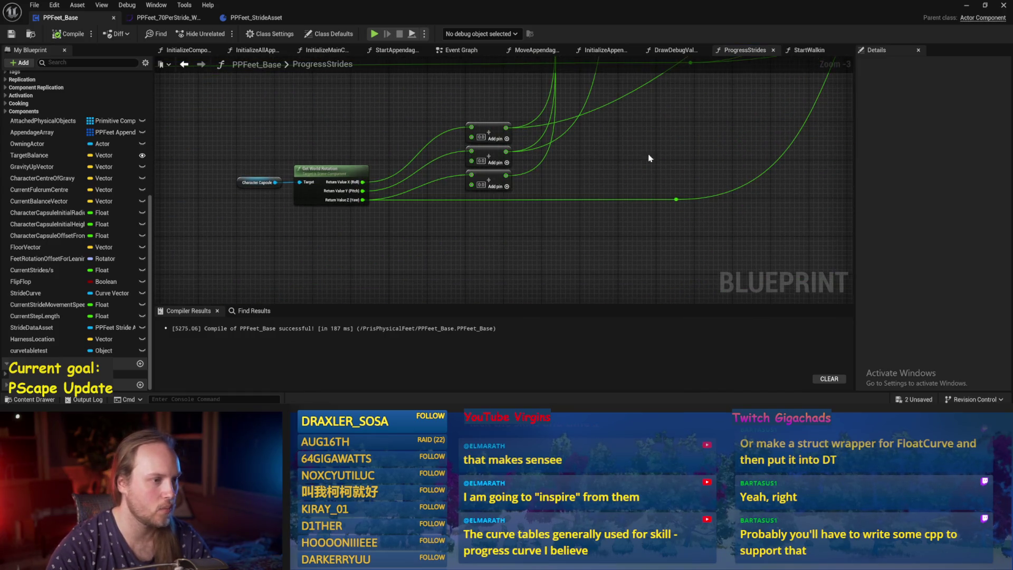
mouse_move(649, 158)
mouse_down()
mouse_move(576, 220)
mouse_move(626, 204)
mouse_move(517, 223)
mouse_move(622, 253)
mouse_move(681, 253)
mouse_up()
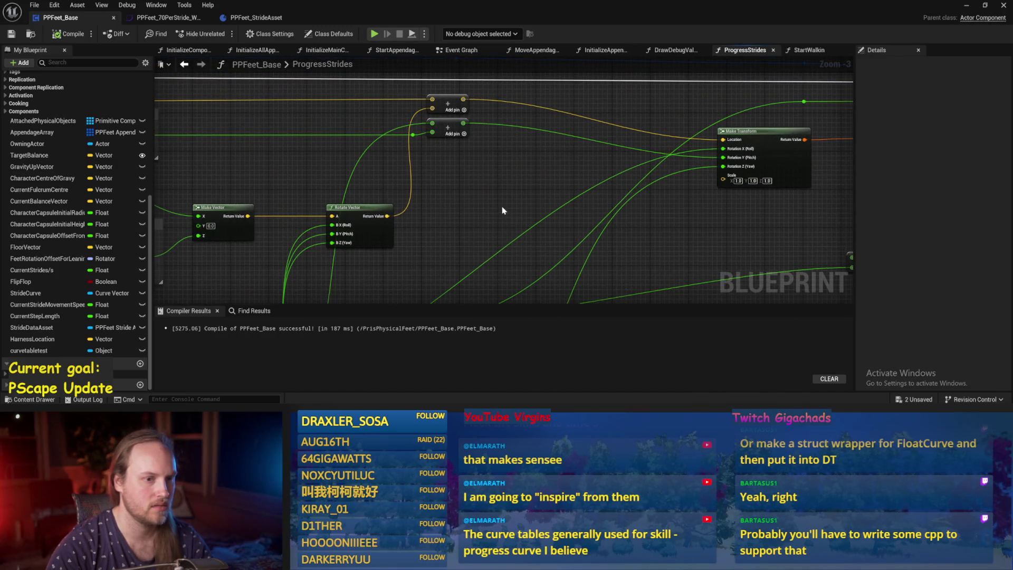
drag(501, 209, 311, 211)
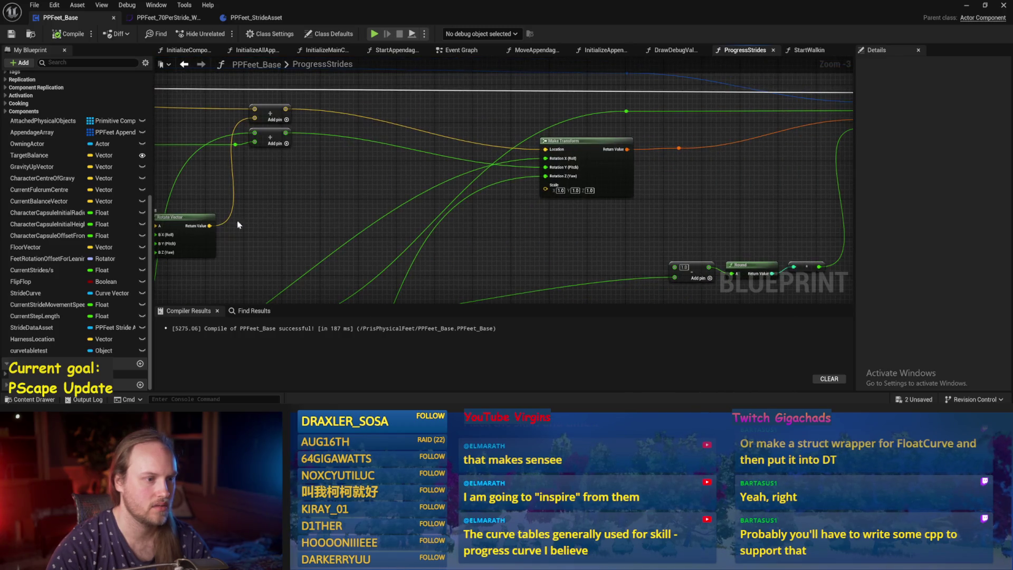
mouse_move(376, 194)
mouse_down()
mouse_move(515, 194)
mouse_move(609, 240)
mouse_up()
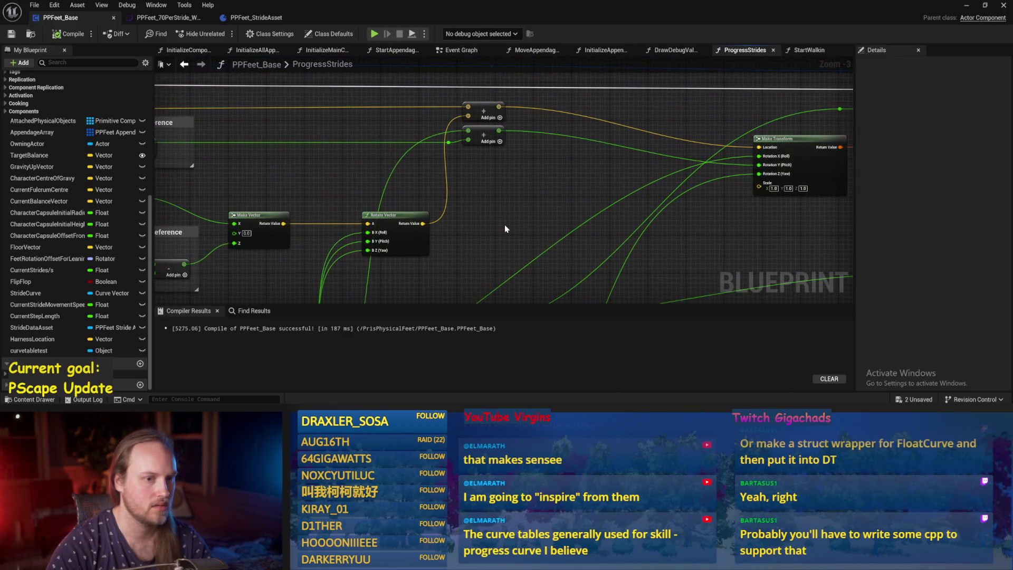
mouse_move(504, 224)
mouse_down()
mouse_move(425, 219)
mouse_move(536, 182)
mouse_move(592, 267)
mouse_up()
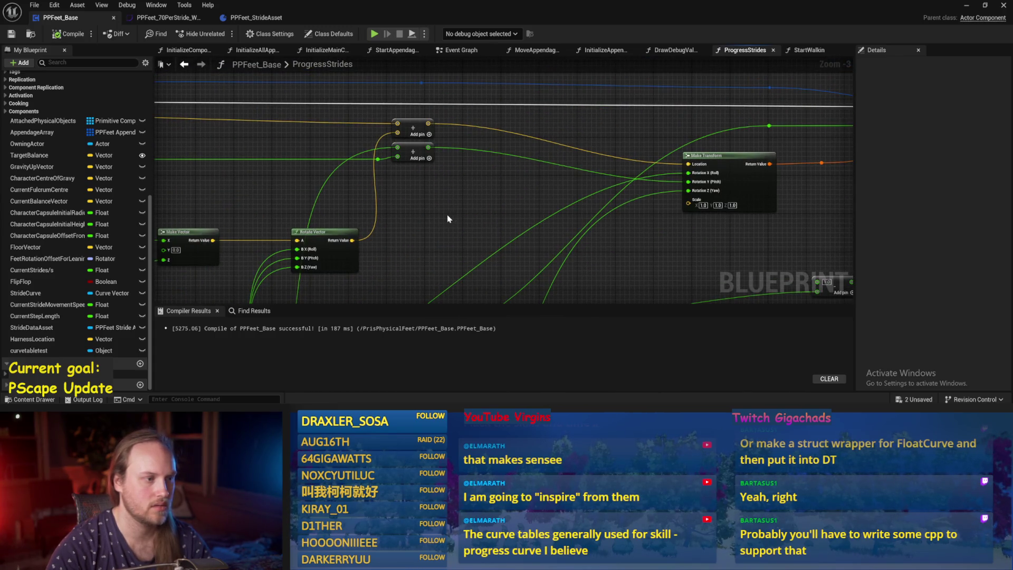
mouse_move(448, 219)
mouse_down()
mouse_move(543, 174)
mouse_move(703, 195)
mouse_move(416, 204)
mouse_move(384, 169)
mouse_up()
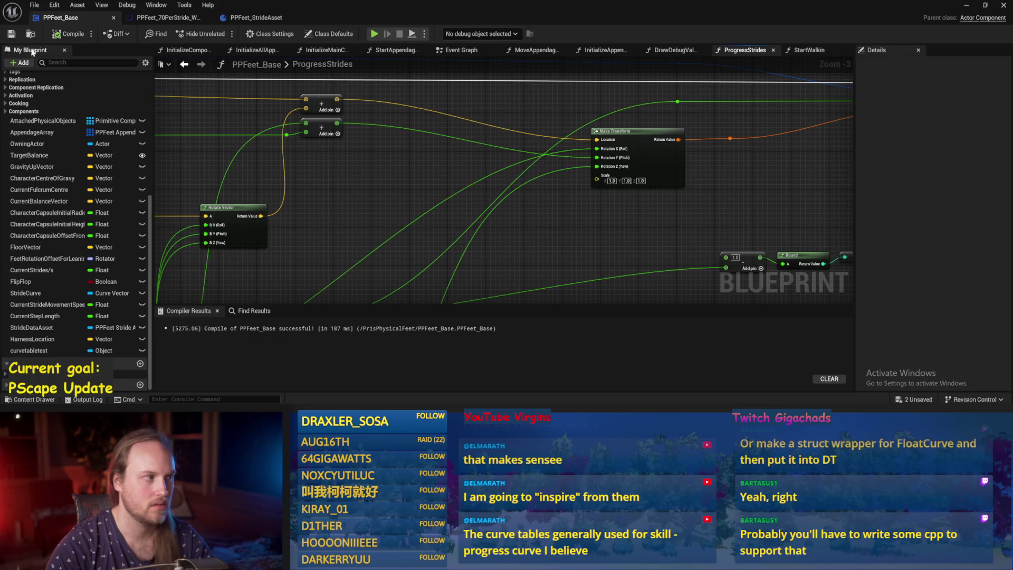
alt+click(596, 169)
alt+click(598, 158)
alt+click(597, 148)
drag(596, 151, 671, 152)
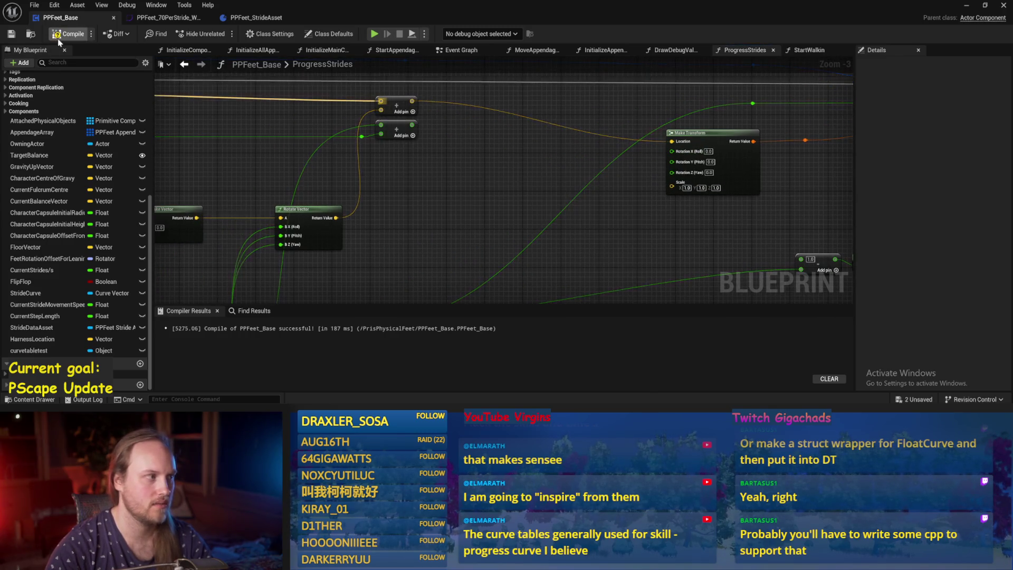
Compile and save PPFeet_Base, then start simulating the test level.
click(12, 34)
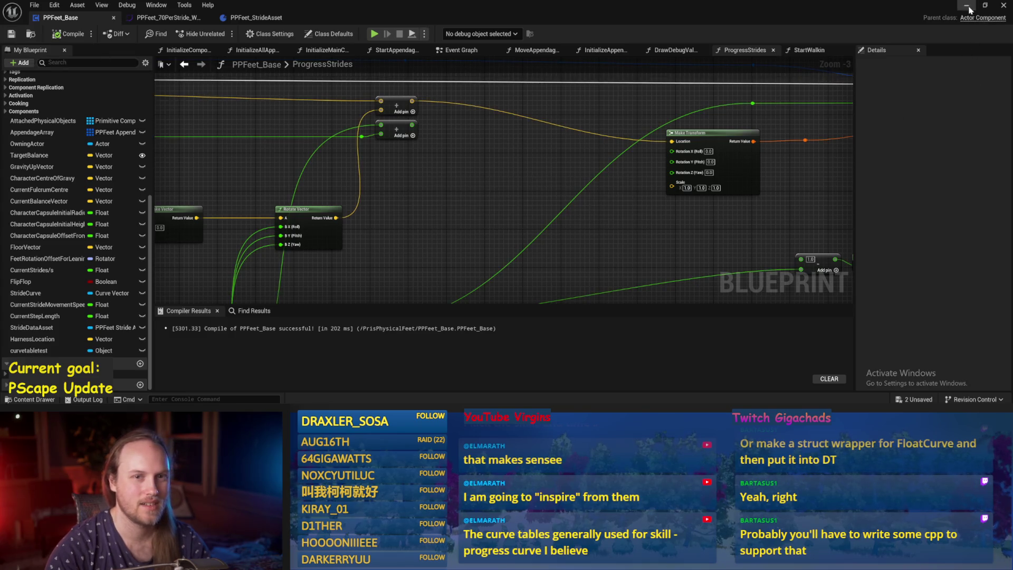
click(967, 6)
click(261, 34)
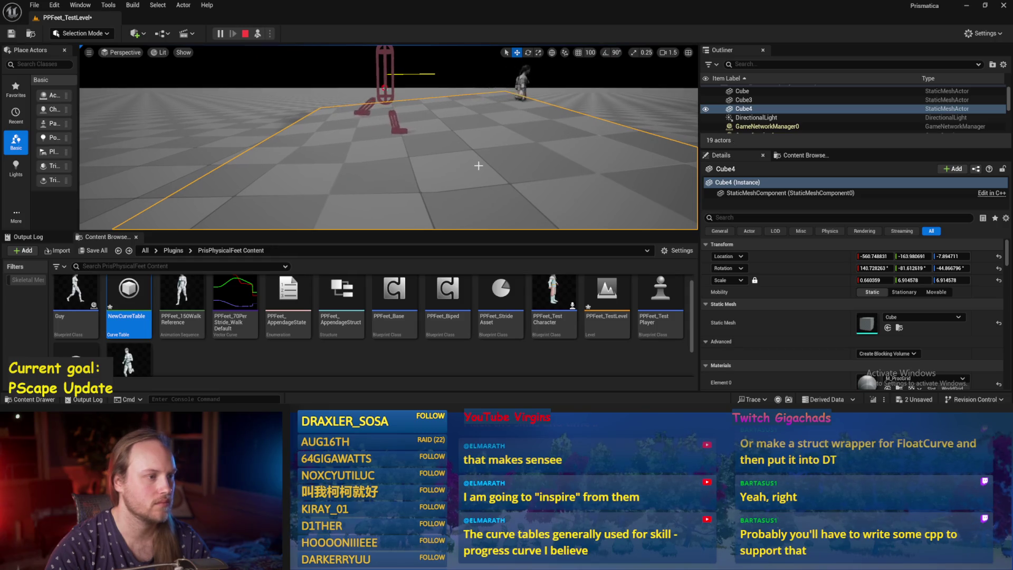
Stop the play session and recompile the PPFeet_Base blueprint.
drag(479, 167, 479, 153)
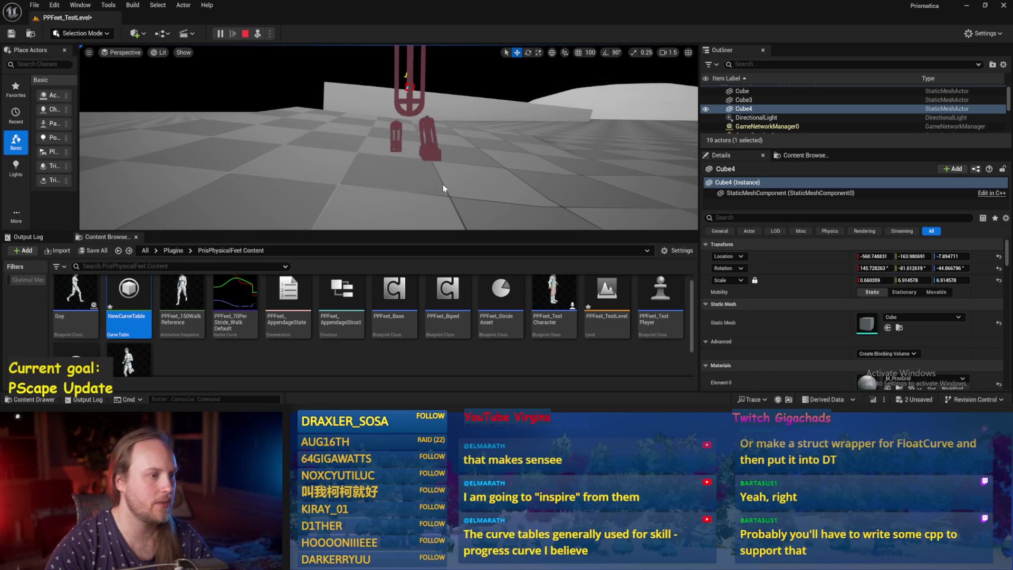
key(Escape)
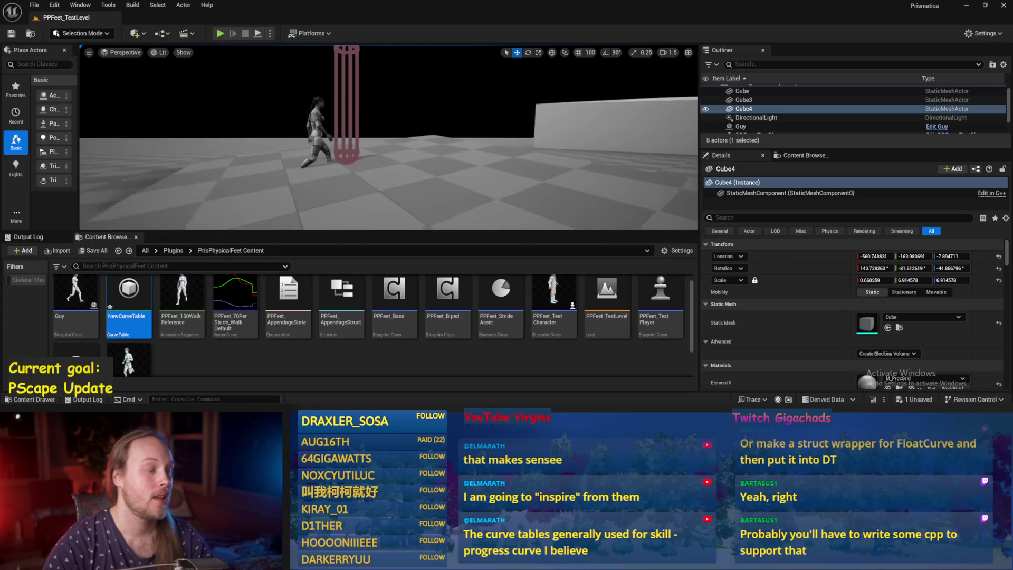
double_click(416, 328)
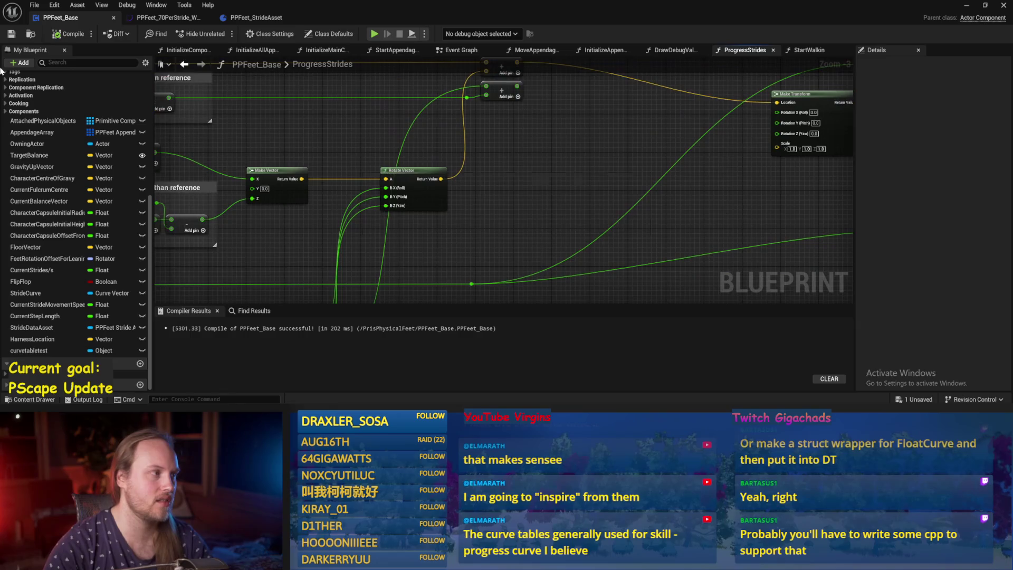
click(69, 34)
scroll(676, 198, down, 2)
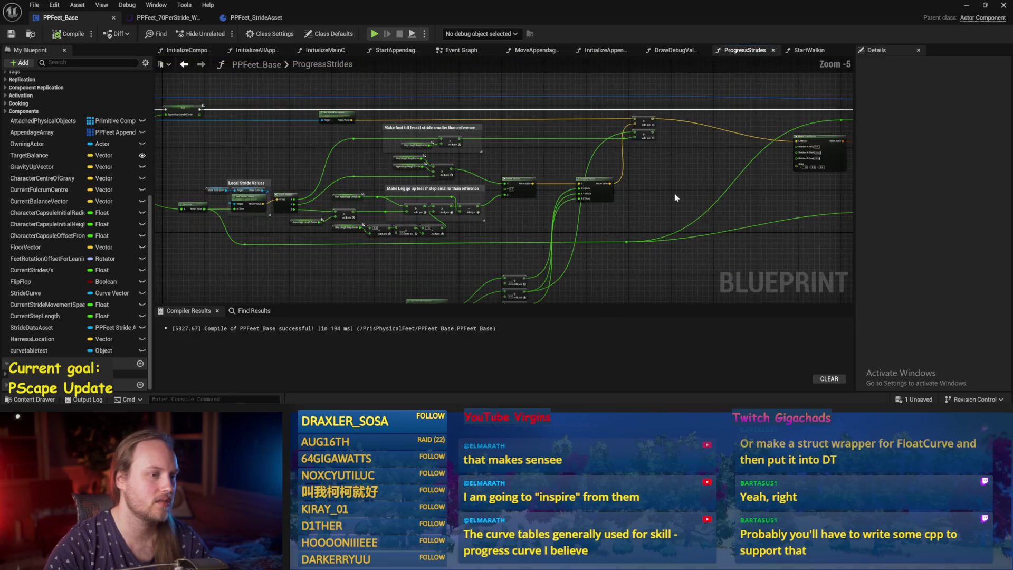
click(966, 6)
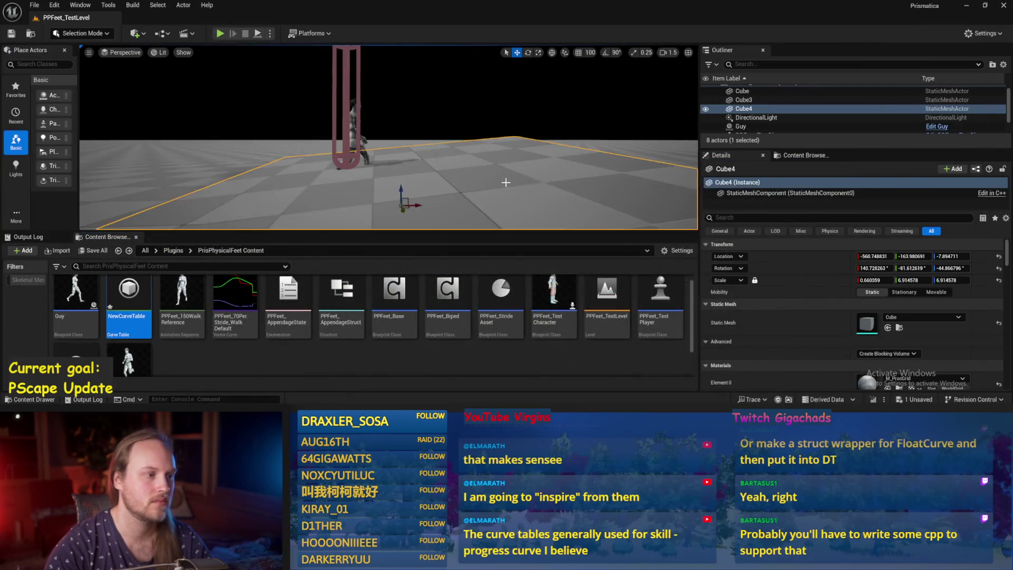
Rotate Cube4 to a new angle and raise PPFeet_TestPlayer higher above the ground.
drag(402, 122, 439, 140)
click(385, 90)
key(w)
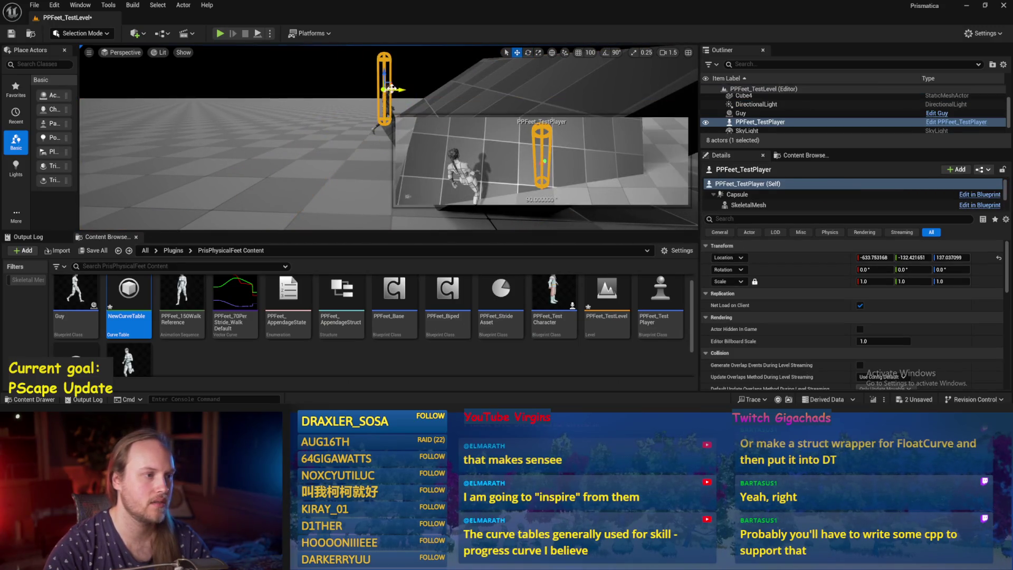
mouse_move(397, 93)
mouse_down()
mouse_move(469, 132)
mouse_move(446, 55)
mouse_move(543, 137)
mouse_up()
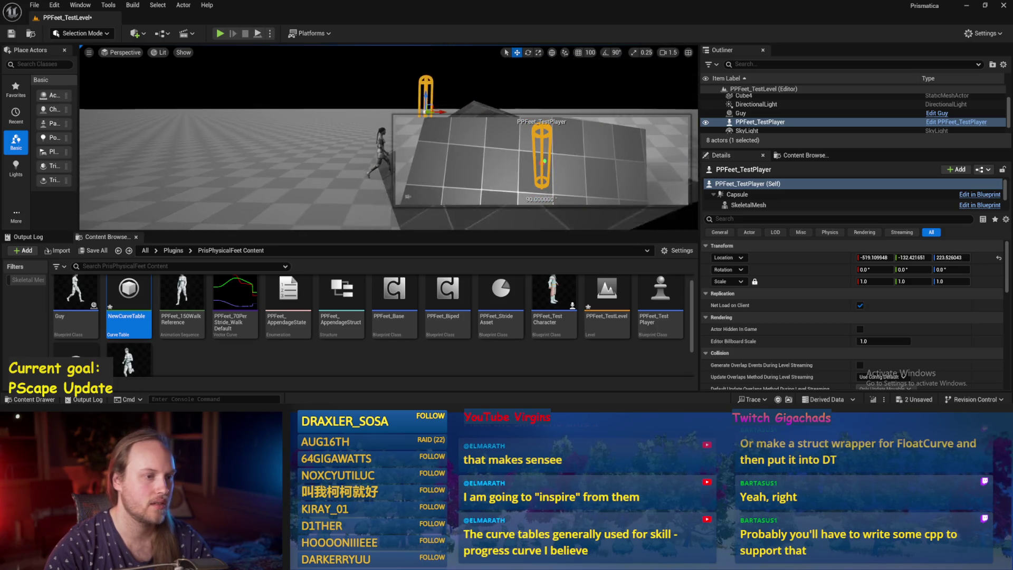
Tilt PPFeet_TestPlayer about 15 degrees in pitch.
click(202, 143)
scroll(202, 143, up, 5)
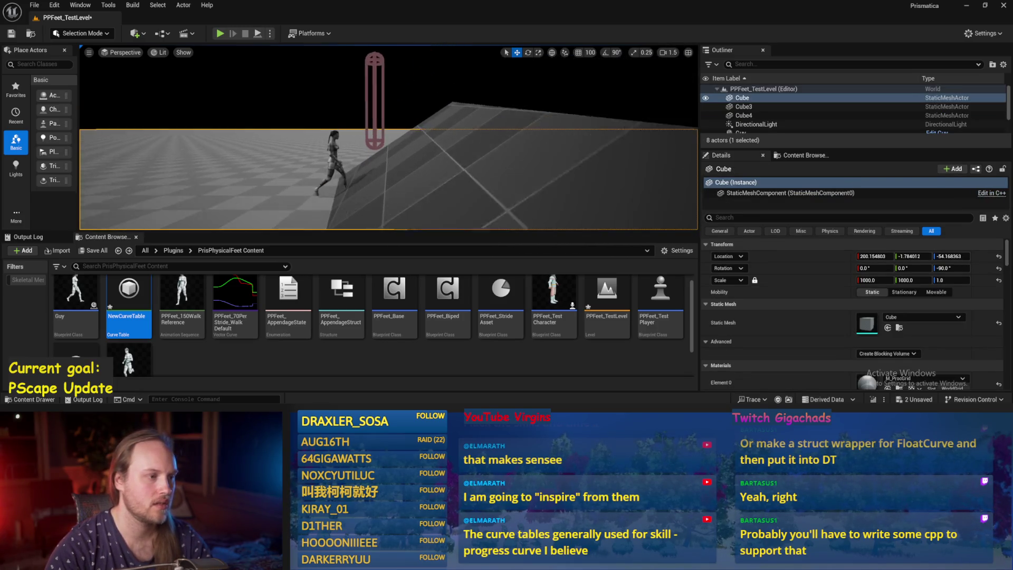
click(375, 100)
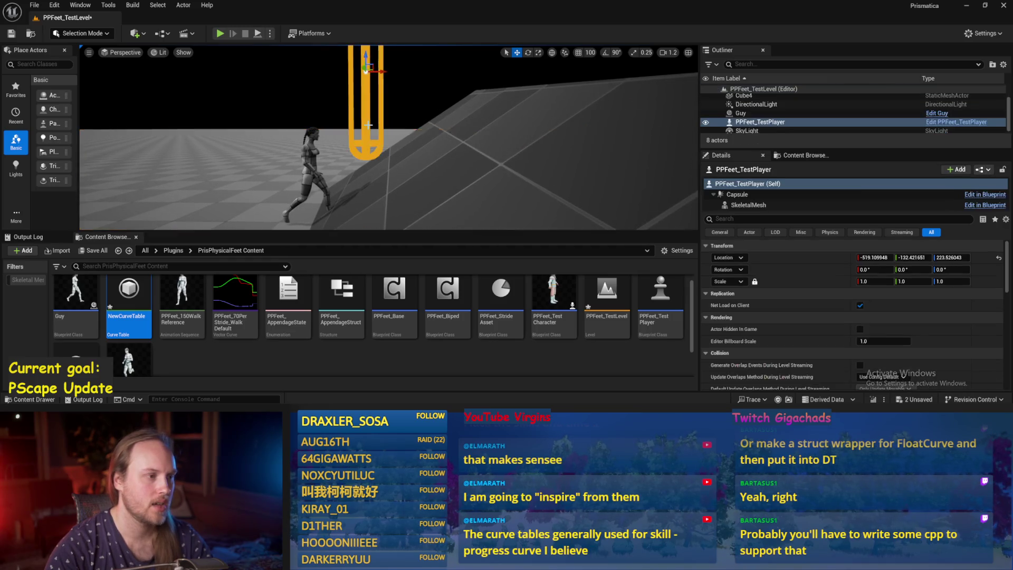
key(e)
drag(390, 95, 396, 103)
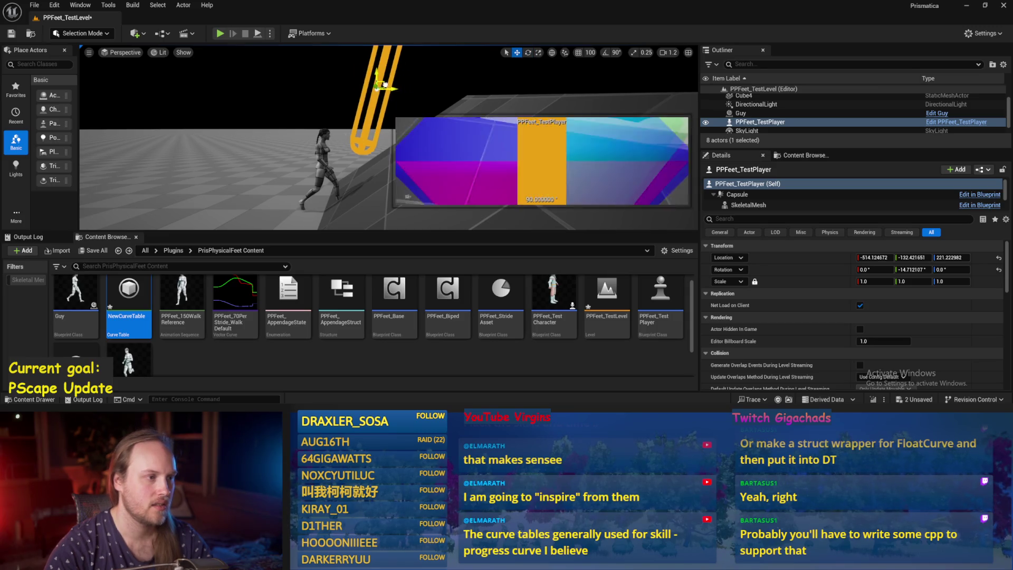
Reframe the viewport around the slope and walking character, then go up to the Plugins folder.
click(385, 158)
drag(339, 117, 343, 118)
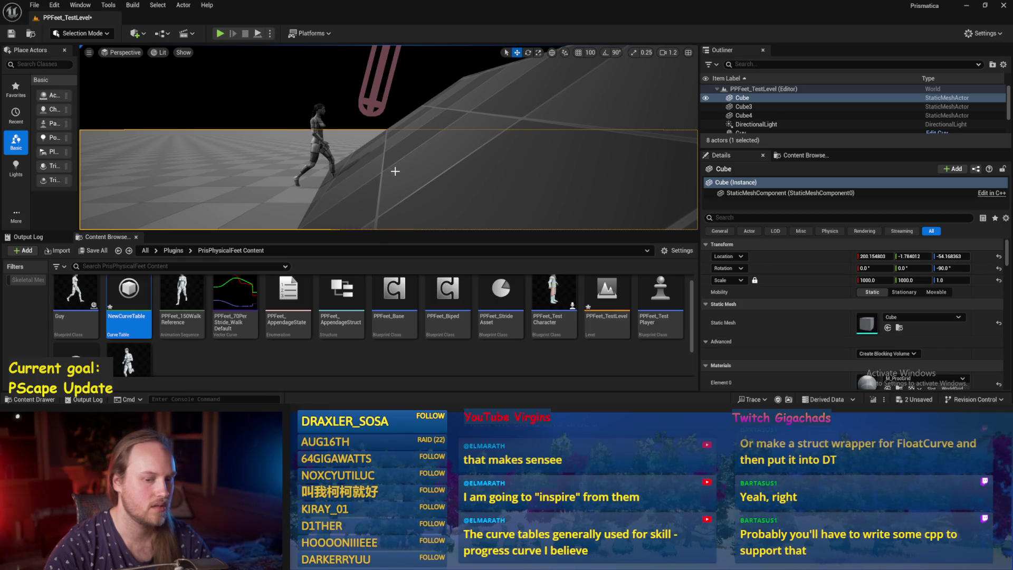
drag(395, 171, 408, 172)
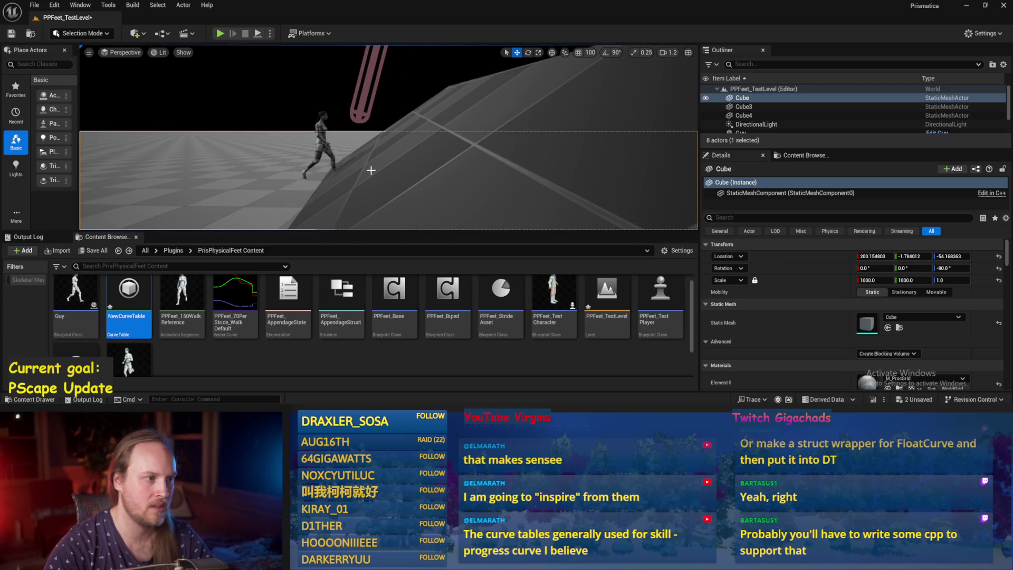
drag(356, 108, 340, 108)
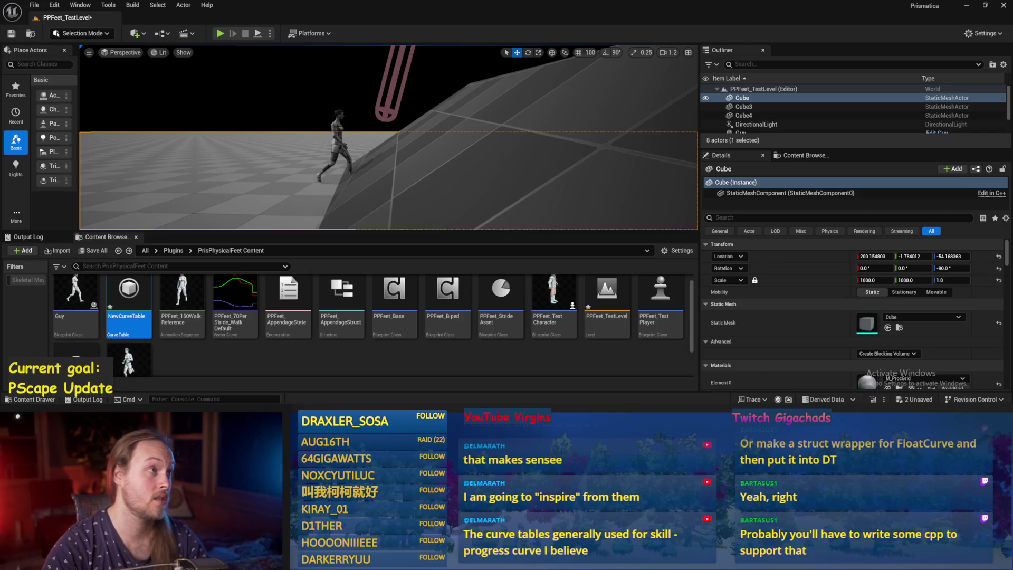
scroll(453, 178, down, 2)
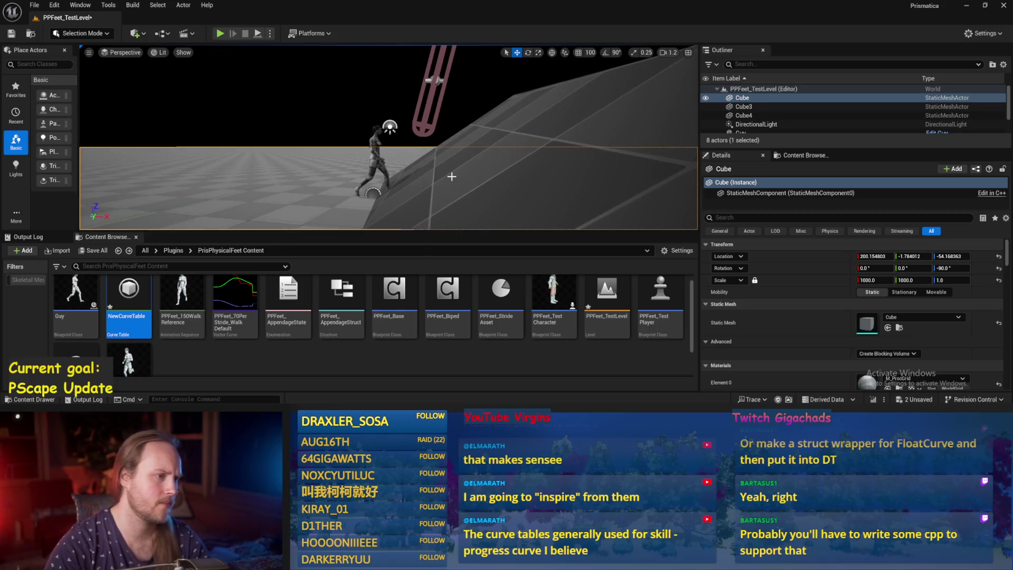
scroll(401, 159, down, 2)
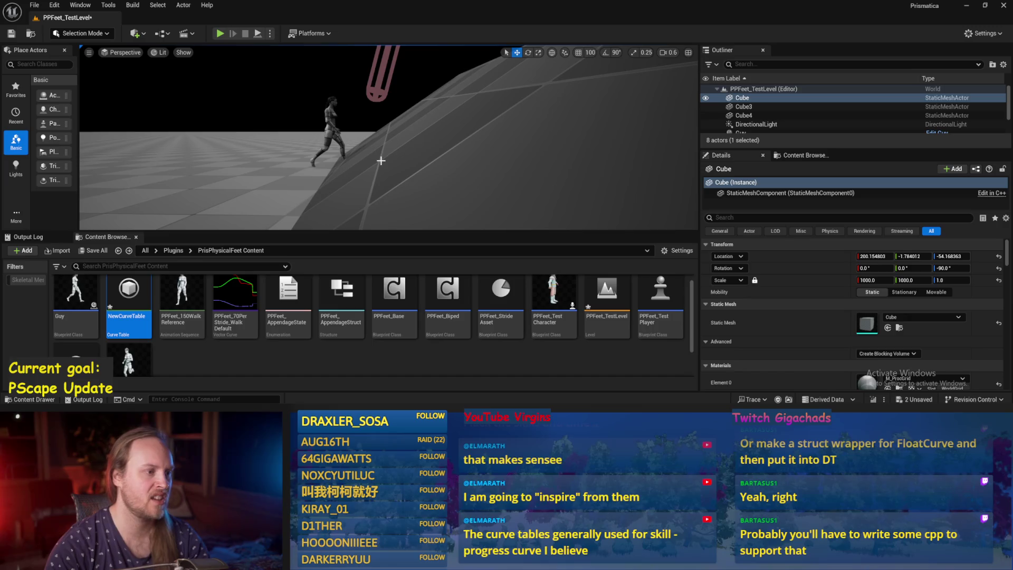
scroll(388, 137, up, 1)
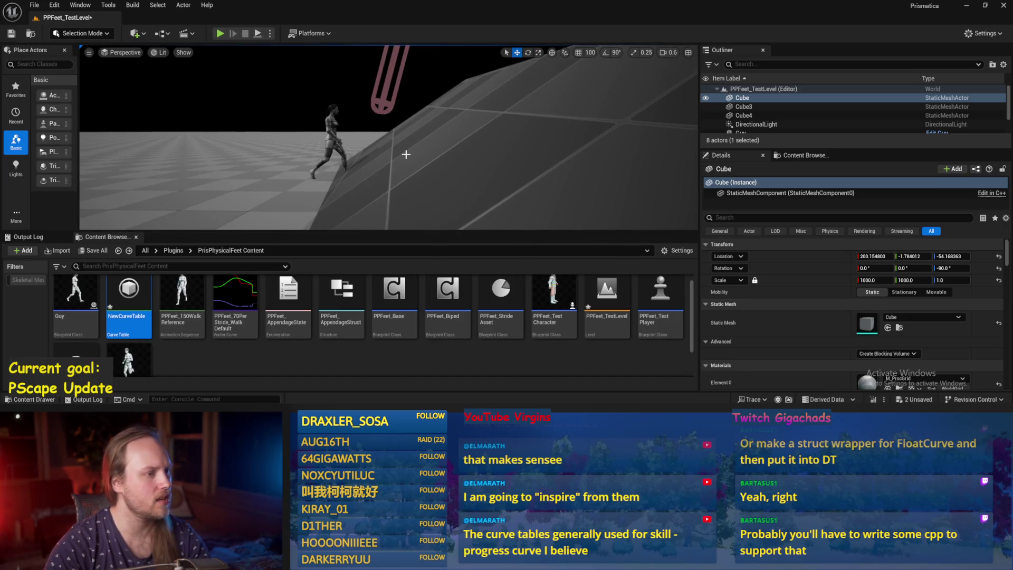
drag(380, 104, 380, 104)
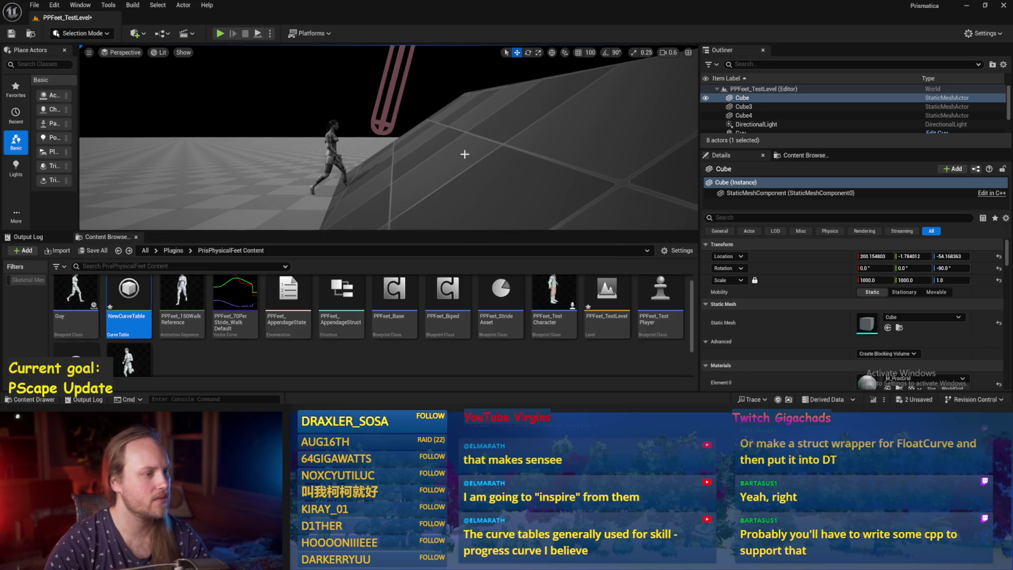
drag(396, 181, 396, 180)
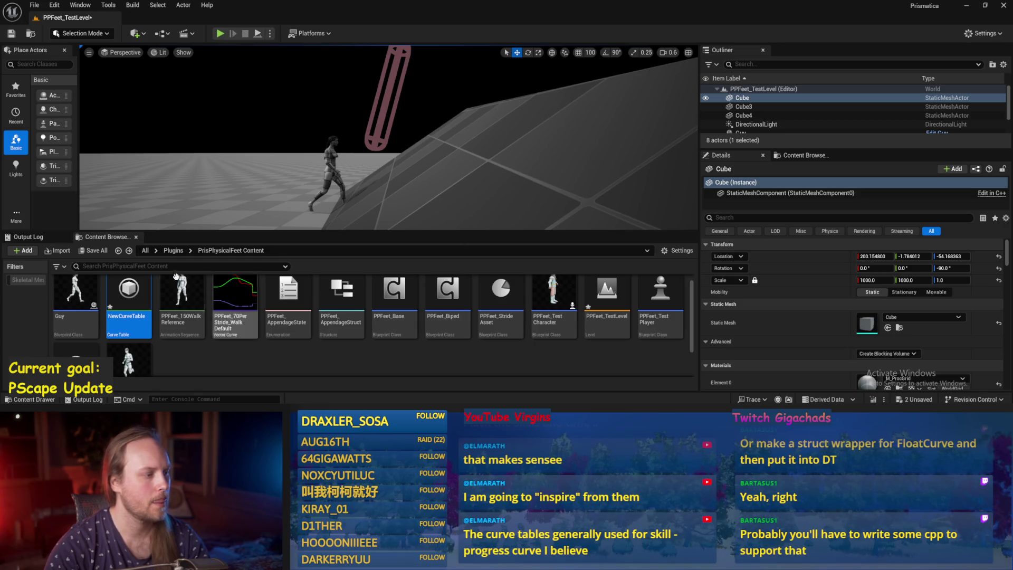
click(174, 251)
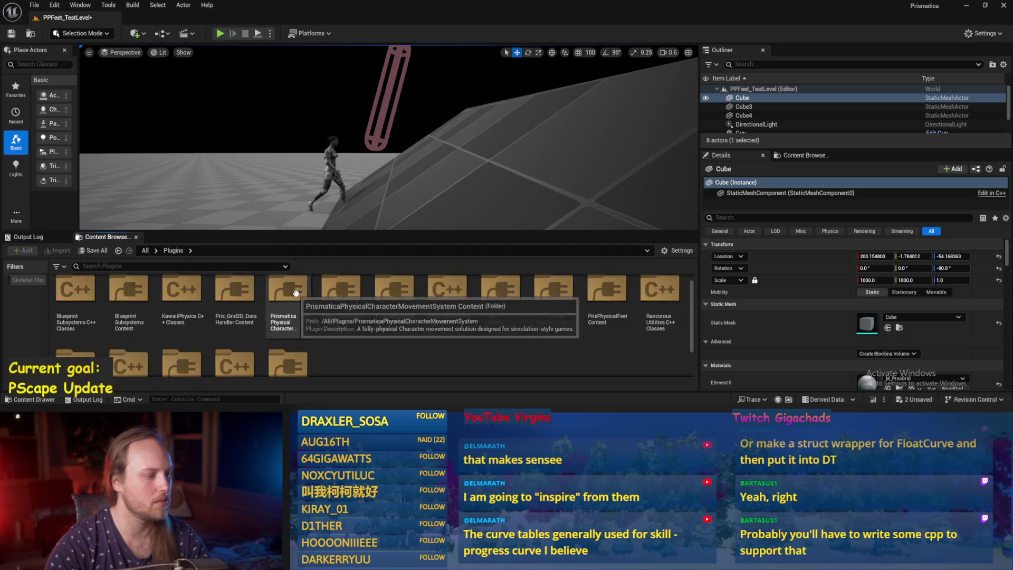
Open PPCMS_TestLevel from the physical character movement plugin, saving pending assets, and play it.
double_click(296, 292)
scroll(257, 317, down, 2)
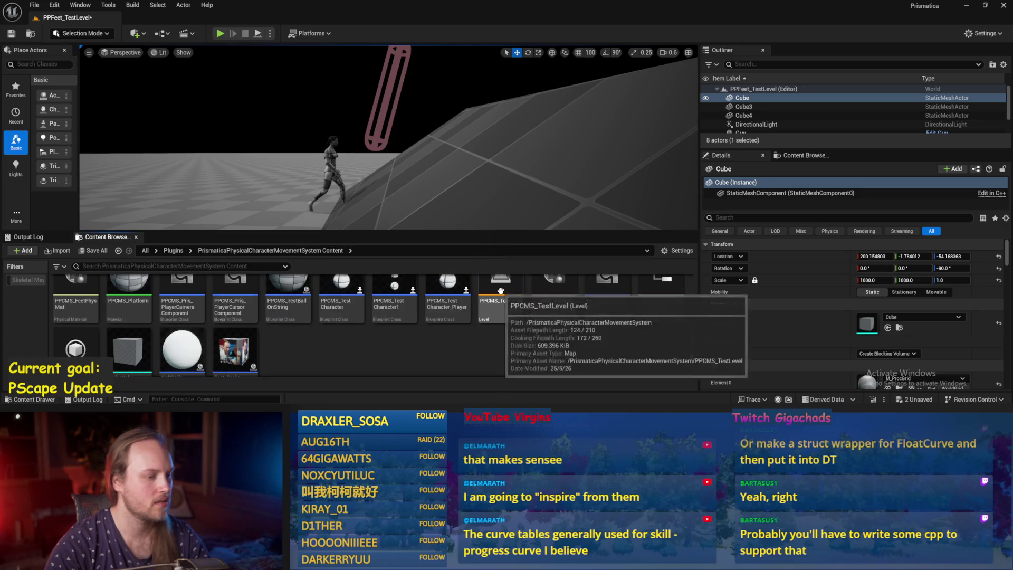
double_click(500, 290)
click(545, 308)
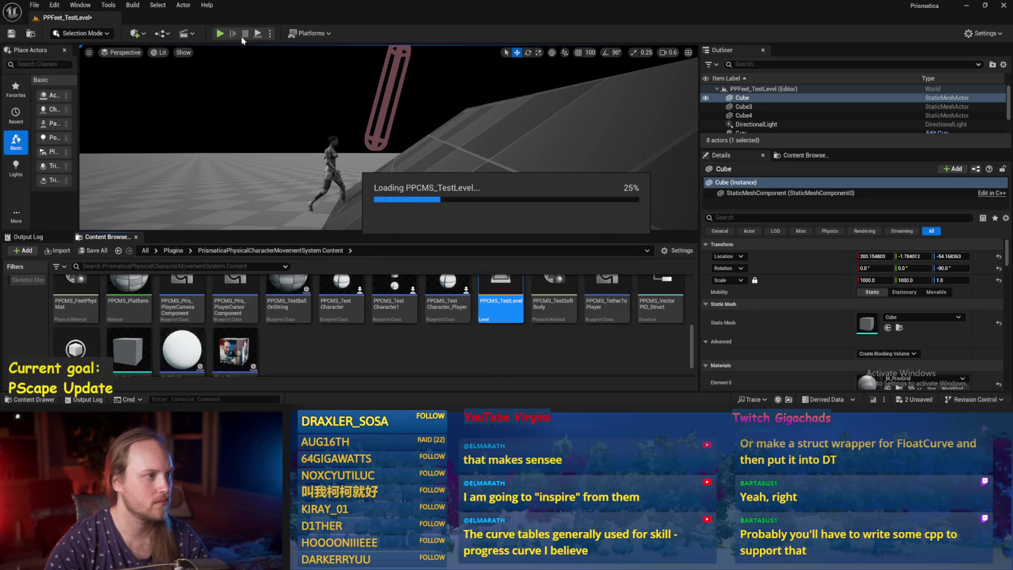
click(221, 34)
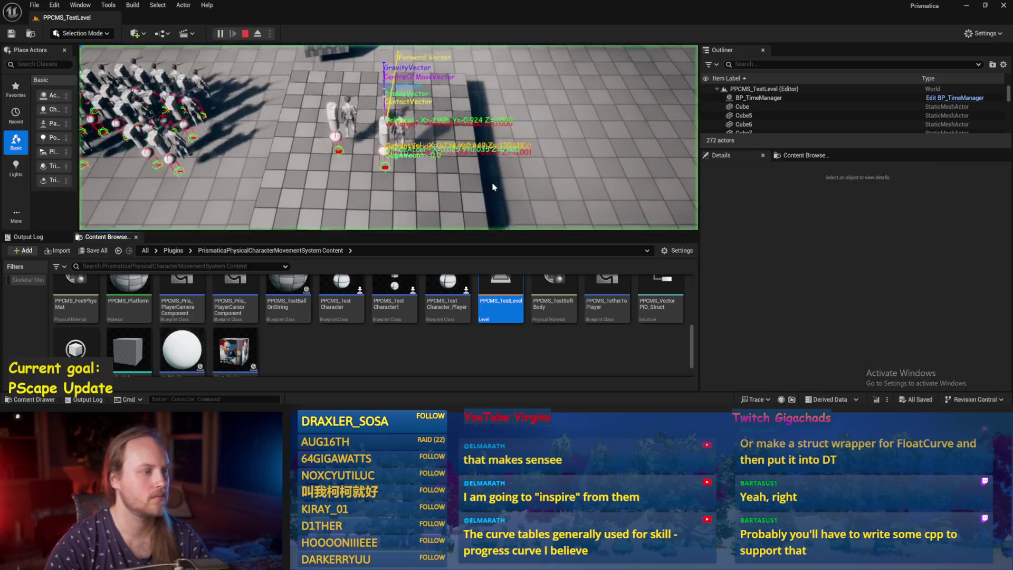
key(F11)
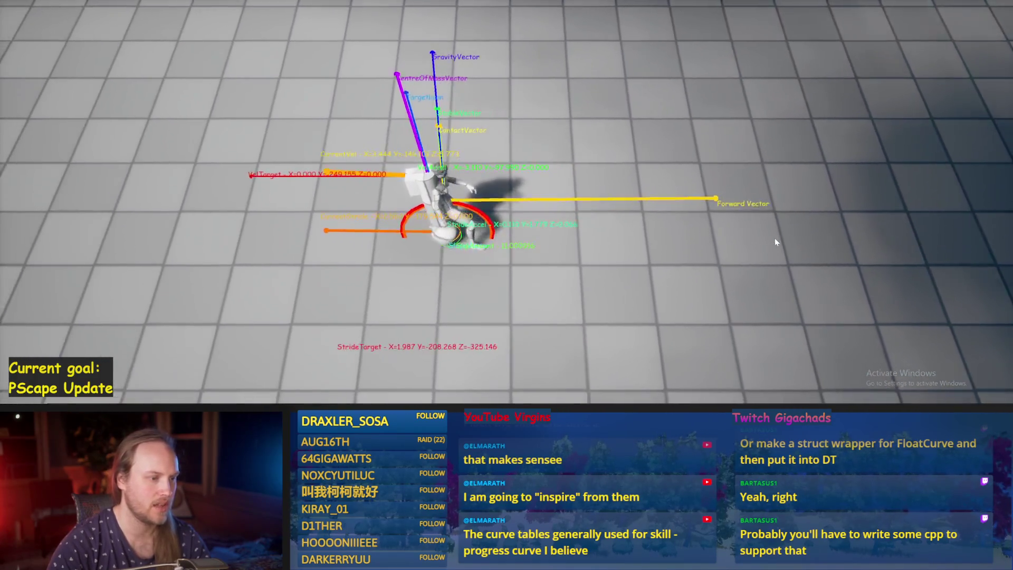
key(d)
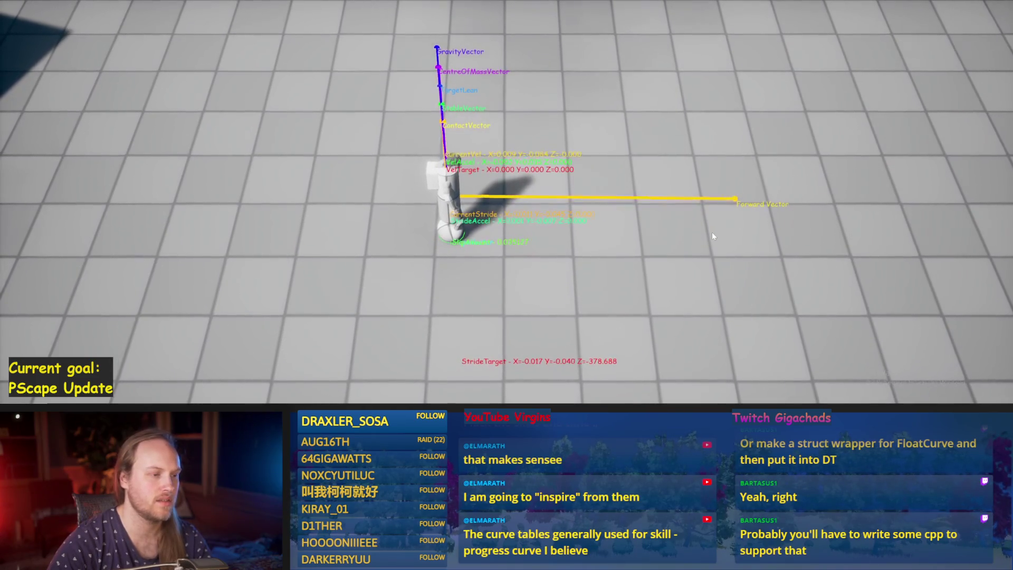
key(w)
key(s)
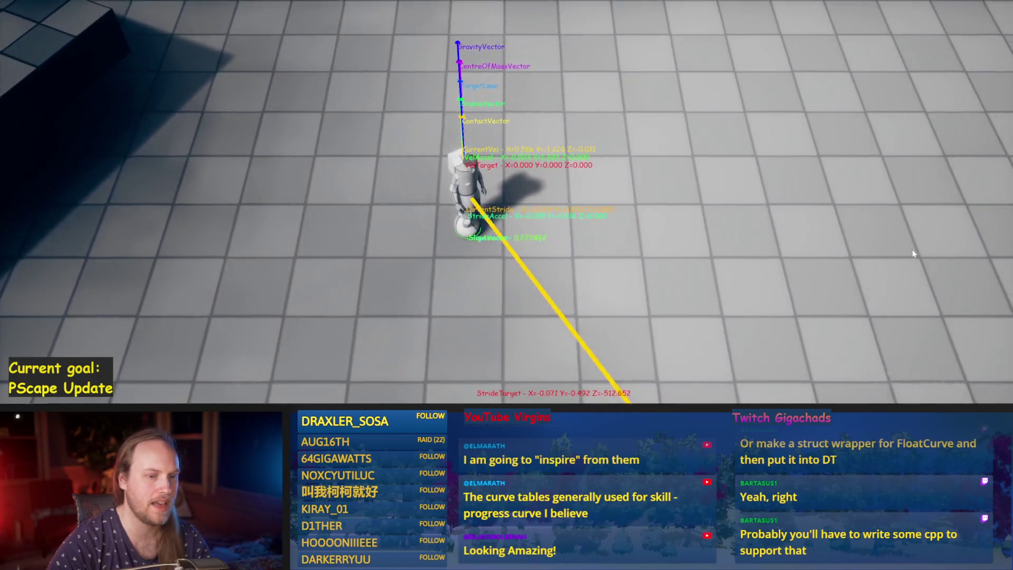
key(d)
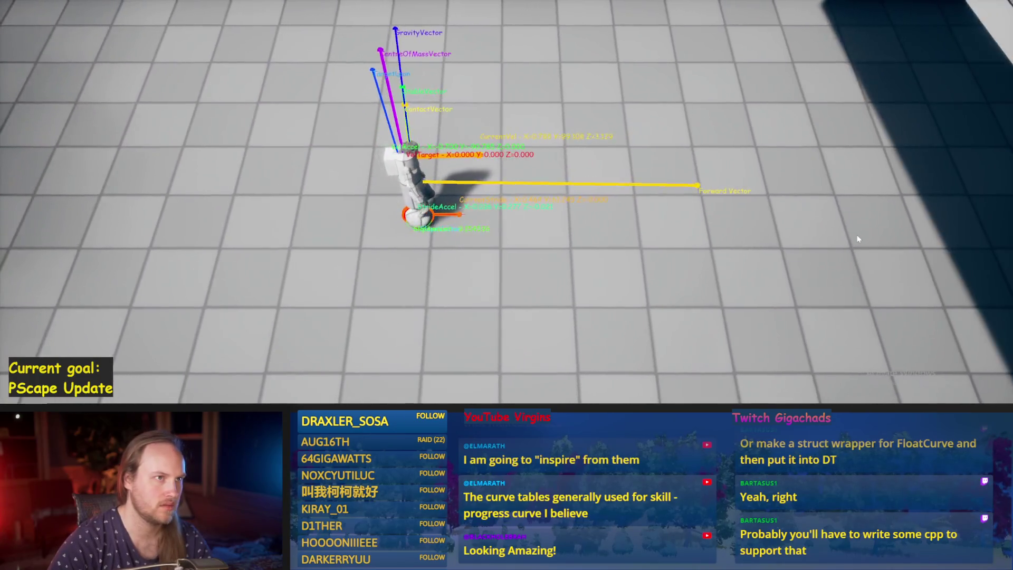
key(a)
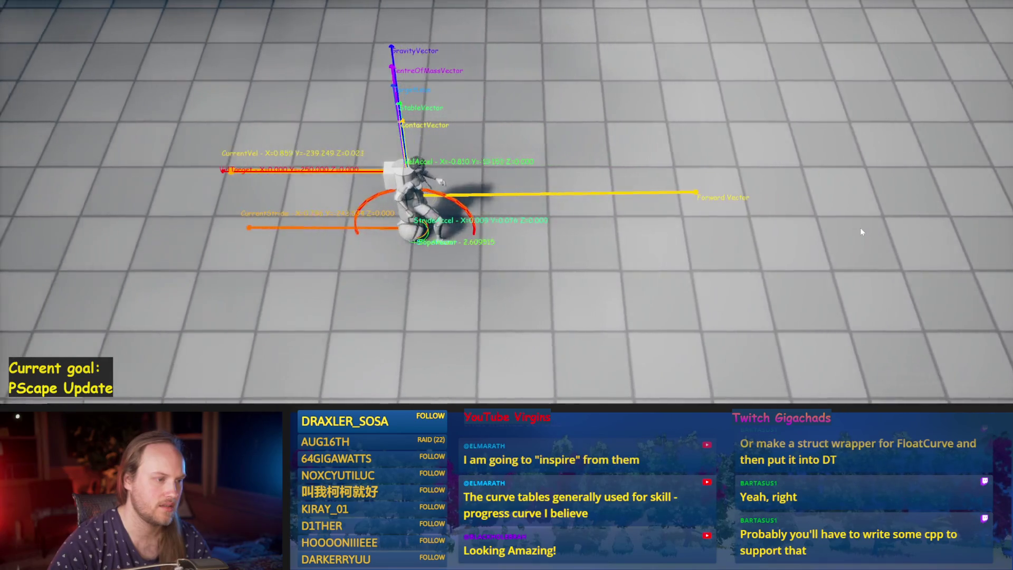
key(d)
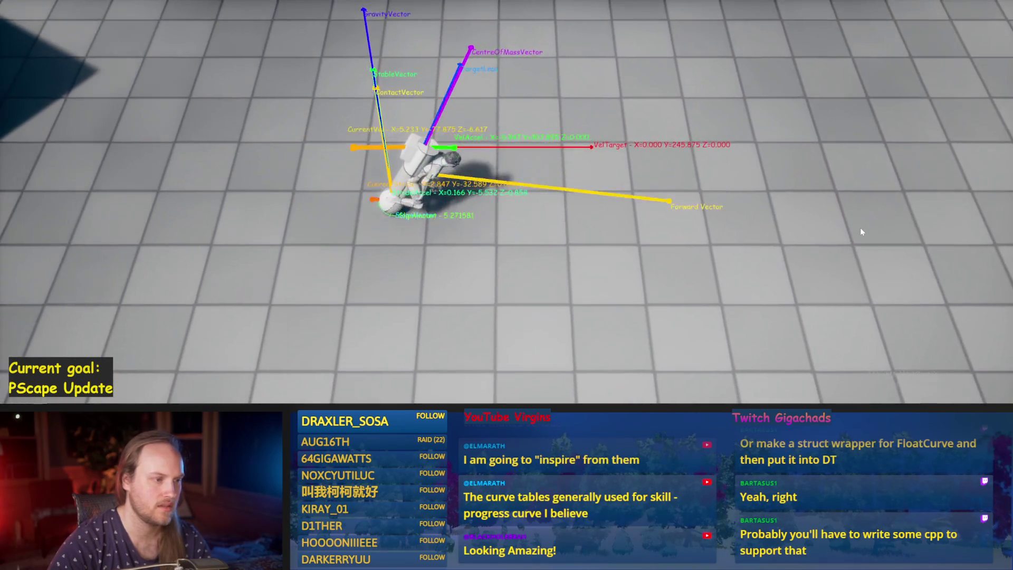
key(a)
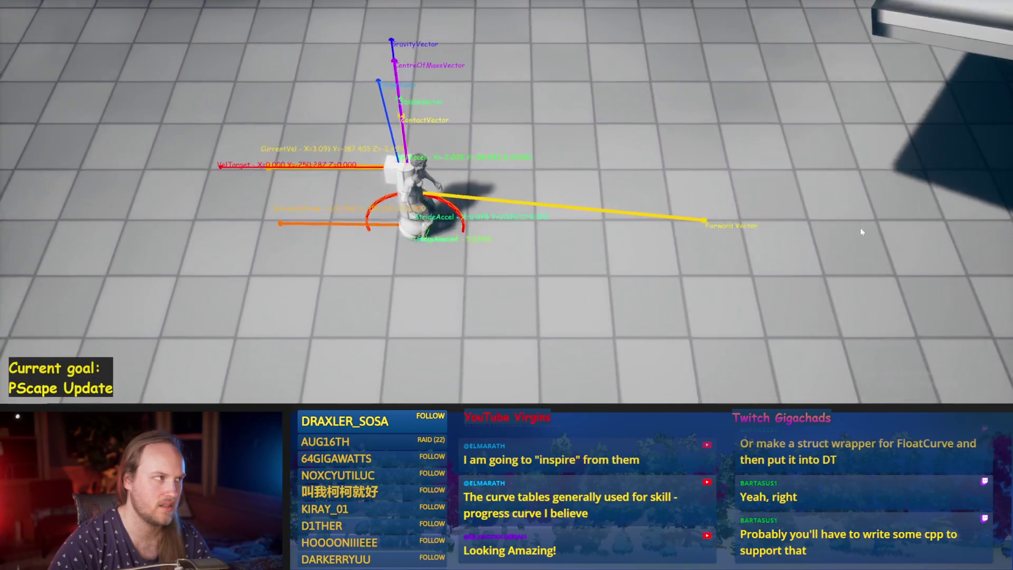
key(d)
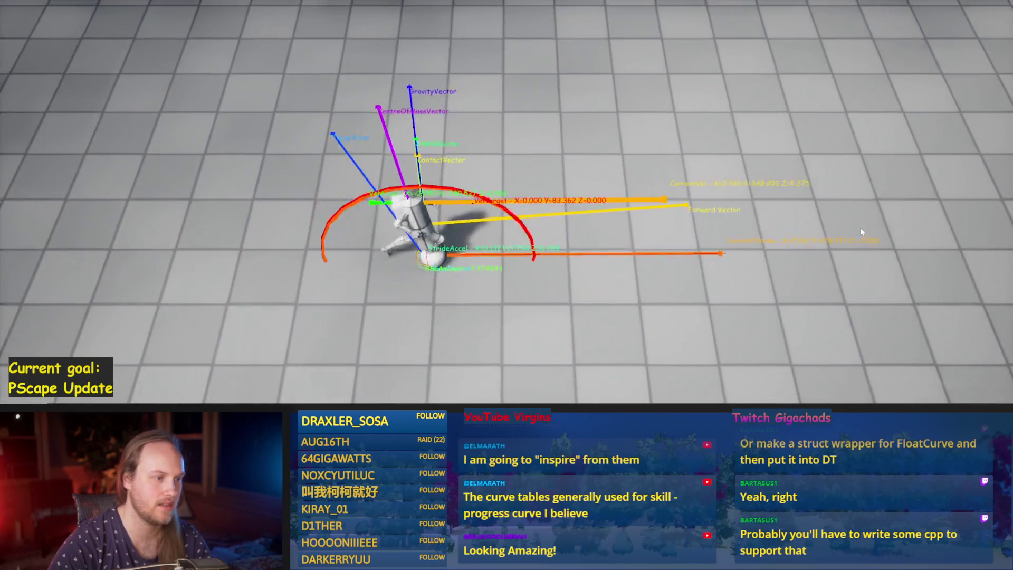
key(a)
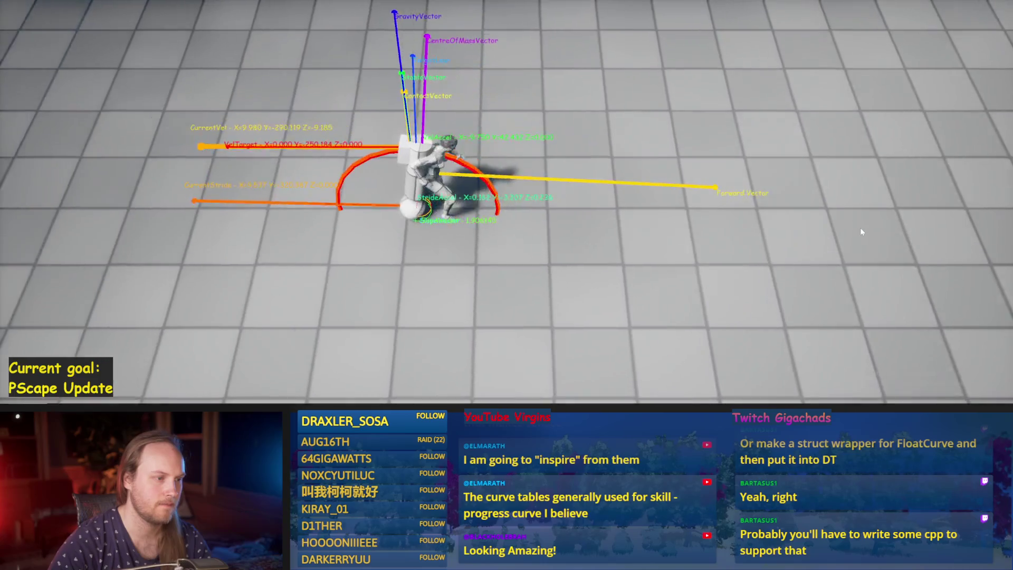
key(d)
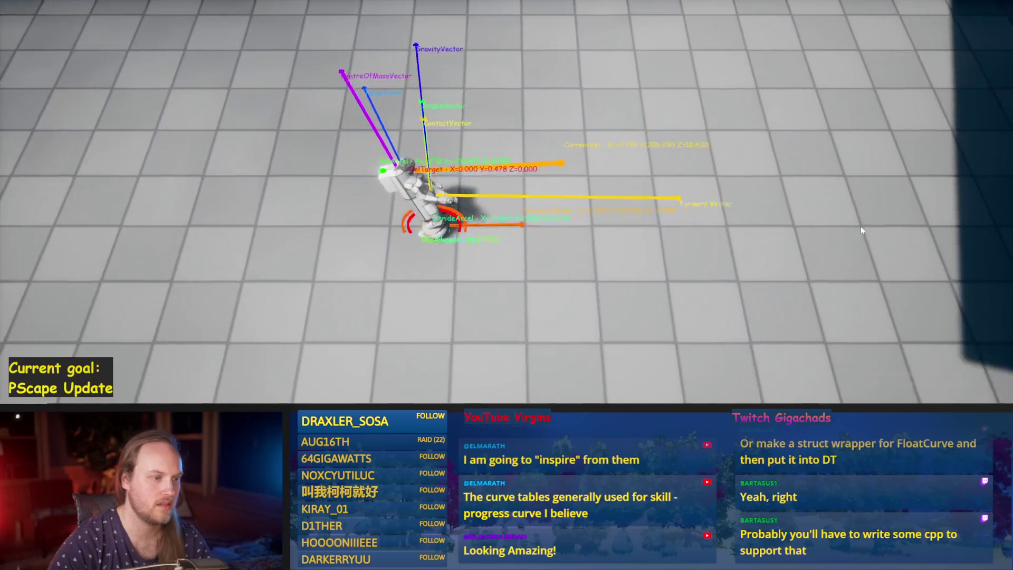
key(a)
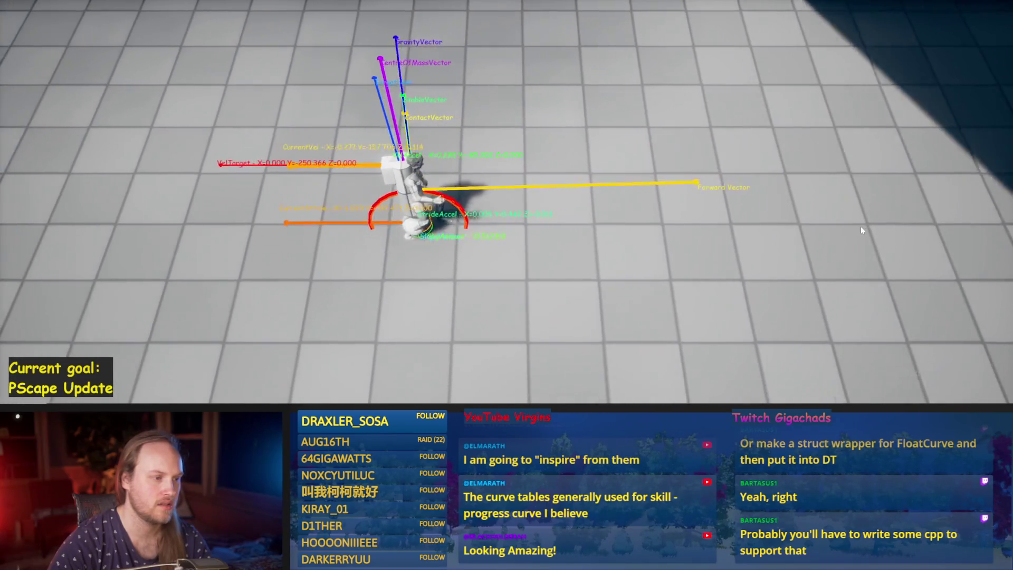
key(w+d)
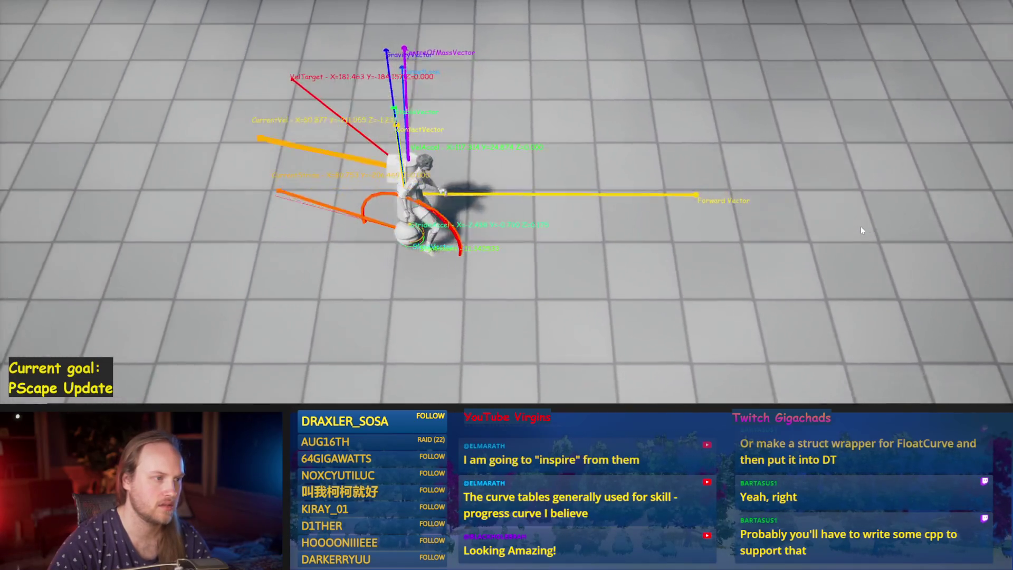
key(s+a)
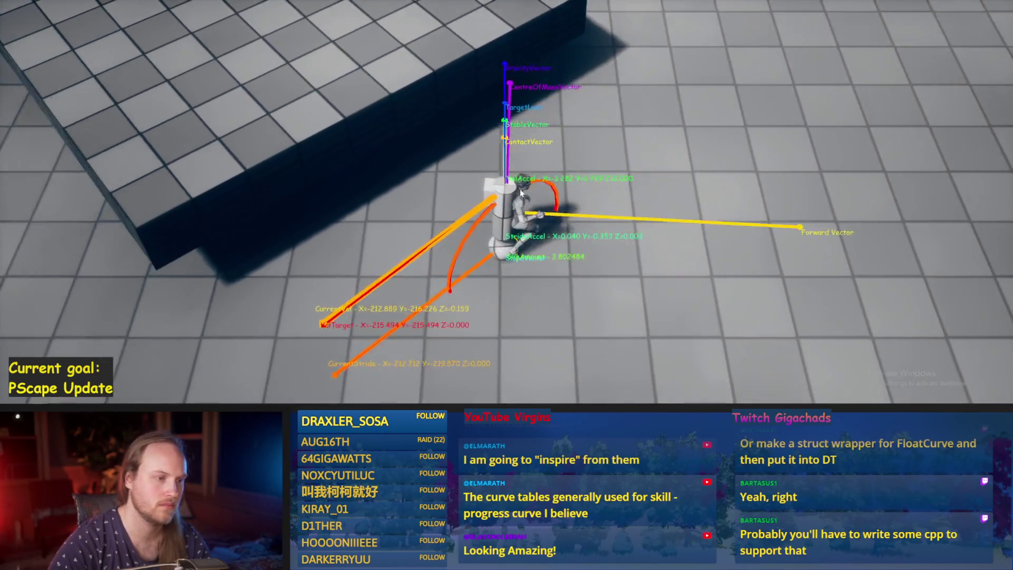
Walk the character sideways and back and forth along the slope, then stop play and return to PPFeet_Base.
key(s)
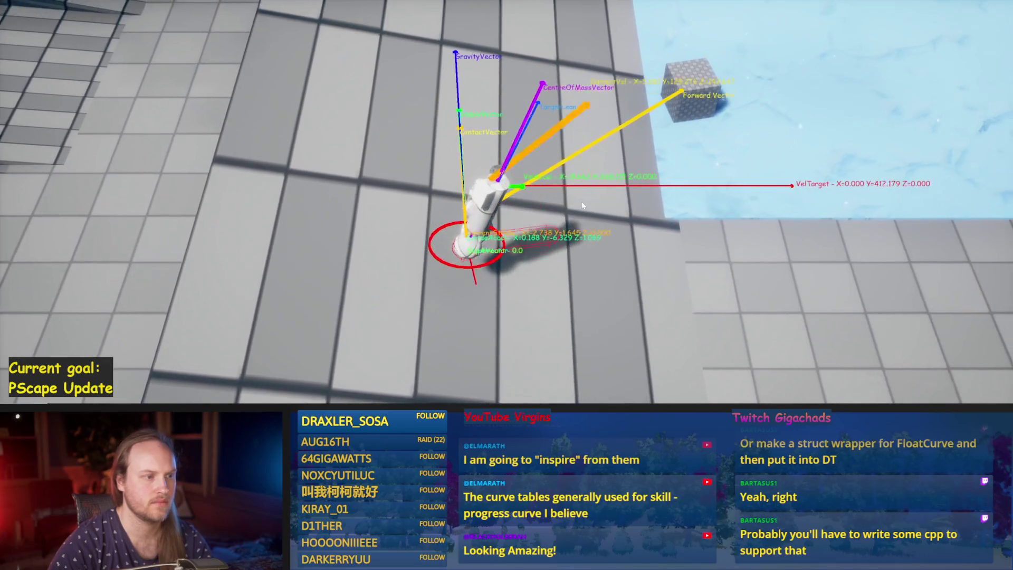
key(w)
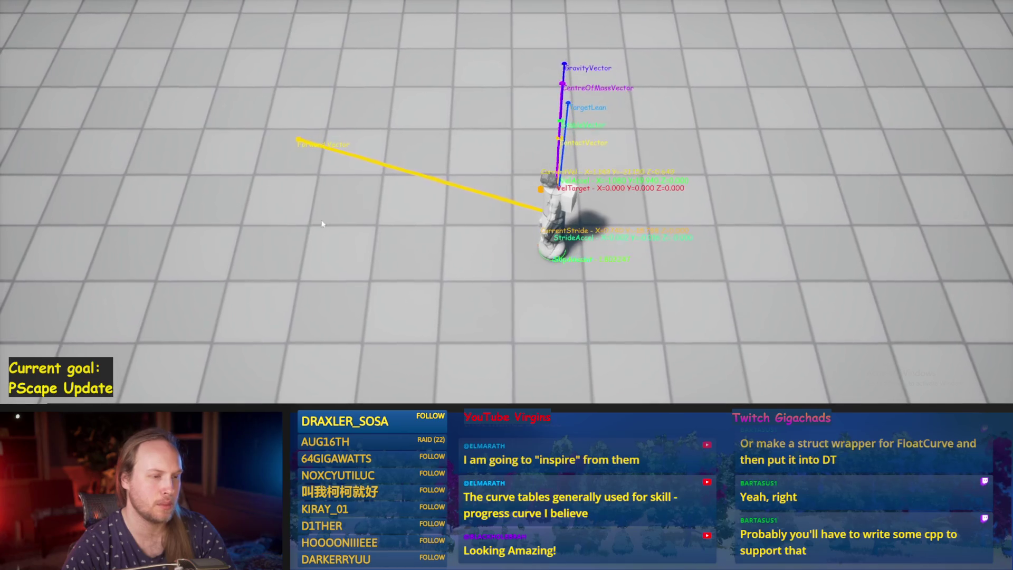
key(a)
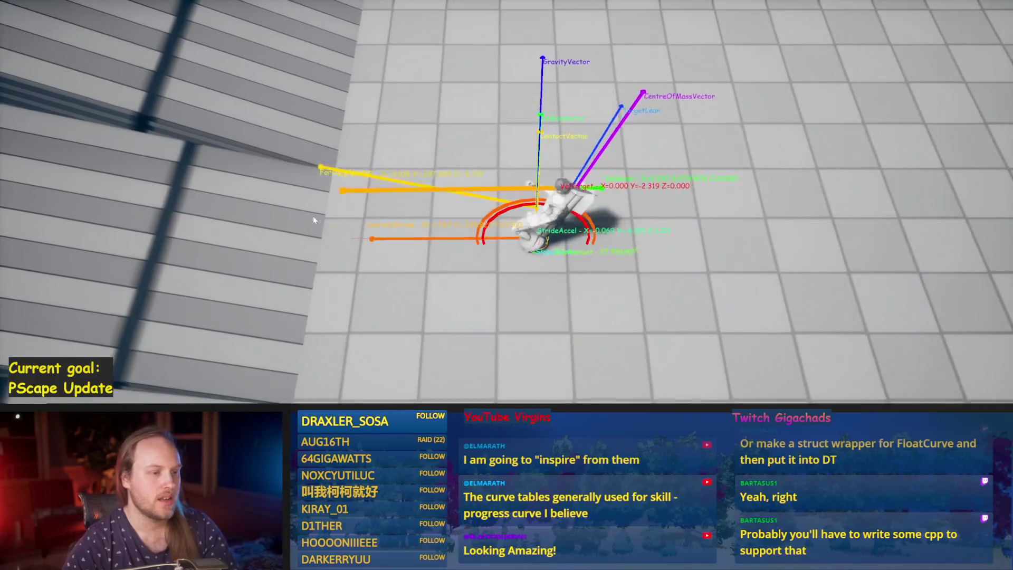
key(d)
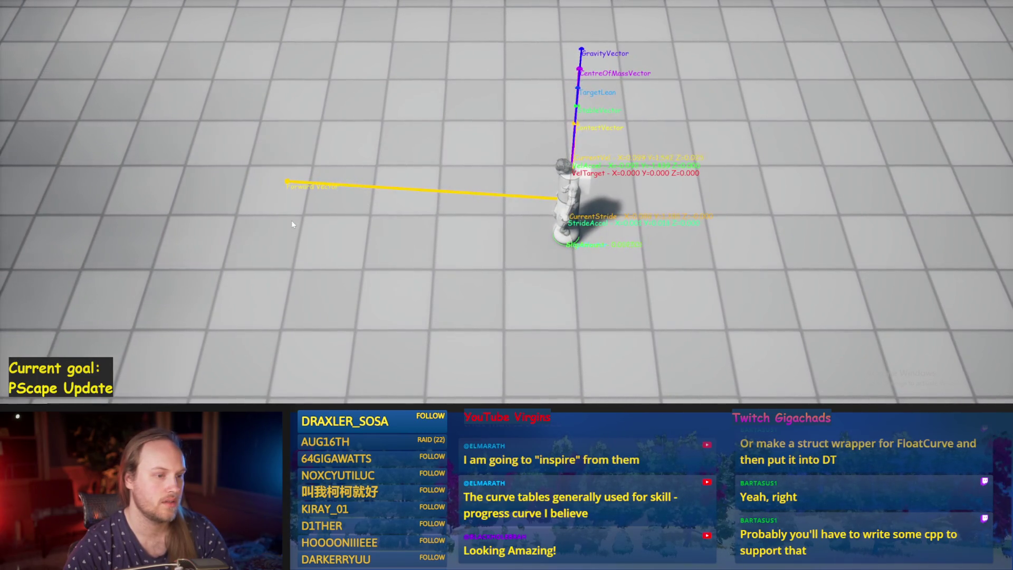
key(a)
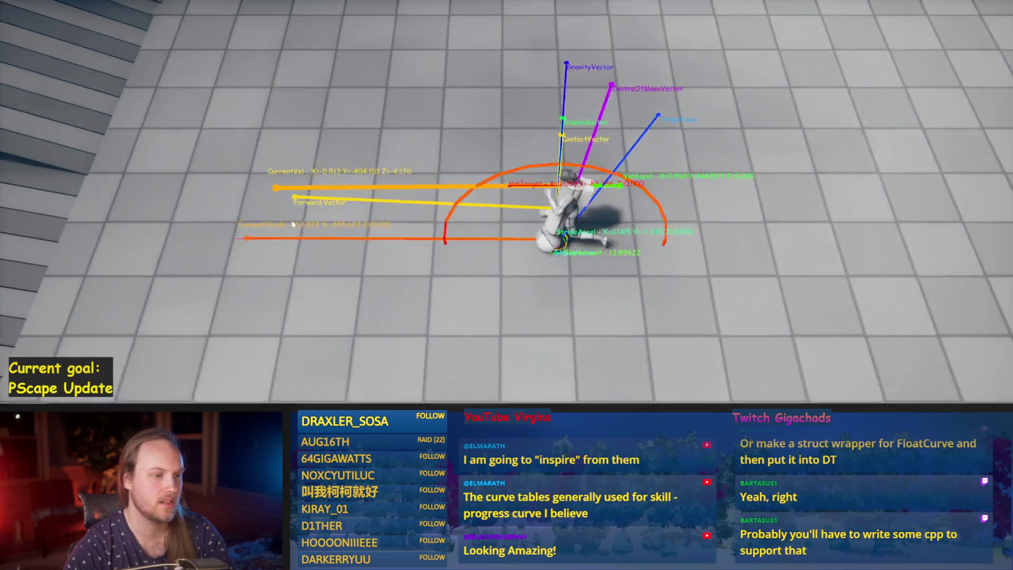
key(d)
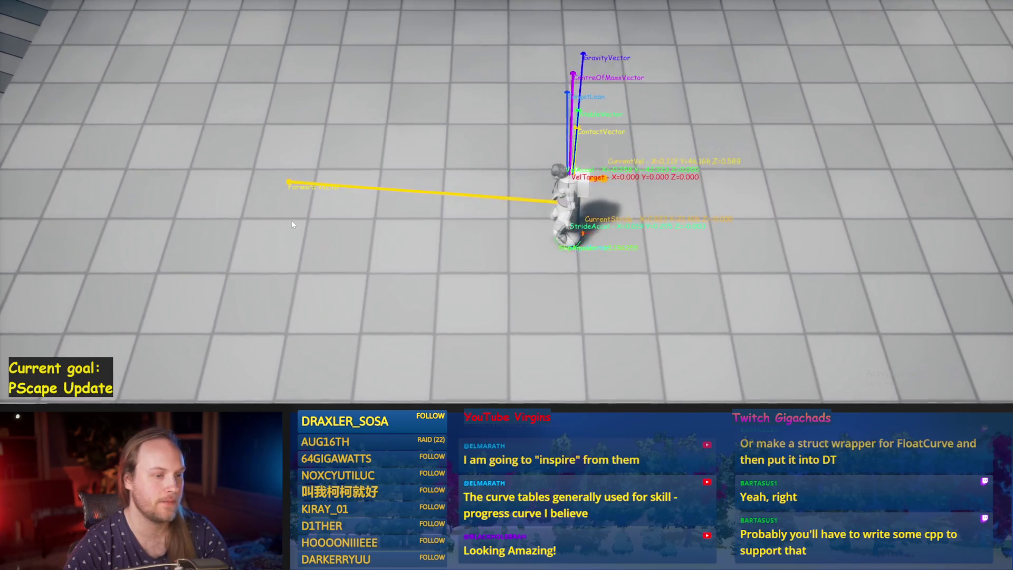
key(a)
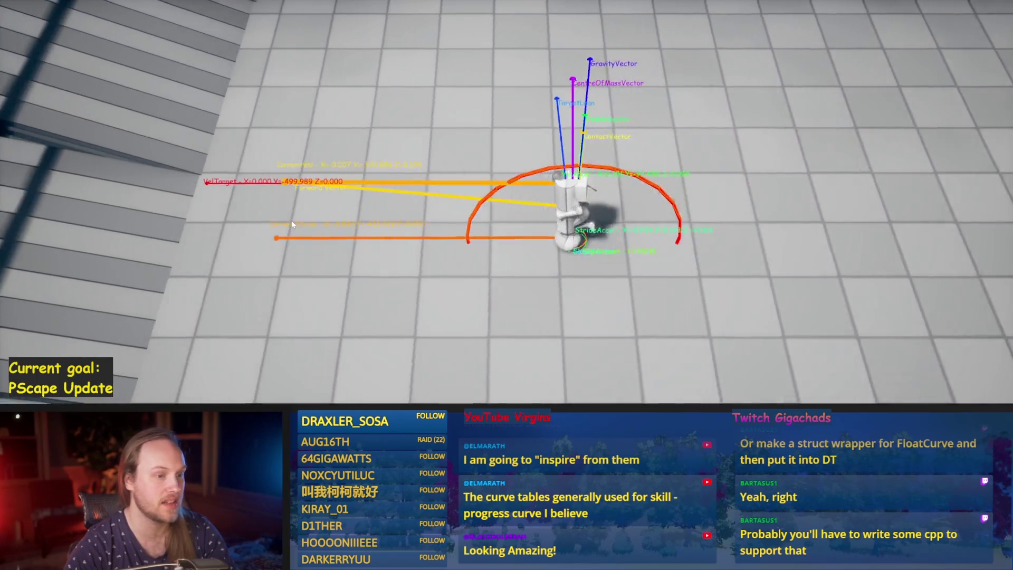
key(Escape)
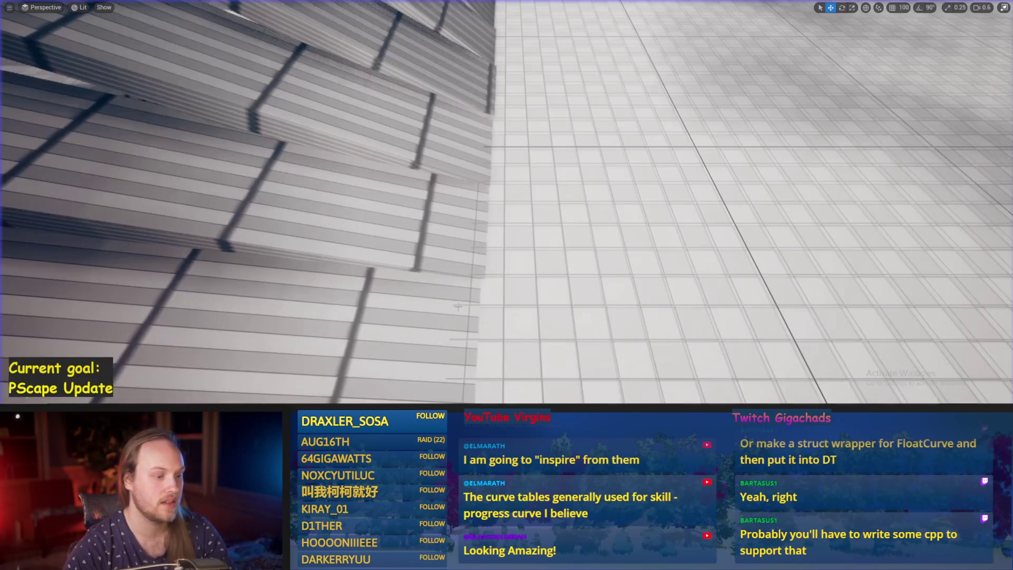
click(448, 377)
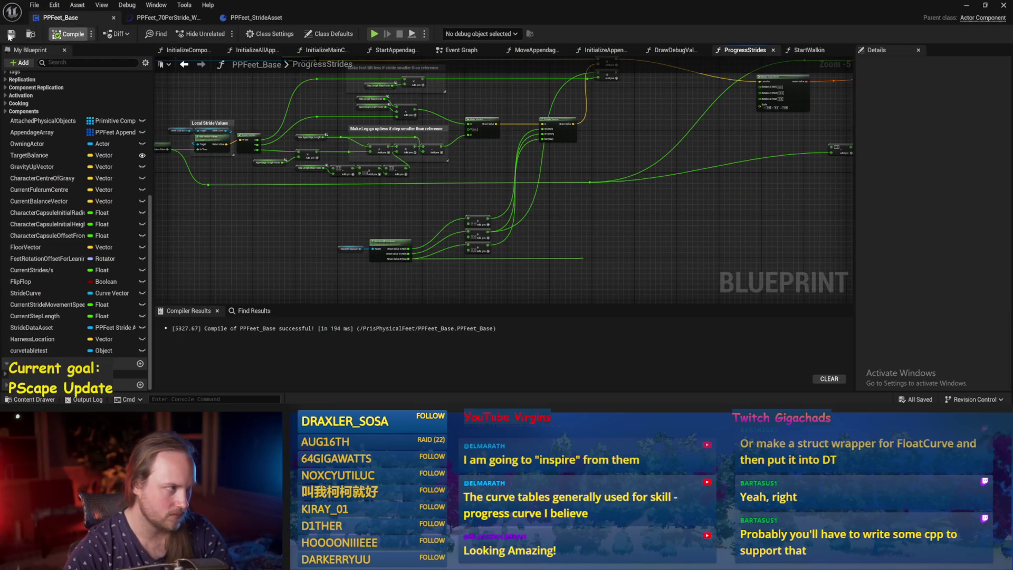
Move the Character Capsule node up and left and save the blueprint.
scroll(558, 246, up, 1)
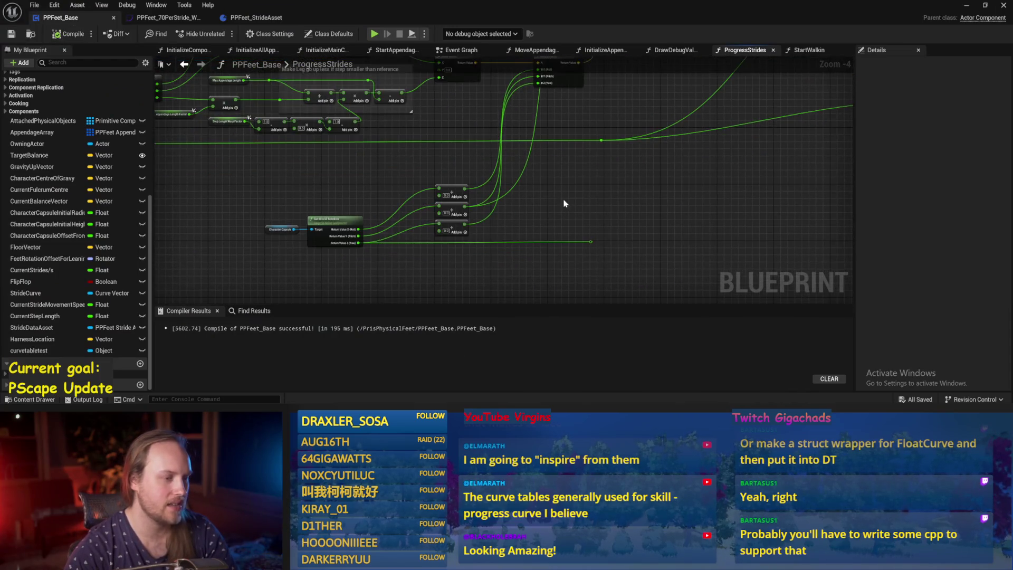
drag(555, 215, 504, 235)
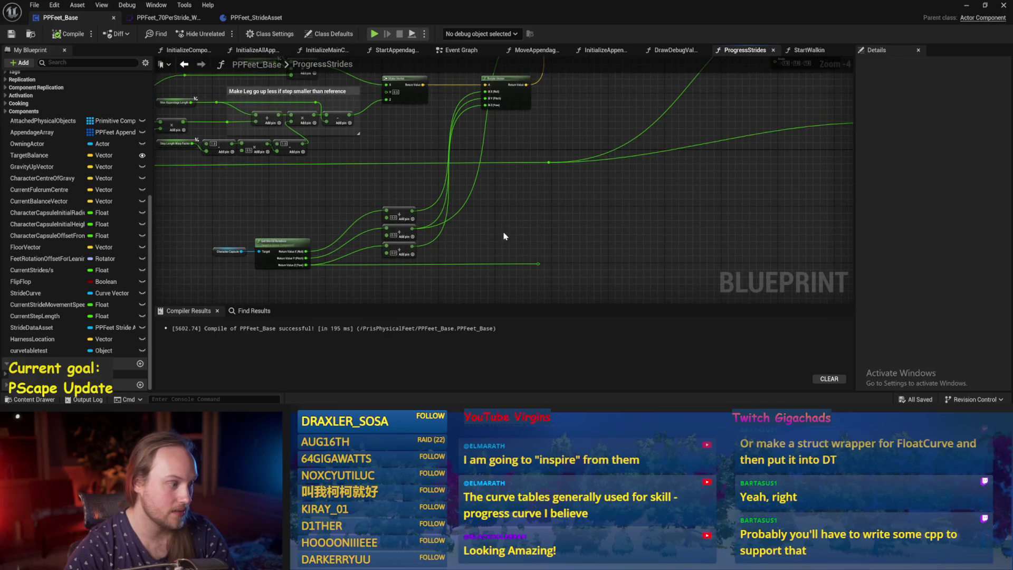
mouse_move(561, 258)
mouse_down()
mouse_move(558, 250)
mouse_move(626, 248)
mouse_move(672, 192)
mouse_move(570, 245)
mouse_up()
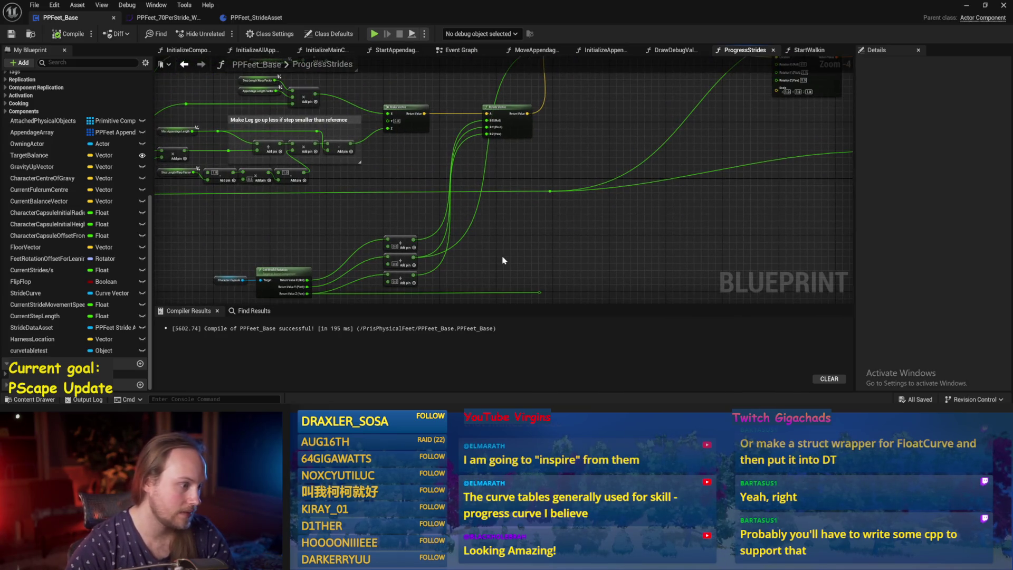
drag(502, 260, 657, 216)
scroll(406, 234, up, 2)
mouse_move(406, 234)
mouse_down()
mouse_move(396, 161)
mouse_move(362, 176)
mouse_move(414, 181)
mouse_move(587, 273)
mouse_up()
key(Escape)
scroll(397, 150, down, 4)
scroll(587, 273, up, 3)
key(ctrl+s)
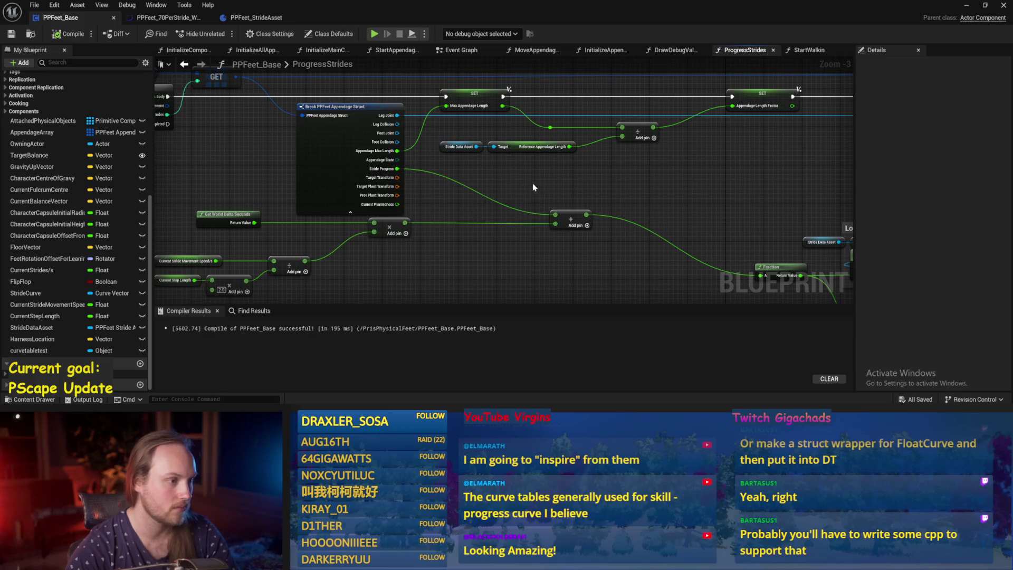
Review the Make Vector, Rotate Vector, Make Transform and Set nodes, then compile.
drag(438, 200, 279, 205)
drag(586, 205, 311, 184)
drag(789, 189, 525, 209)
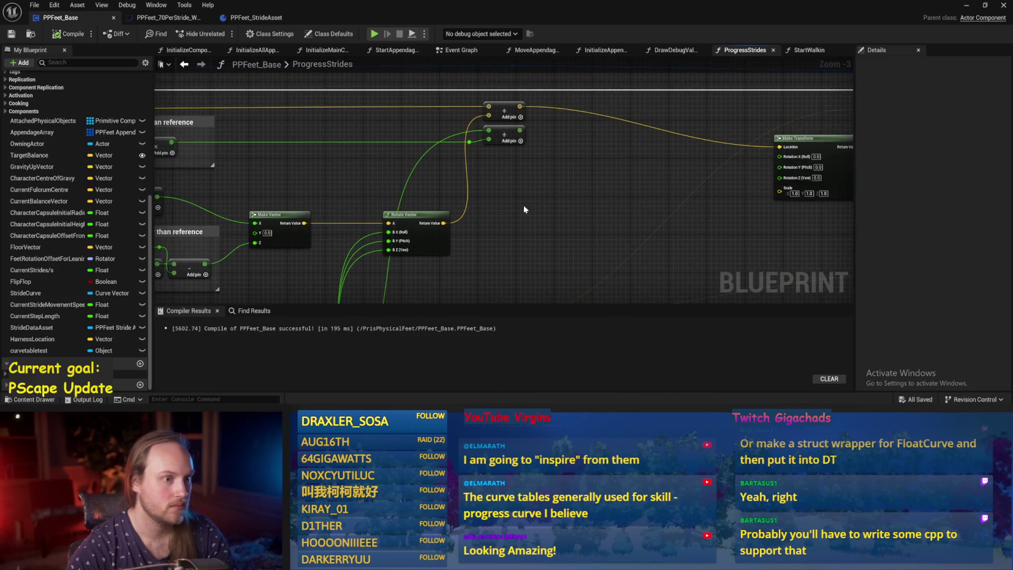
mouse_move(678, 189)
mouse_down()
mouse_move(559, 157)
mouse_move(388, 137)
mouse_move(237, 152)
mouse_up()
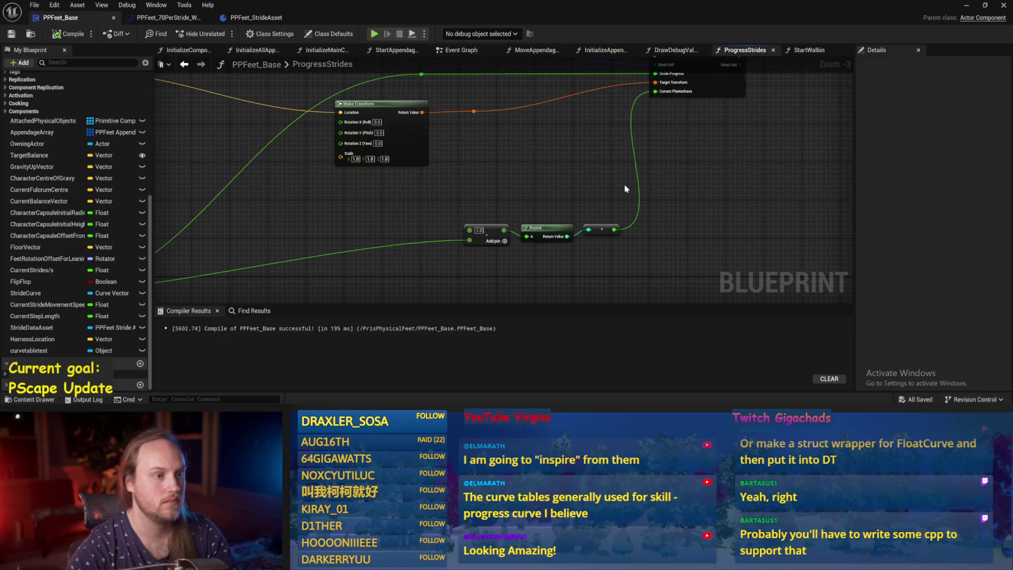
mouse_move(728, 164)
mouse_down()
mouse_move(727, 185)
mouse_move(696, 225)
mouse_up()
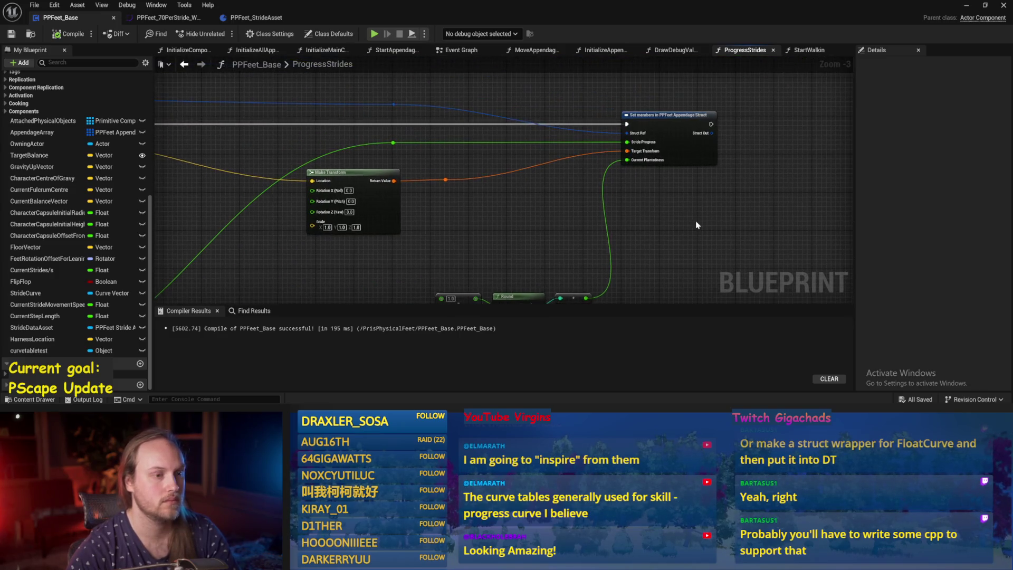
click(67, 36)
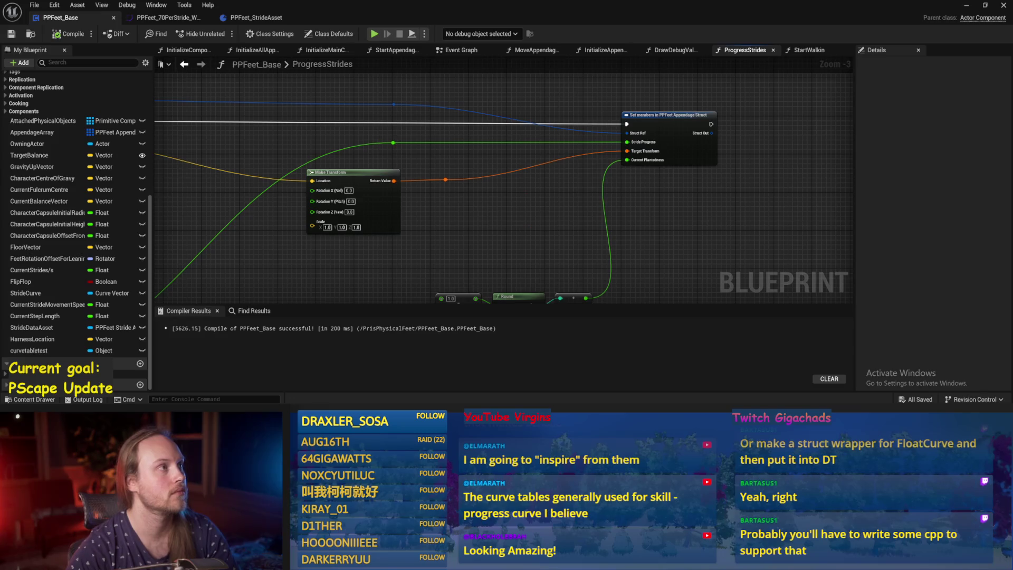
Bring the Round, Add and ProgressStrides entry nodes into view and recompile.
drag(604, 226, 519, 191)
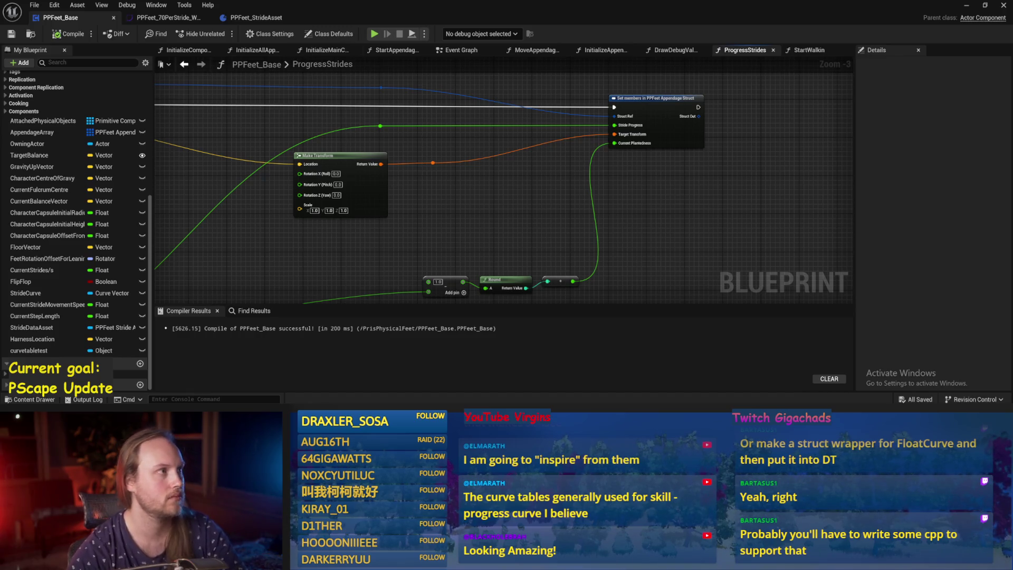
scroll(626, 221, down, 2)
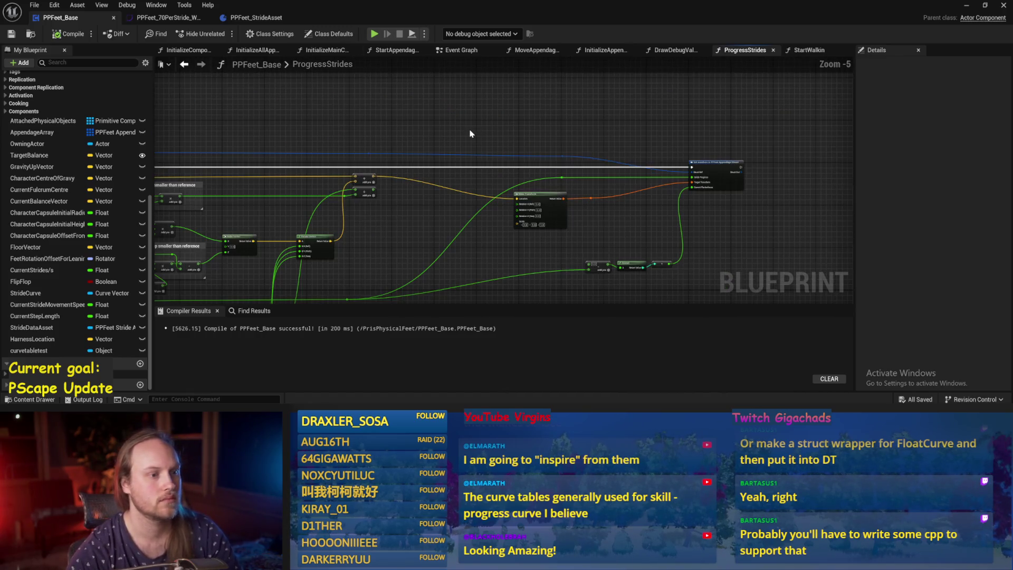
scroll(524, 140, up, 2)
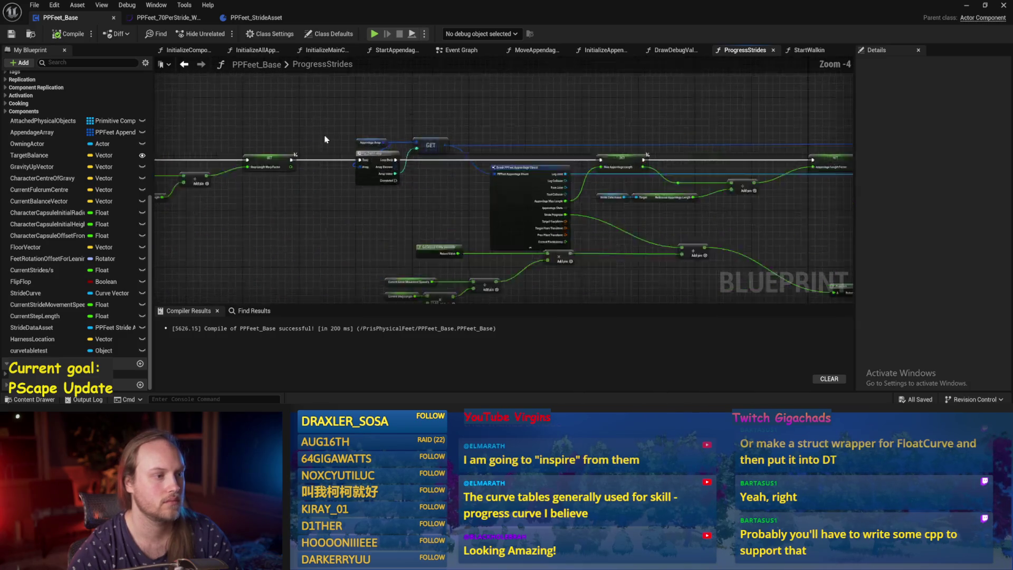
drag(485, 238, 390, 205)
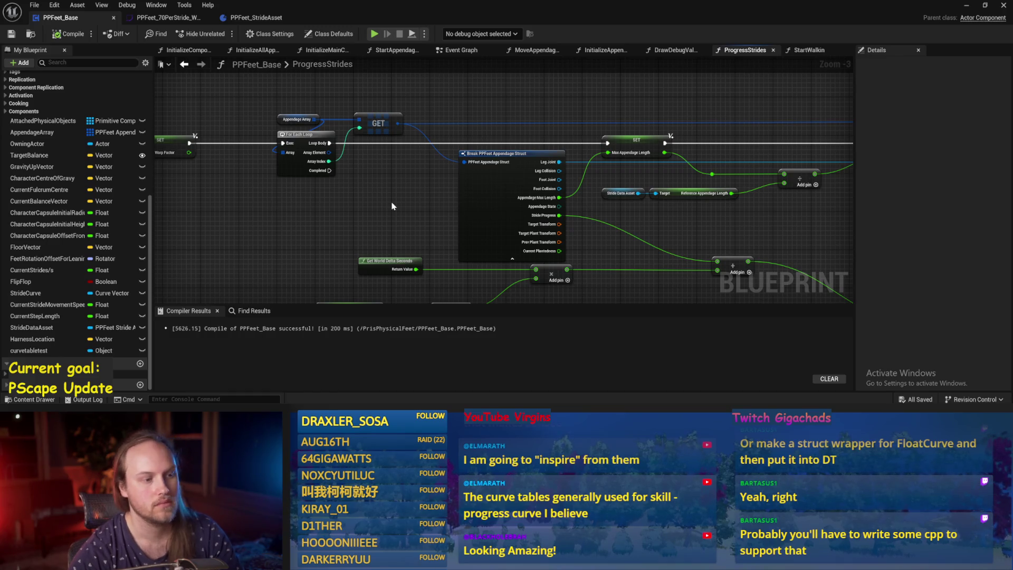
scroll(392, 206, up, 1)
scroll(273, 222, down, 1)
mouse_move(273, 222)
mouse_down()
mouse_move(475, 226)
mouse_move(493, 199)
mouse_move(599, 190)
mouse_move(531, 227)
mouse_move(503, 224)
mouse_up()
click(58, 35)
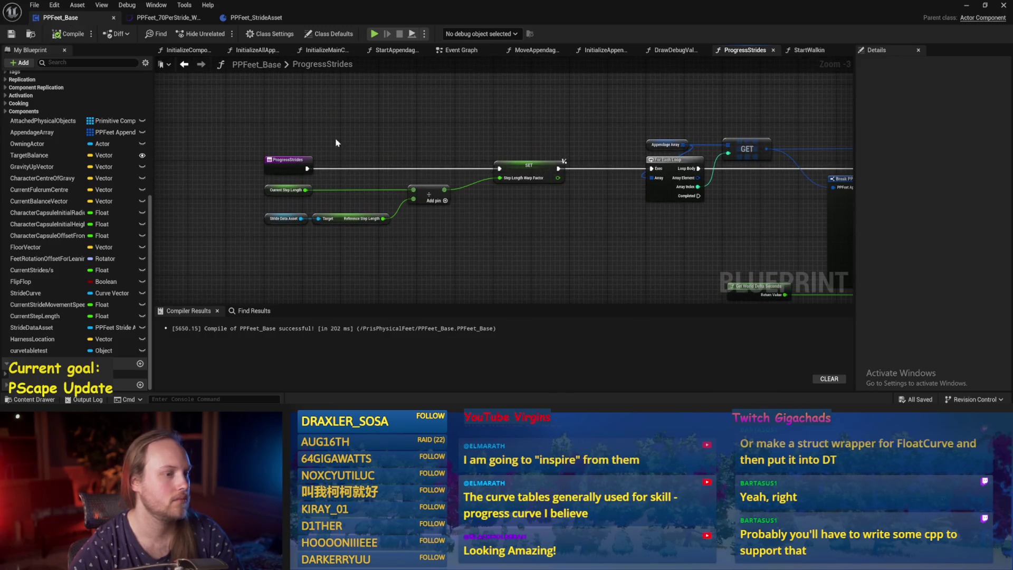
Drag the ProgressStrides entry node far left to open empty space.
mouse_move(338, 142)
mouse_down()
mouse_move(401, 167)
mouse_move(408, 157)
mouse_up()
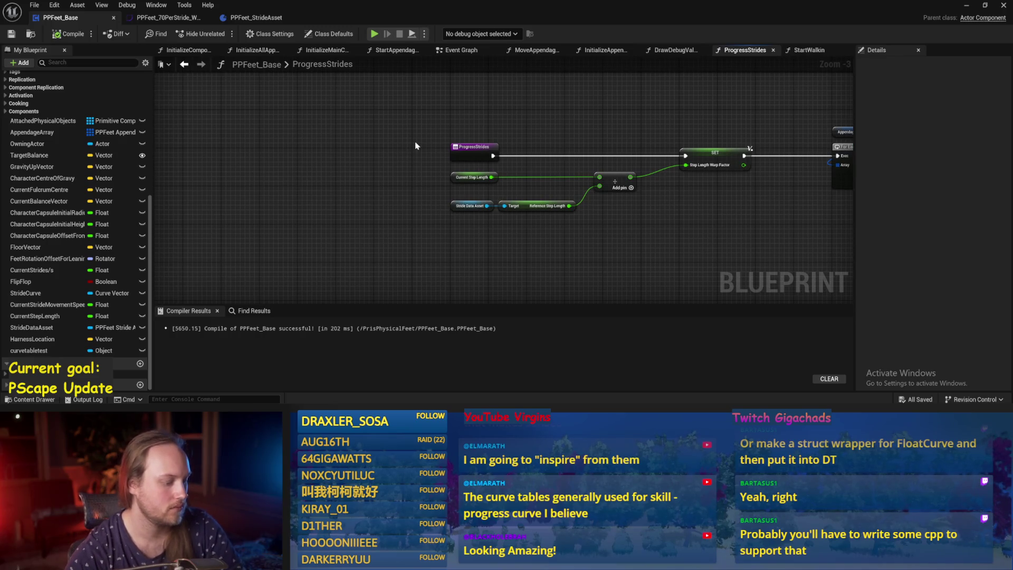
scroll(465, 156, down, 3)
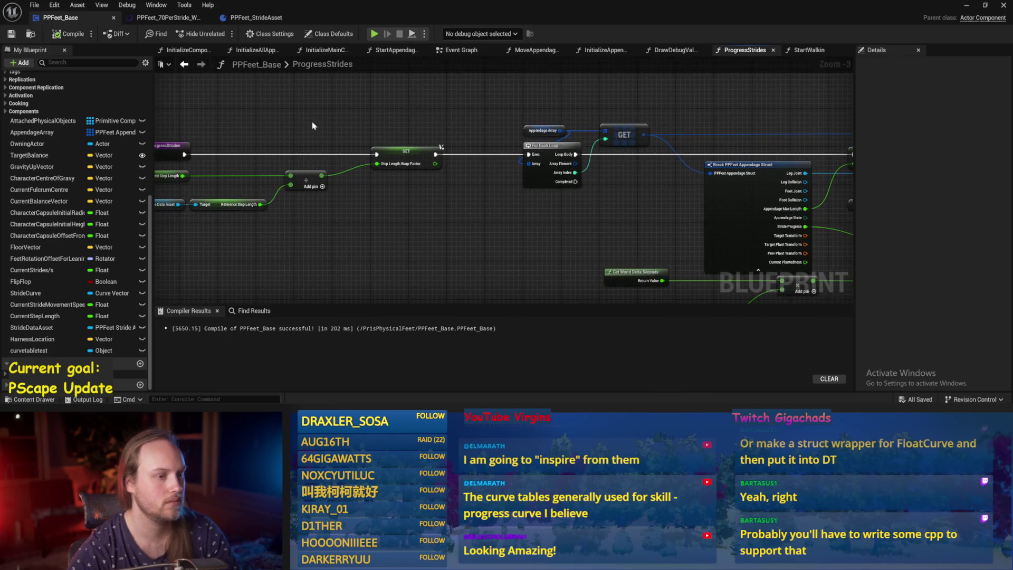
scroll(620, 143, up, 3)
drag(448, 171, 178, 175)
click(721, 264)
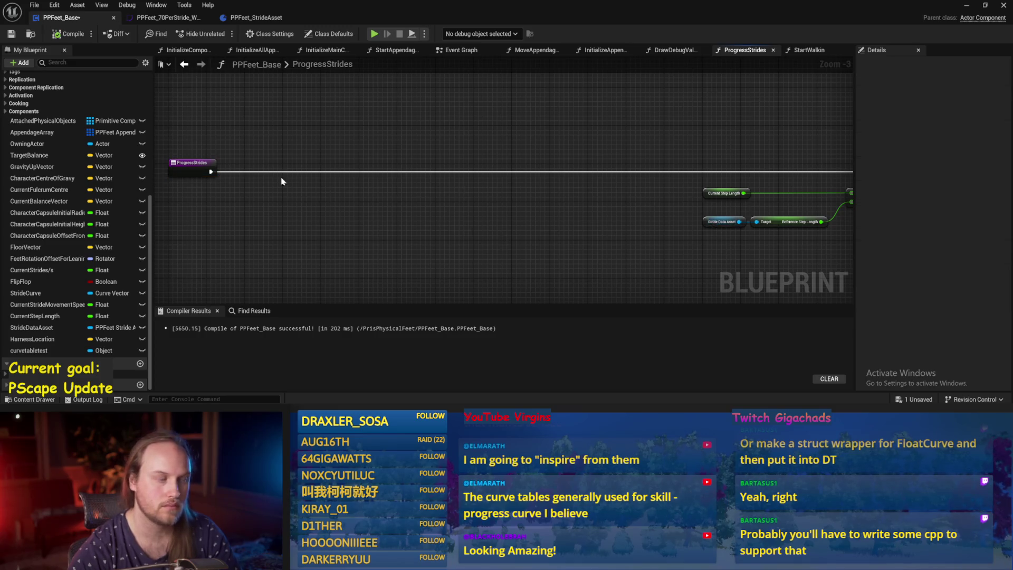
Add a Get Character Capsule node via a 'capsule' search, place it left, and compile.
drag(281, 181, 387, 189)
right_click(383, 226)
text(caosul)
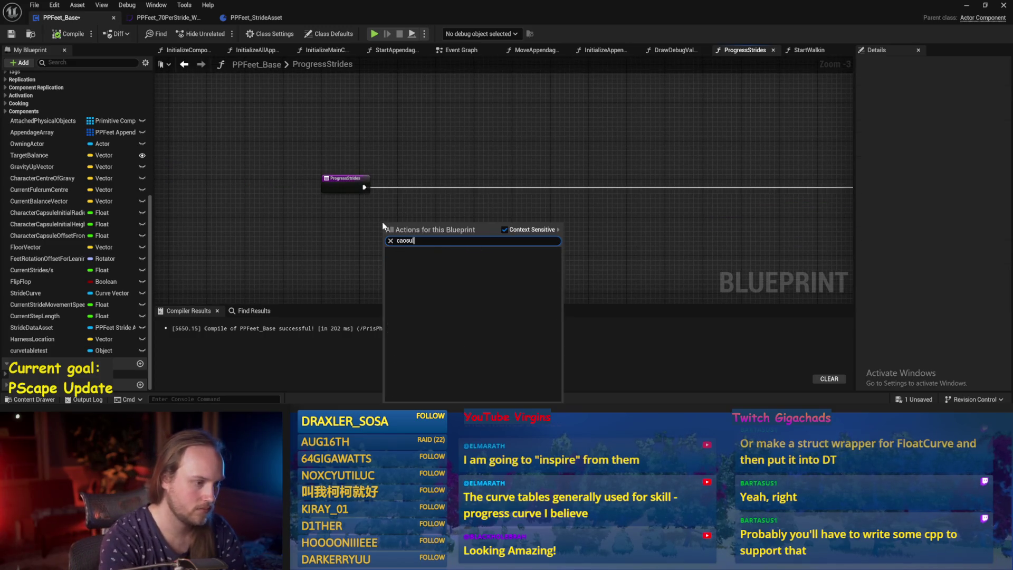
key(BackSpace)
key(BackSpace)
key(BackSpace)
text(psu)
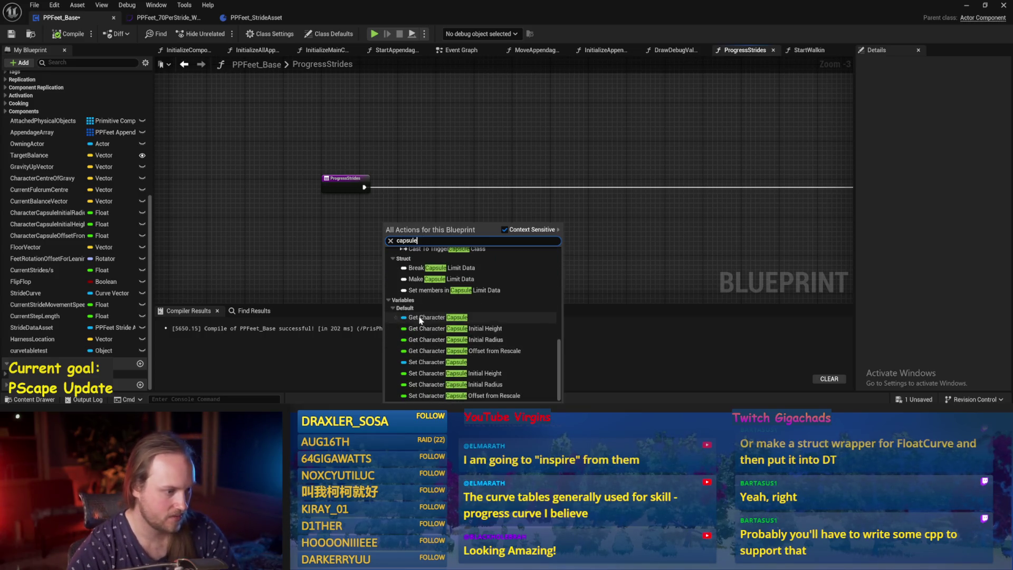
click(475, 317)
scroll(258, 312, up, 3)
mouse_move(475, 192)
mouse_down()
mouse_move(337, 216)
mouse_move(392, 218)
mouse_up()
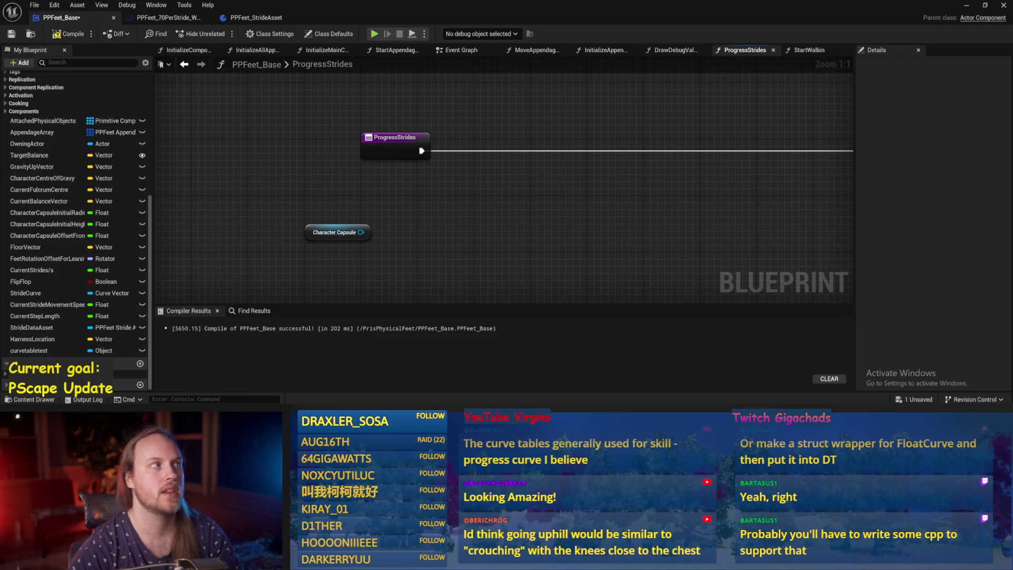
drag(408, 152, 385, 191)
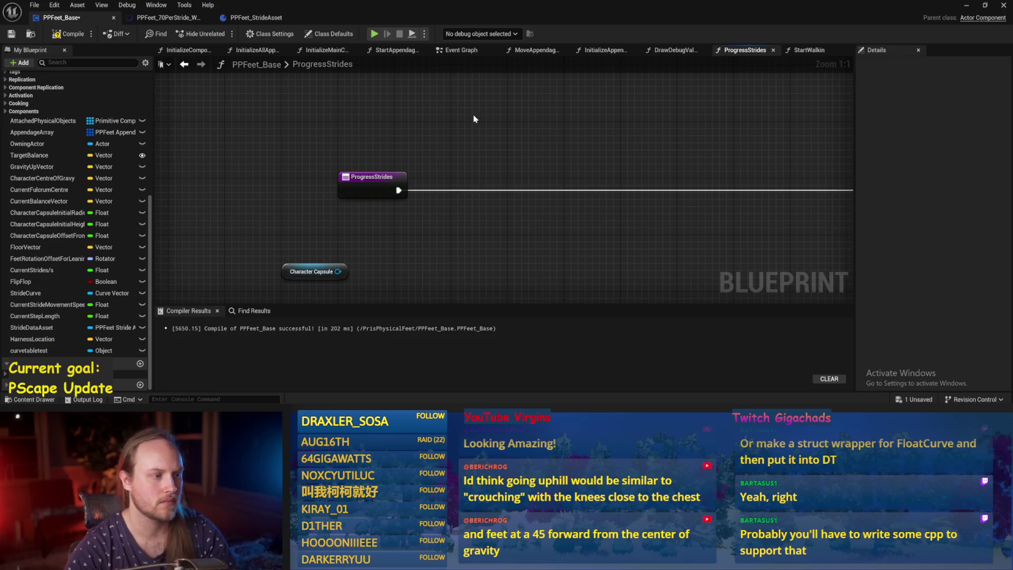
drag(473, 118, 501, 113)
click(65, 36)
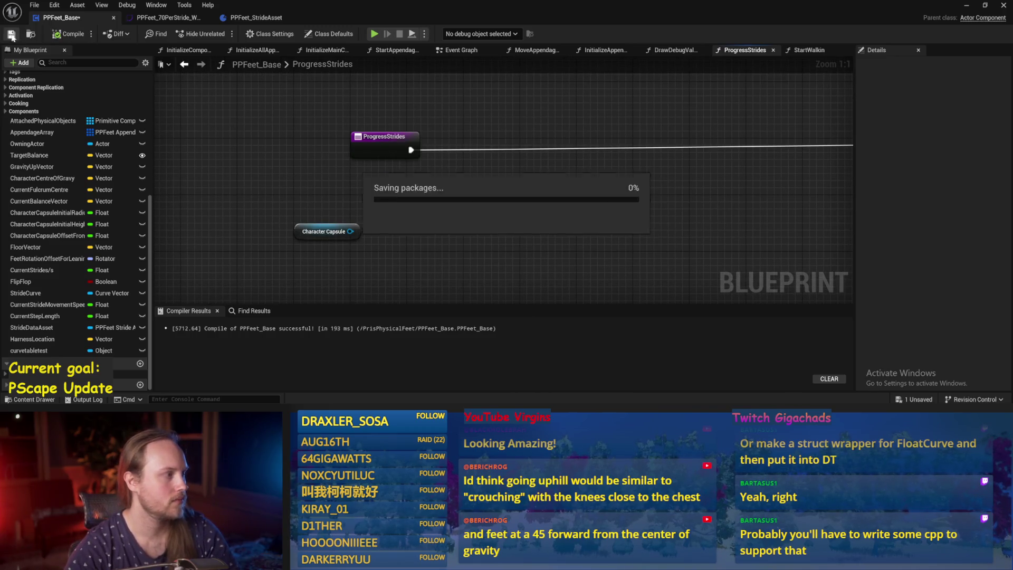
Add a Get Up Vector node off the Character Capsule pin, then save PPFeet_Base.
right_click(488, 251)
scroll(333, 175, down, 2)
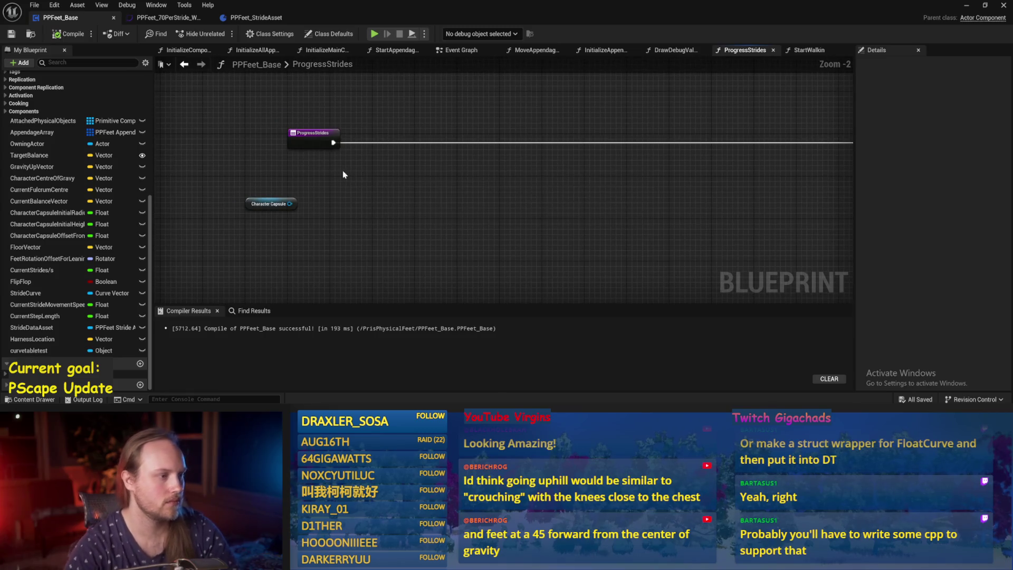
scroll(343, 174, up, 2)
text(up vec)
mouse_move(432, 210)
mouse_down()
mouse_move(486, 213)
mouse_move(477, 224)
mouse_move(290, 213)
mouse_up()
key(Return)
click(421, 228)
key(ctrl+s)
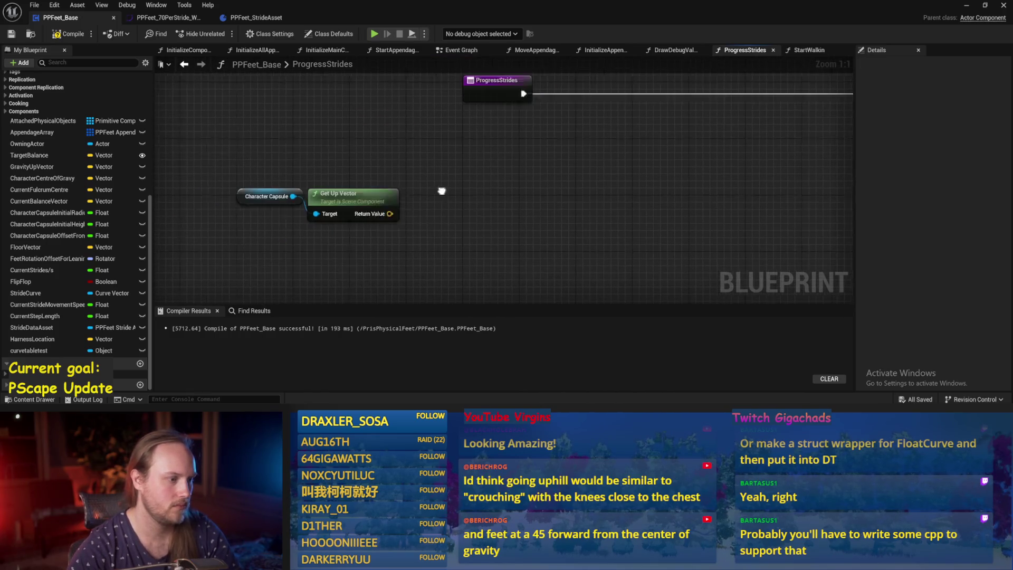
Add a Sphere Trace By Channel node wired from Get Up Vector's Return Value.
right_click(415, 204)
text(line tr)
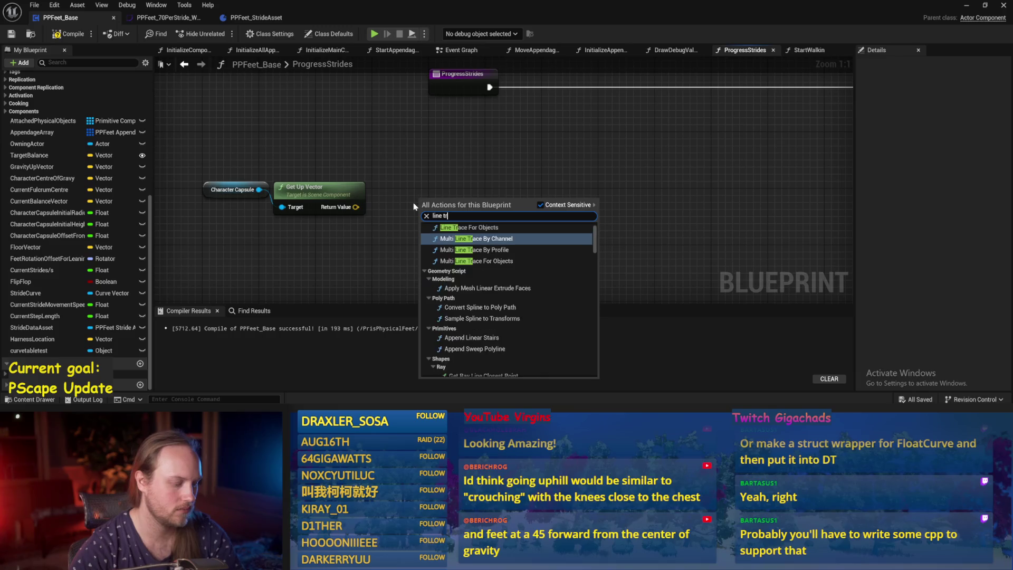
text(ace)
key(Escape)
mouse_move(356, 207)
mouse_down()
mouse_move(527, 238)
mouse_move(495, 213)
mouse_up()
text(sph)
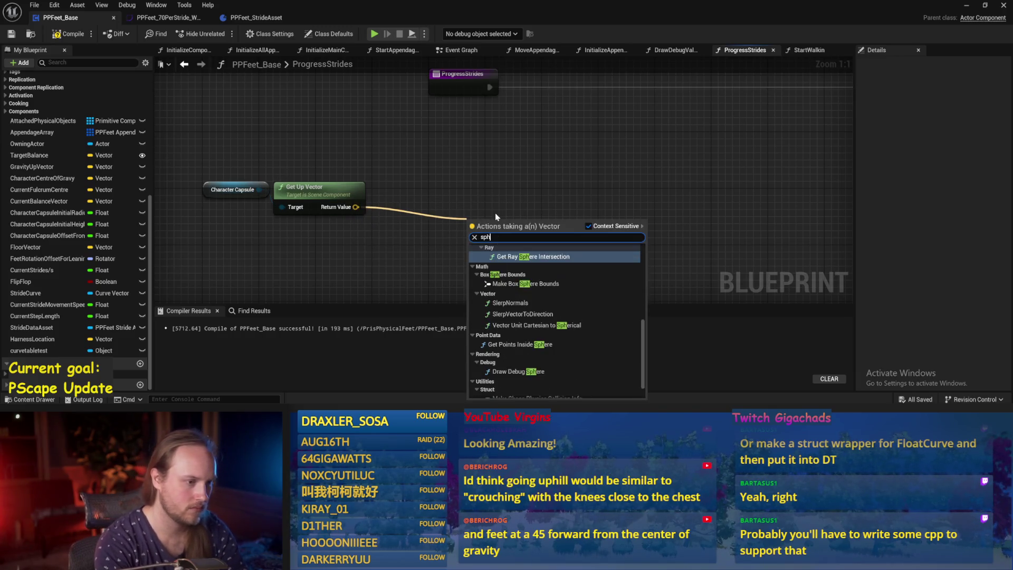
text(ere trace)
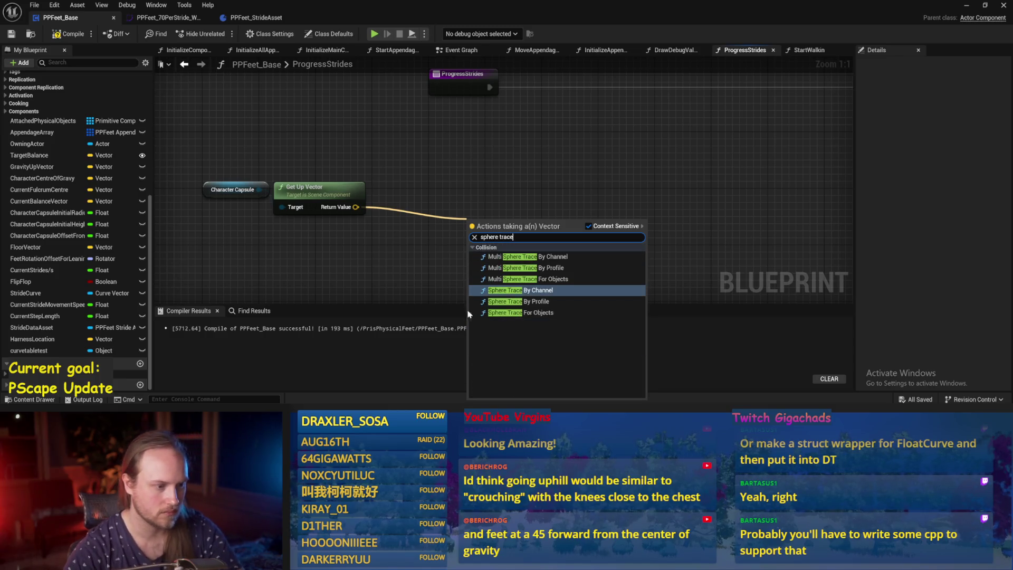
click(559, 291)
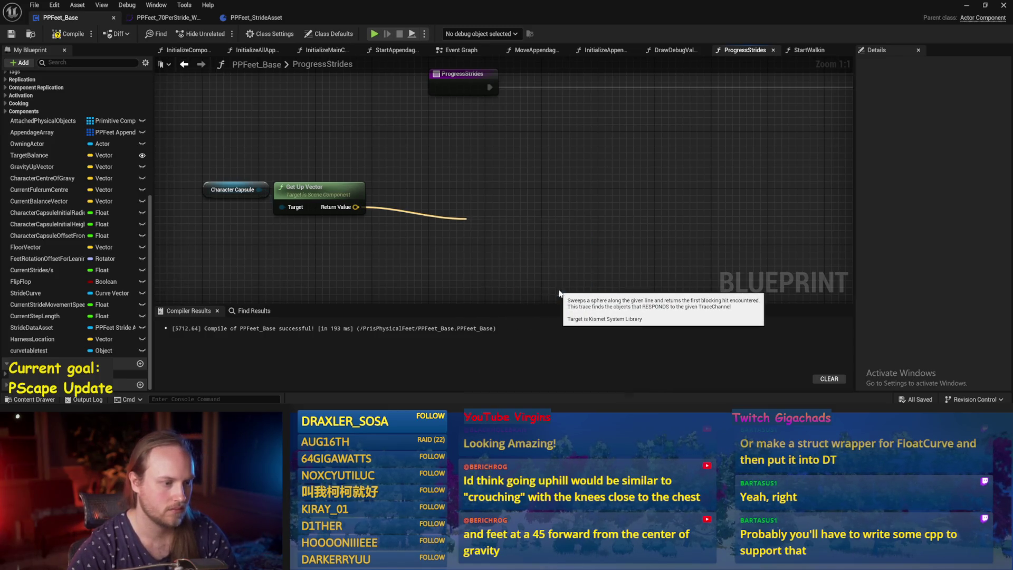
mouse_move(525, 166)
mouse_down()
mouse_move(562, 182)
mouse_move(585, 176)
mouse_move(582, 159)
mouse_up()
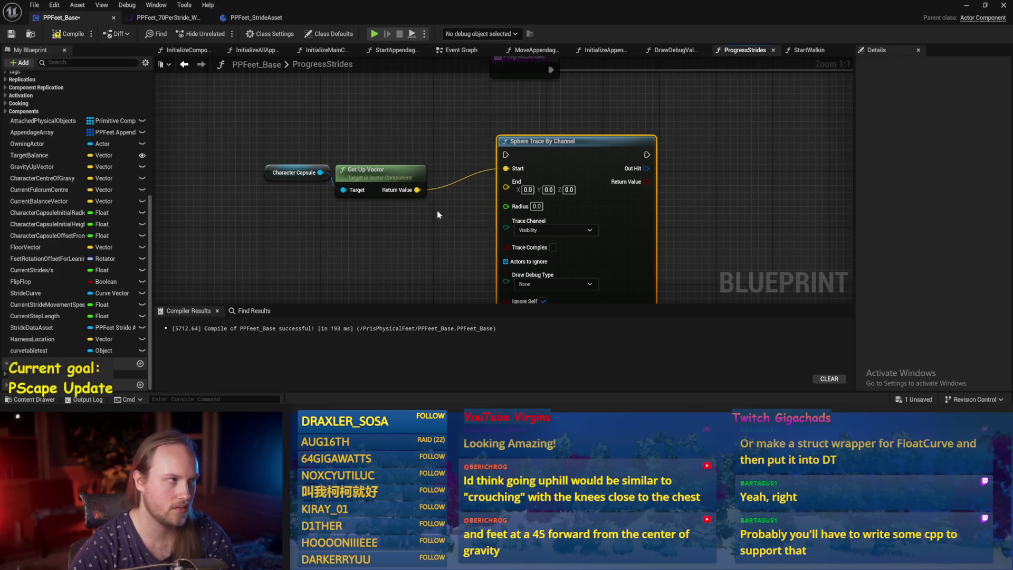
mouse_move(422, 193)
mouse_down()
mouse_move(400, 130)
mouse_move(386, 180)
mouse_up()
Add a Get World Location node off Character Capsule.
drag(319, 181, 354, 130)
text(location)
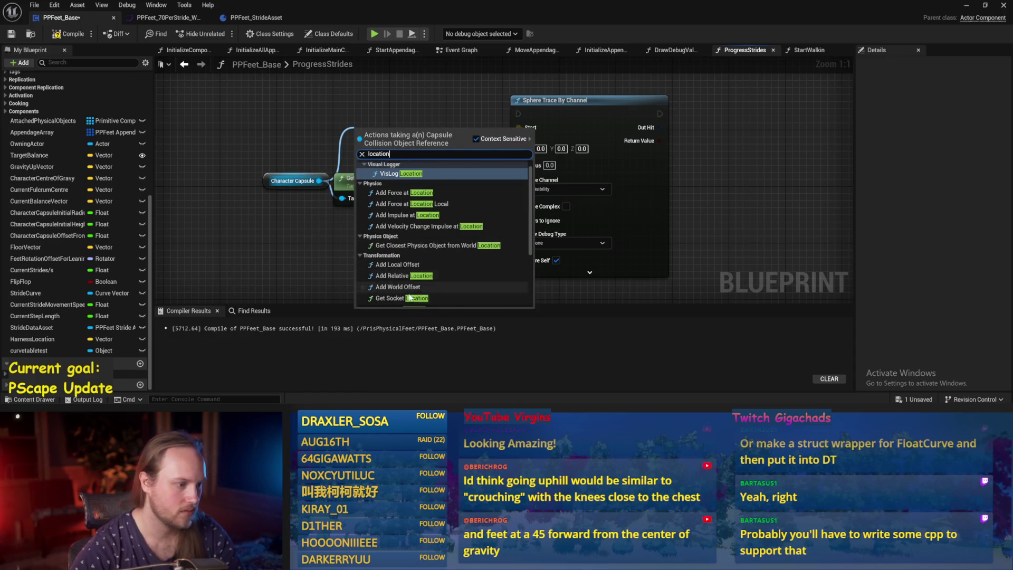
scroll(401, 264, down, 2)
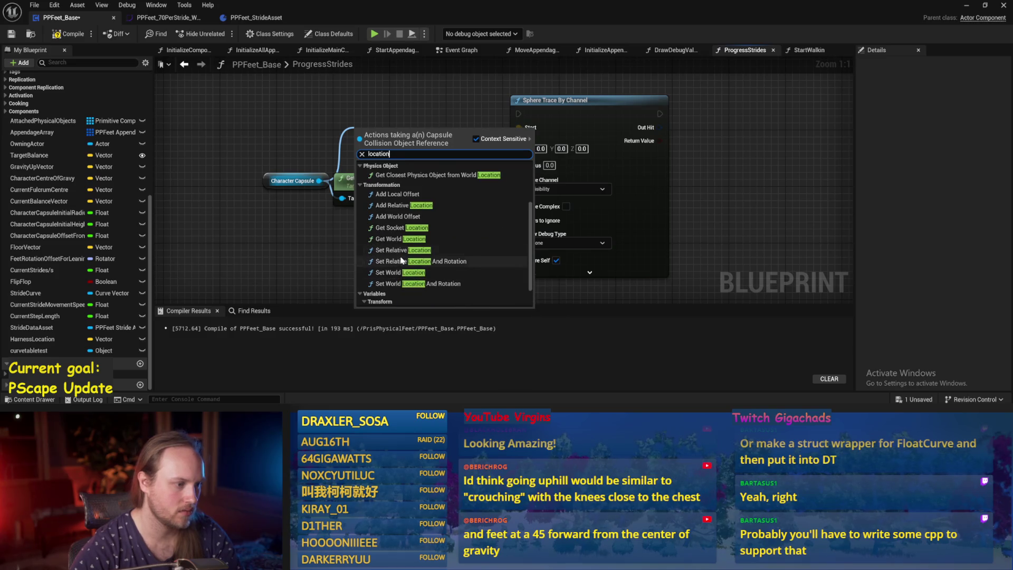
click(417, 239)
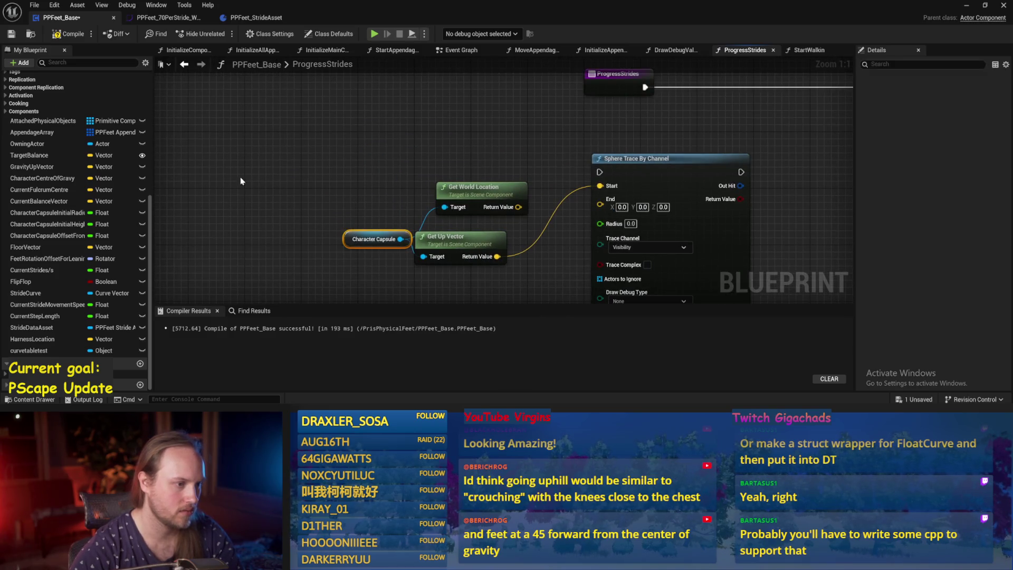
Wire the capsule's world location into the Sphere Trace Start and tidy the nodes.
drag(391, 238, 355, 168)
mouse_move(474, 187)
mouse_down()
mouse_move(376, 144)
mouse_move(585, 192)
mouse_move(600, 185)
mouse_up()
drag(401, 151, 437, 129)
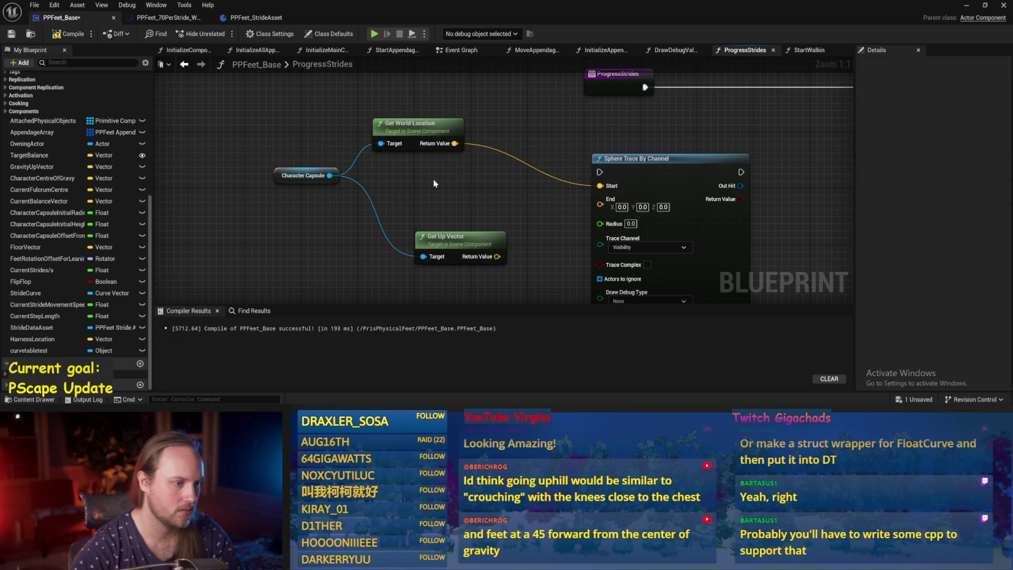
mouse_move(468, 240)
mouse_down()
mouse_move(382, 234)
mouse_move(471, 245)
mouse_move(456, 234)
mouse_up()
Add a math node after Get Up Vector and convert its second input to a single number.
key(Escape)
text(make array)
key(Return)
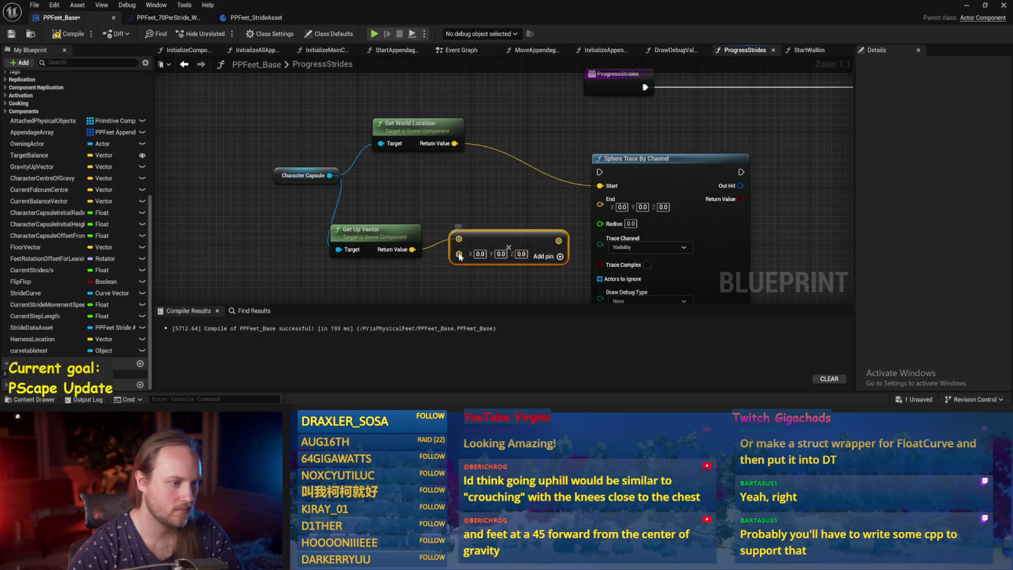
right_click(459, 254)
click(495, 170)
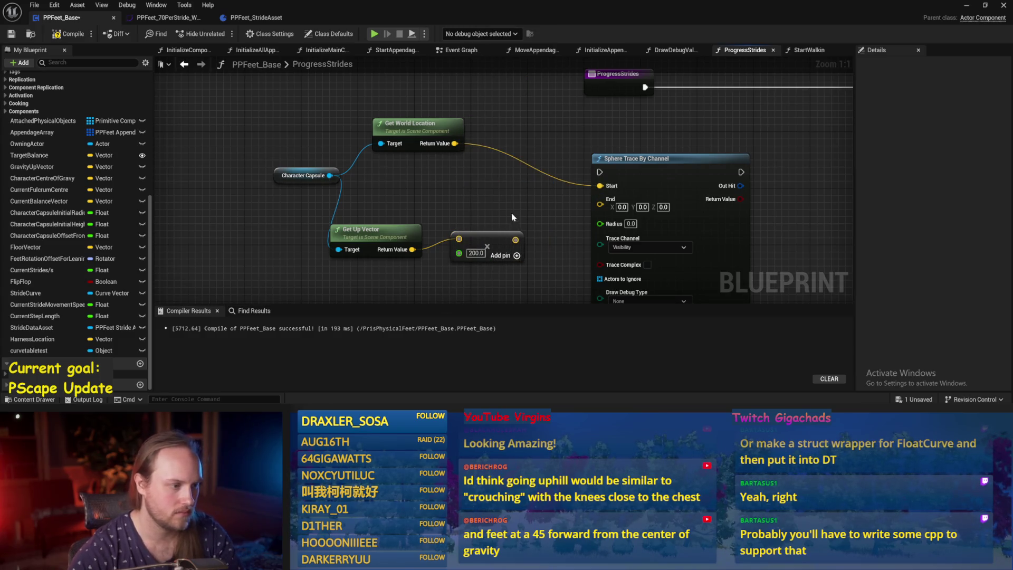
Add the scaled up vector to the capsule location with a vector Add node.
drag(512, 217, 382, 223)
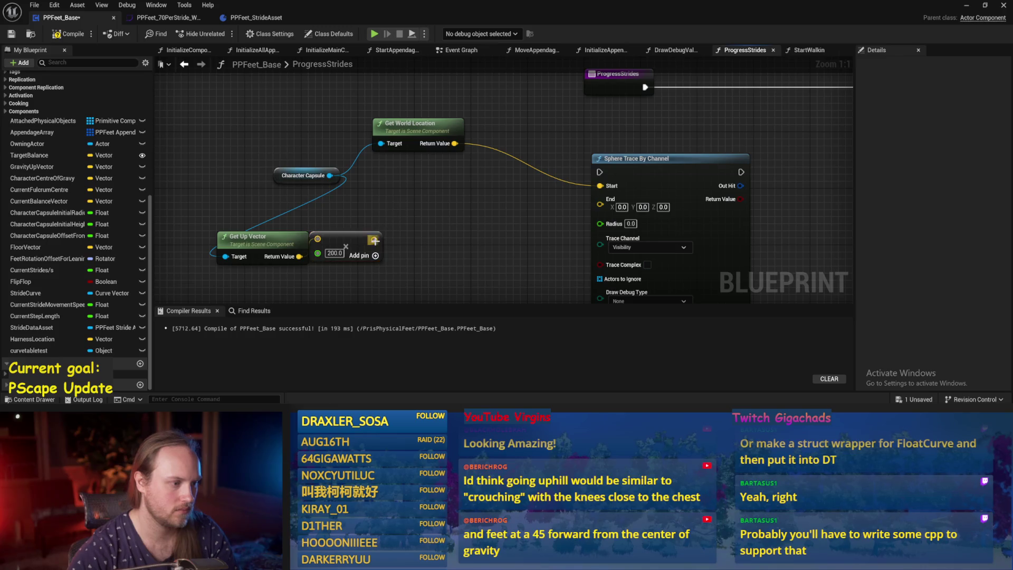
drag(452, 142, 475, 170)
text(+)
key(Return)
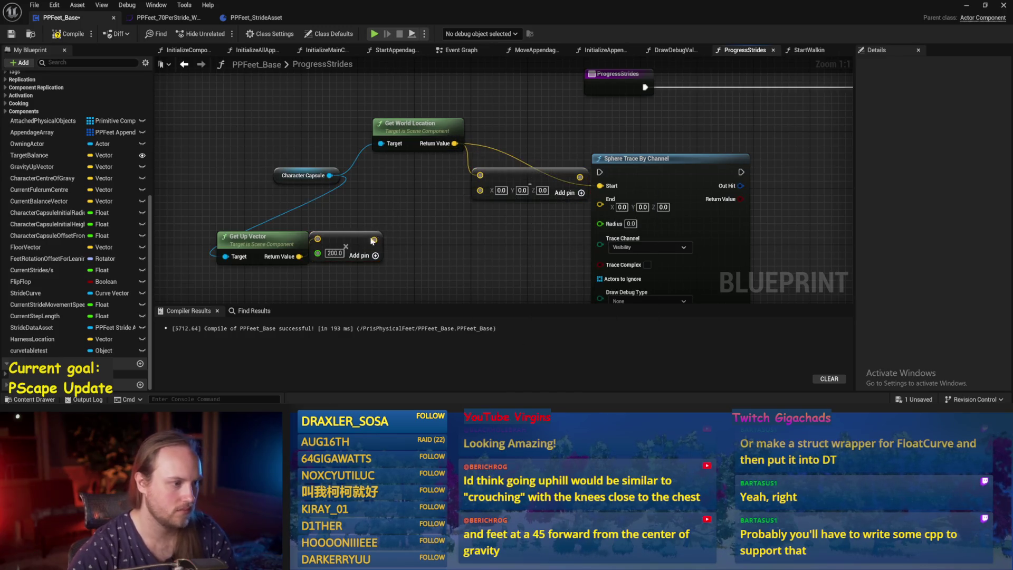
mouse_move(374, 239)
mouse_down()
mouse_move(517, 175)
mouse_move(567, 174)
mouse_up()
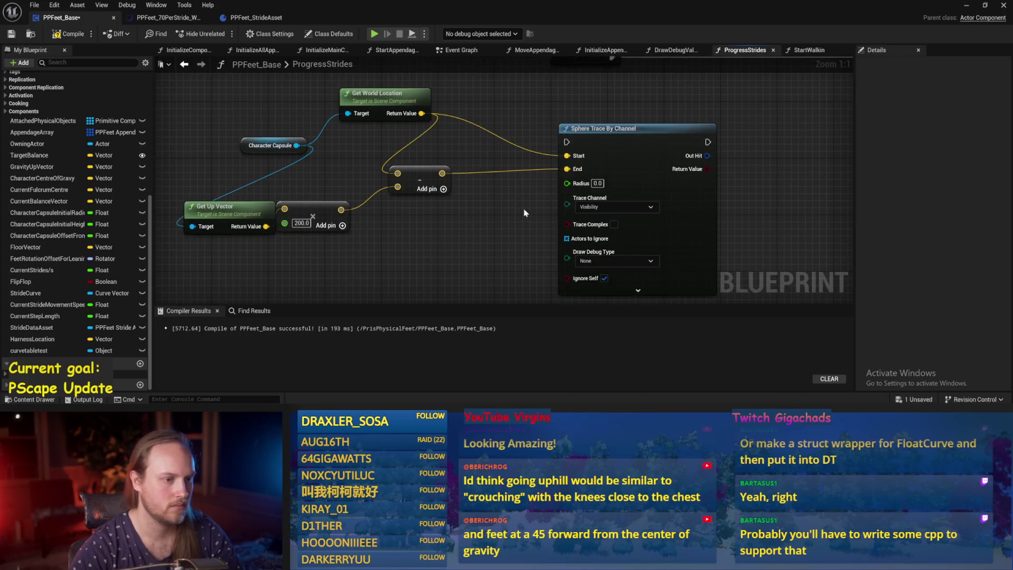
Keep the trace channel on Visibility and set debug drawing to For One Frame.
drag(491, 108, 364, 108)
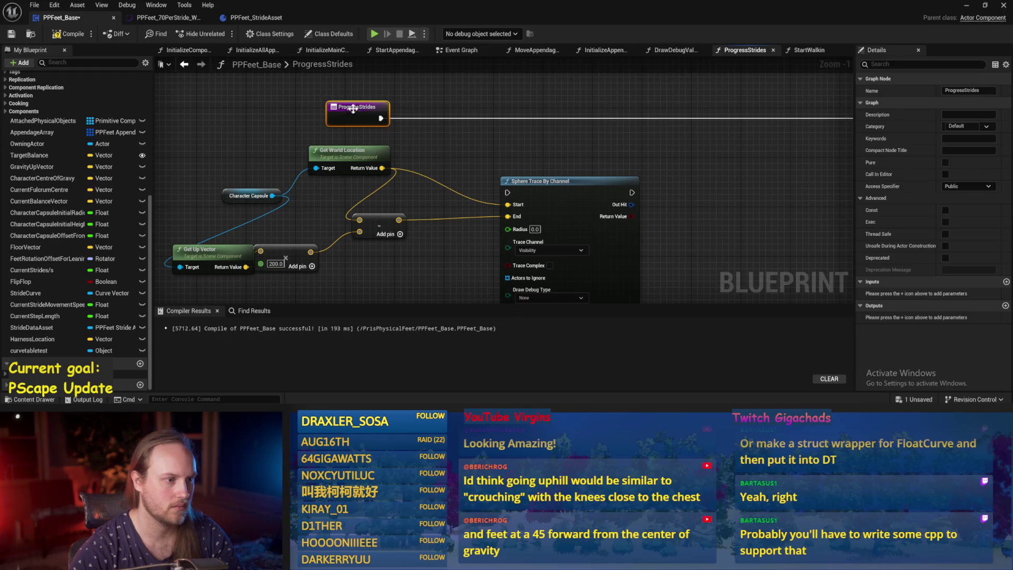
scroll(514, 235, down, 1)
click(485, 225)
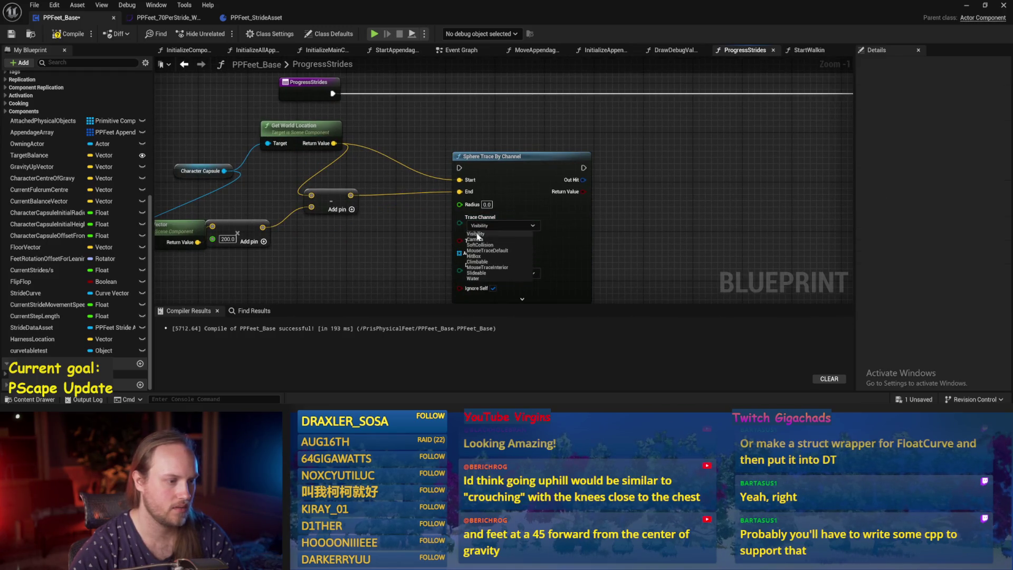
click(476, 234)
drag(678, 262, 685, 213)
click(498, 226)
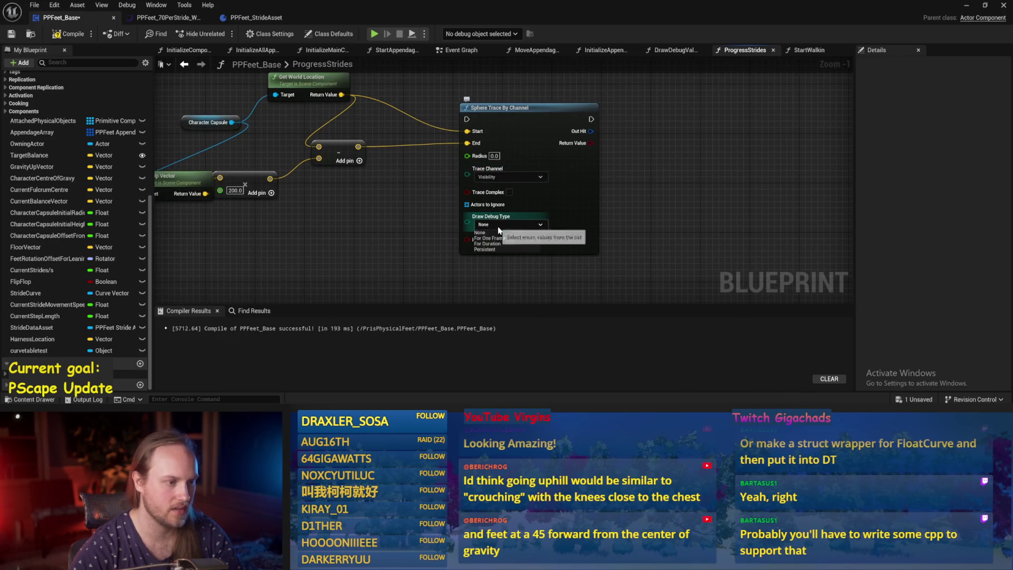
click(486, 239)
drag(418, 173, 419, 228)
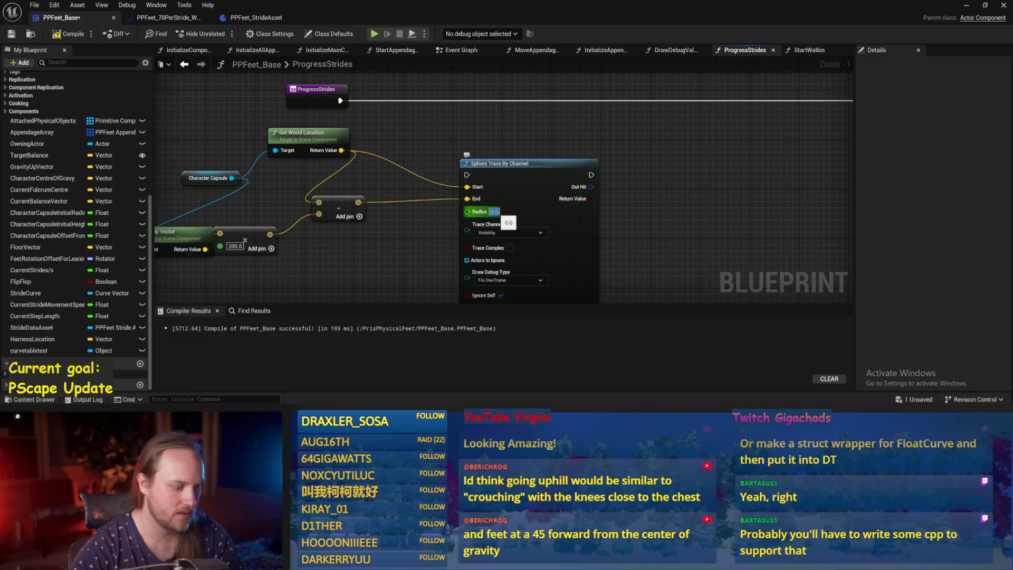
Connect ProgressStrides execution into the Sphere Trace By Channel node.
drag(340, 103, 466, 175)
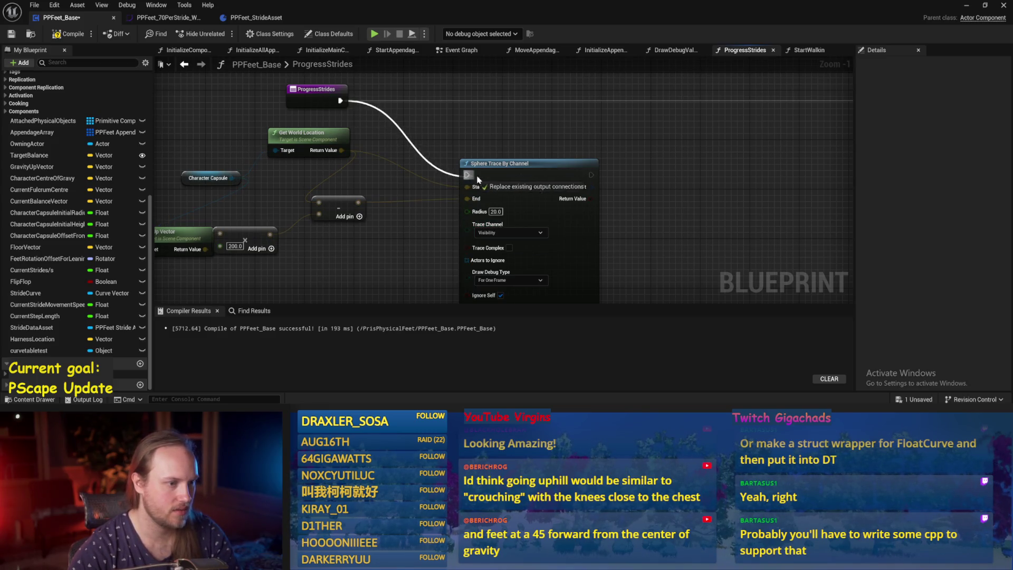
mouse_move(545, 179)
mouse_down()
mouse_move(464, 102)
mouse_move(384, 91)
mouse_move(1010, 143)
mouse_move(656, 151)
mouse_move(796, 147)
mouse_up()
scroll(604, 162, down, 2)
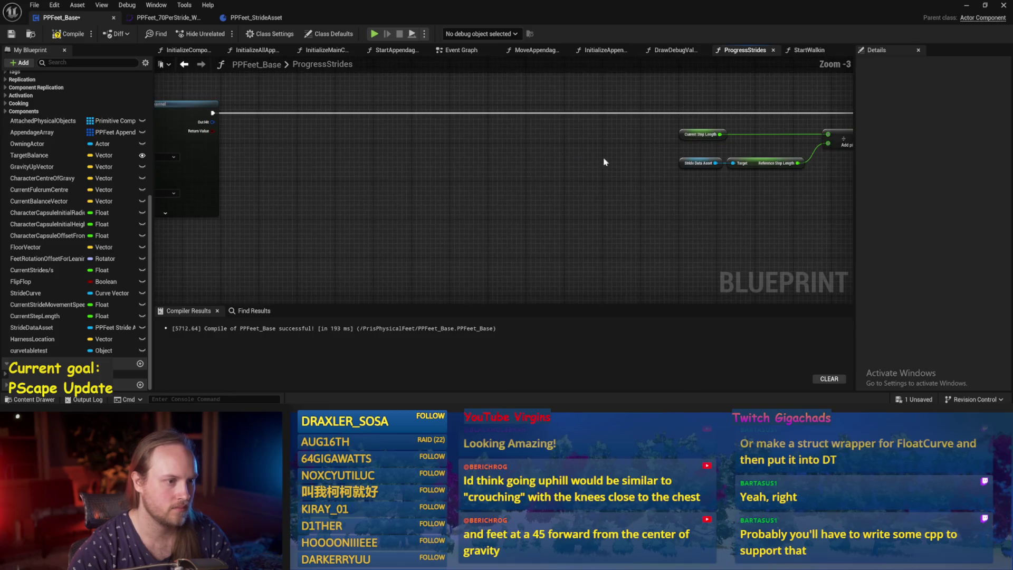
Compile the blueprint and open PPFeet_TestLevel from the PrisPhysicalFeet Content folder.
click(14, 35)
mouse_move(298, 222)
mouse_down()
mouse_move(505, 228)
mouse_move(403, 168)
mouse_up()
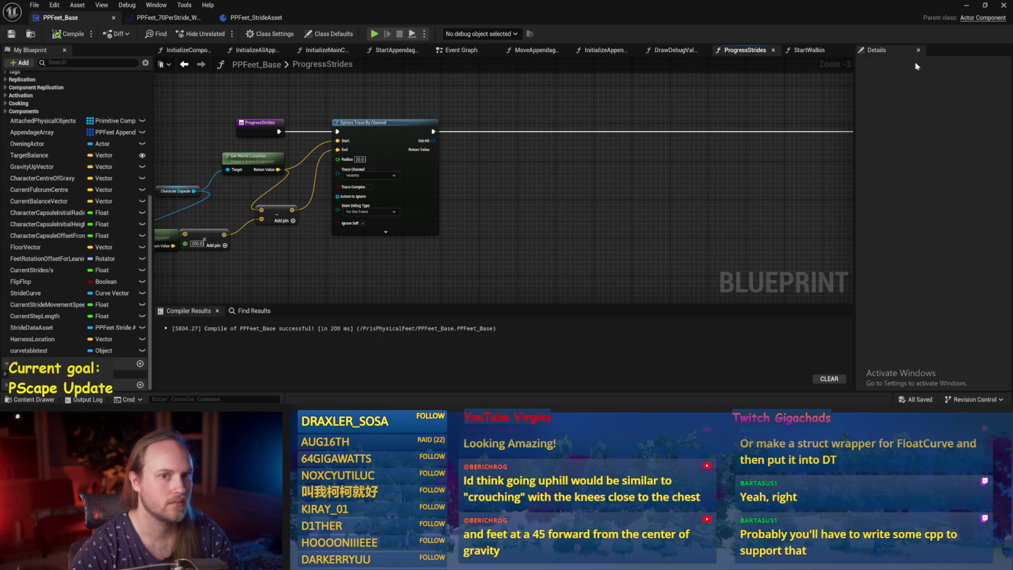
click(970, 5)
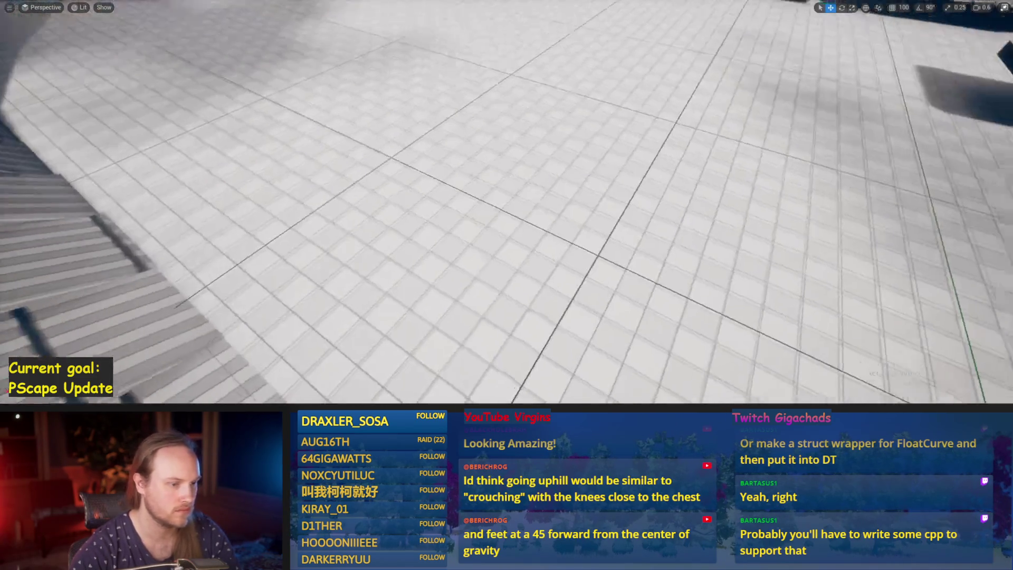
key(F11)
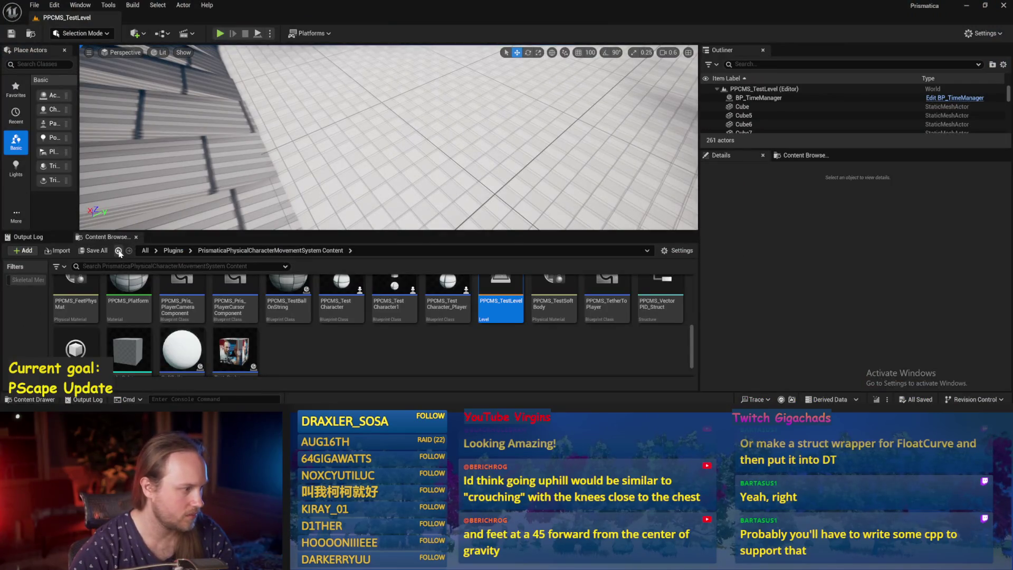
click(118, 250)
click(118, 250)
double_click(607, 303)
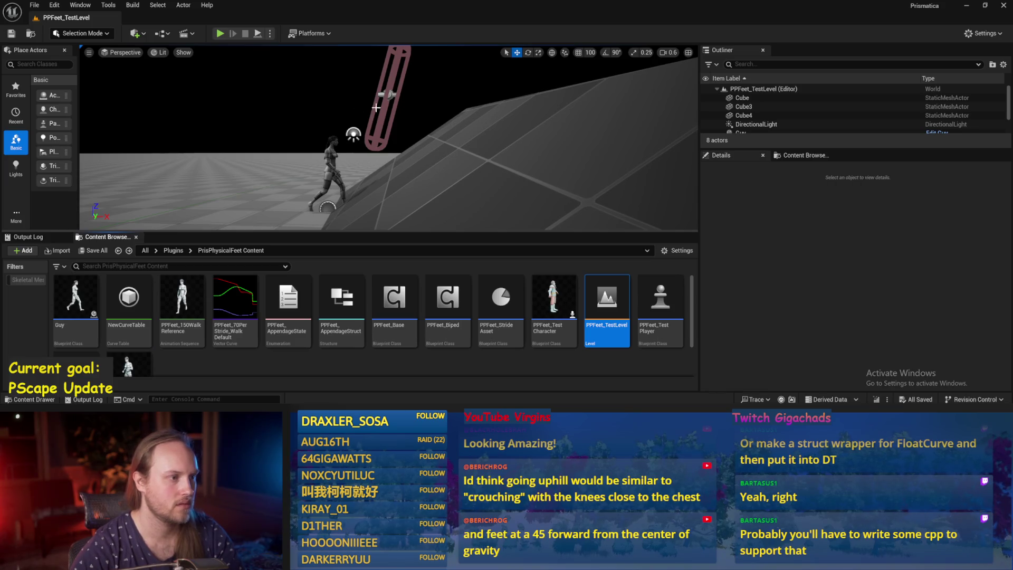
Play-test PPFeet_TestPlayer walking up the ramp, then reopen PPFeet_Base.
click(375, 108)
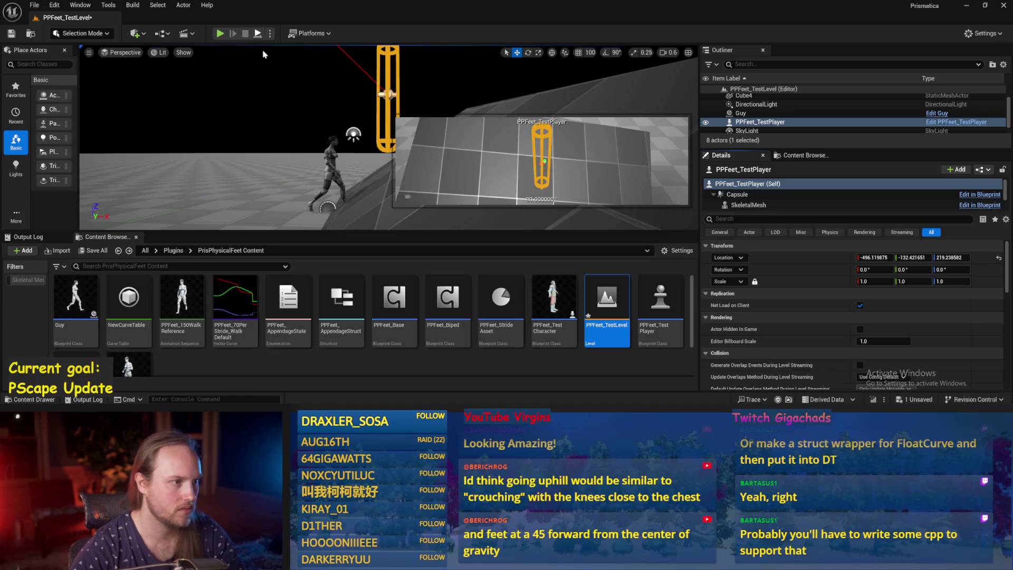
key(alt+p)
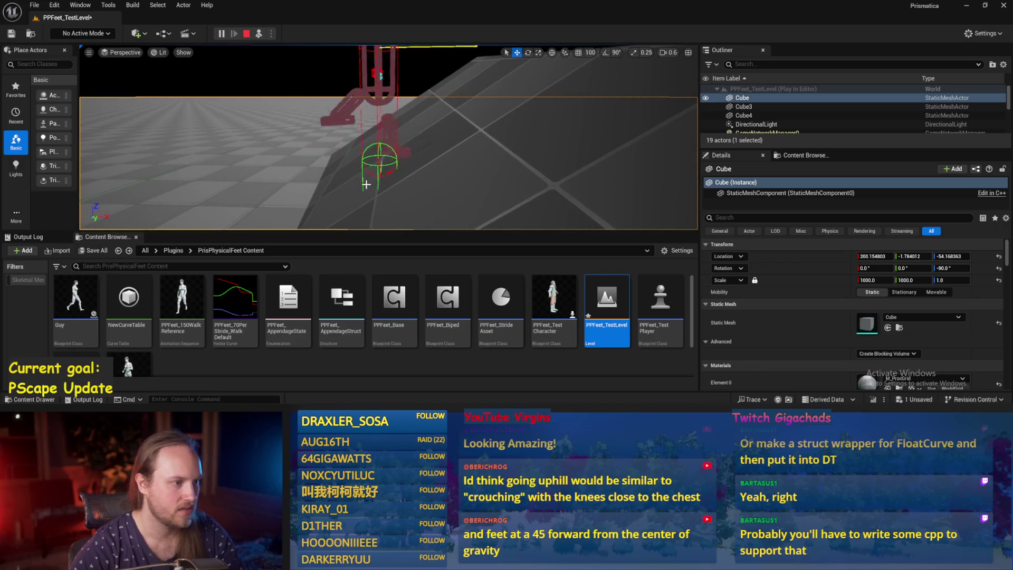
scroll(366, 184, up, 3)
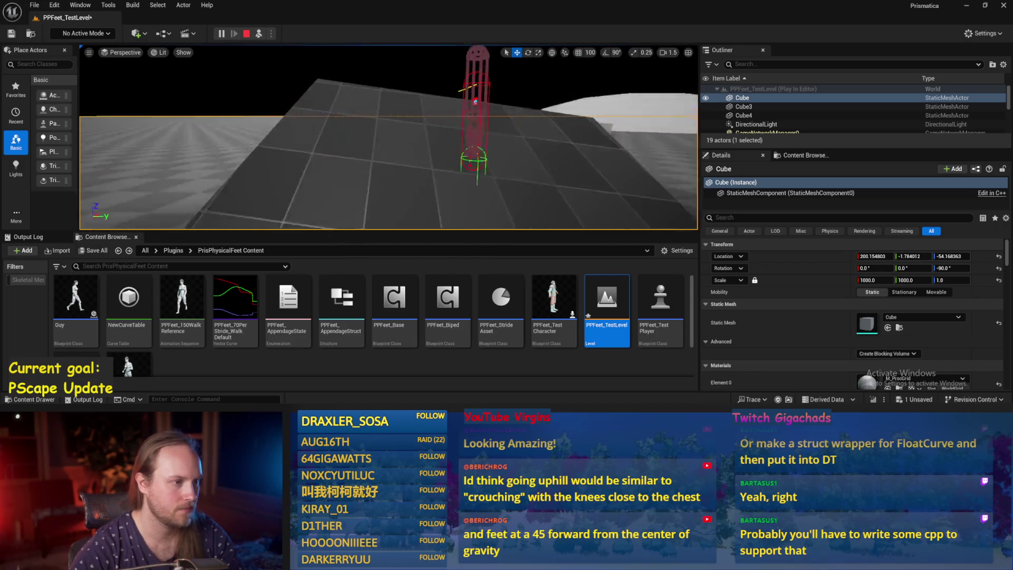
drag(417, 139, 417, 138)
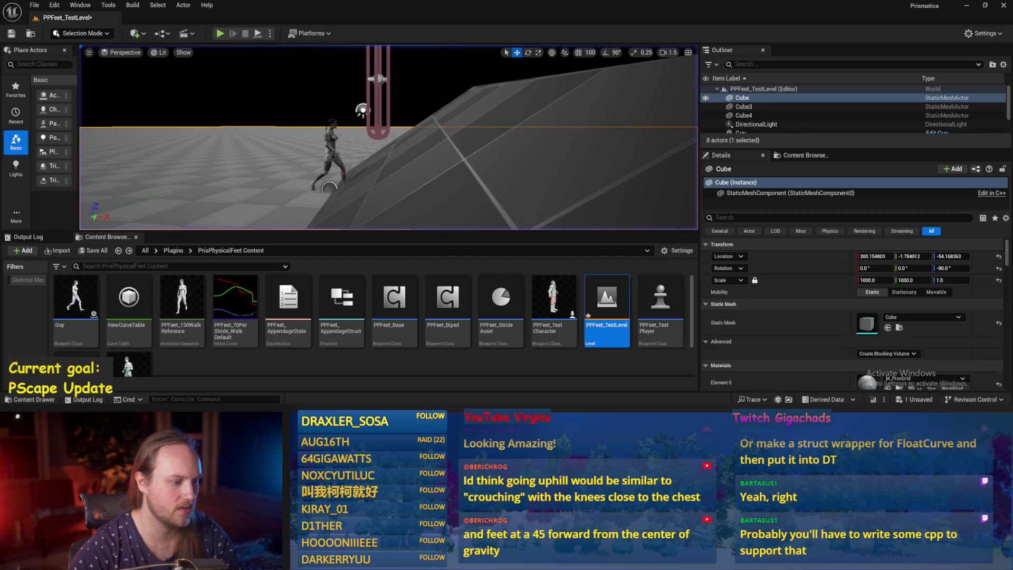
double_click(395, 298)
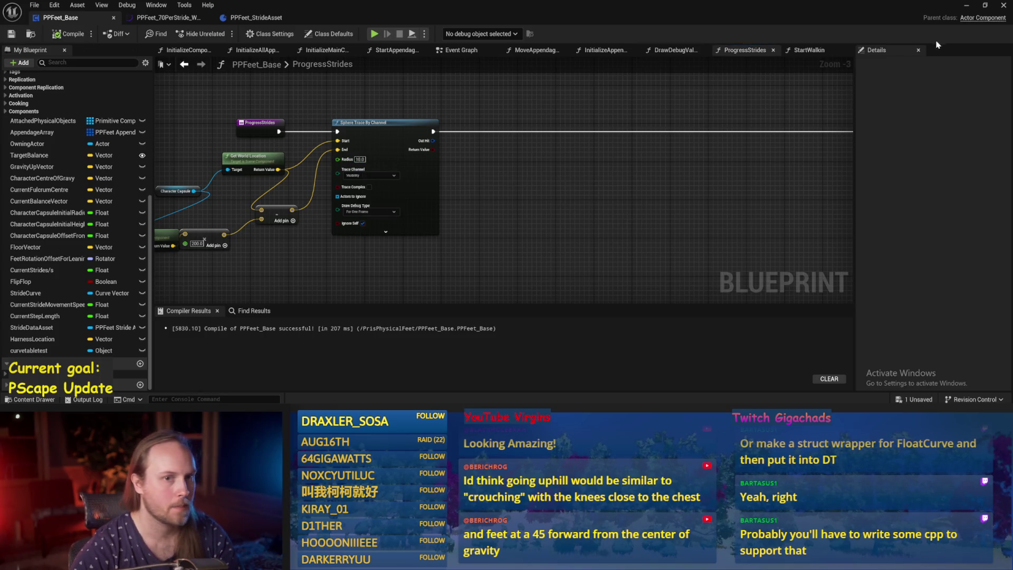
Tilt the ramp Cube4 to a new angle with the rotate gizmo.
click(973, 7)
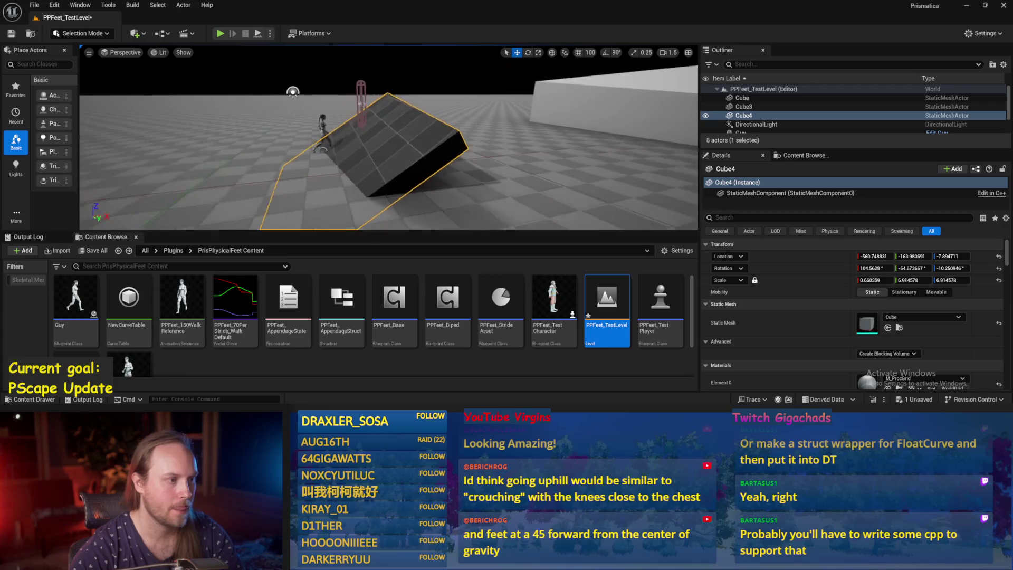
key(f)
key(e)
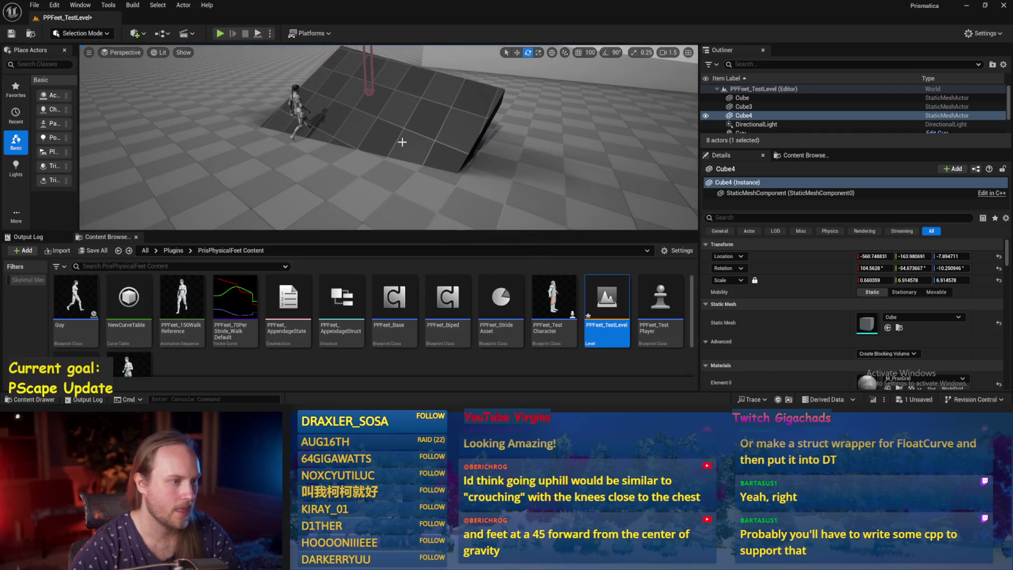
drag(336, 124, 345, 142)
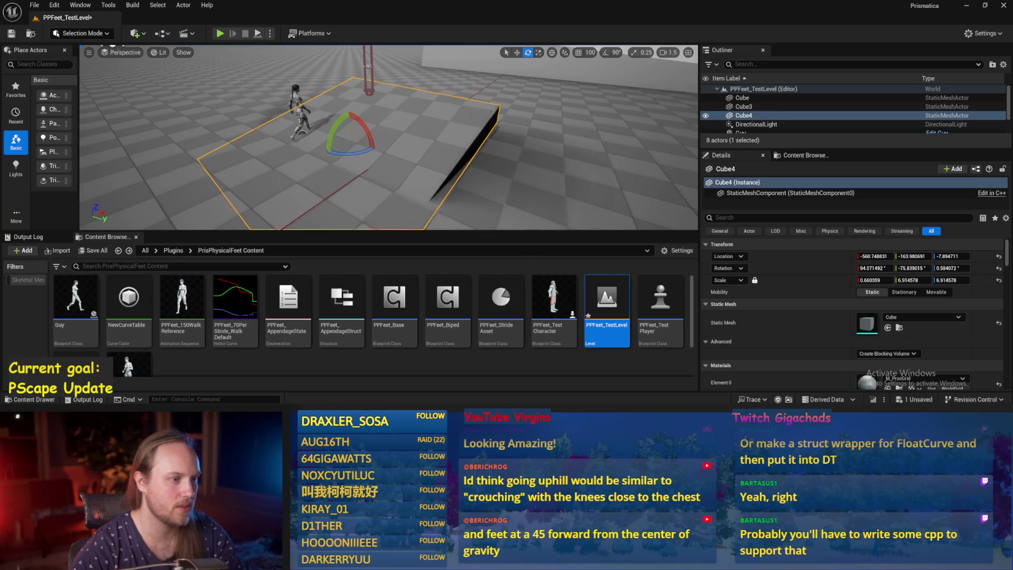
click(528, 172)
key(g)
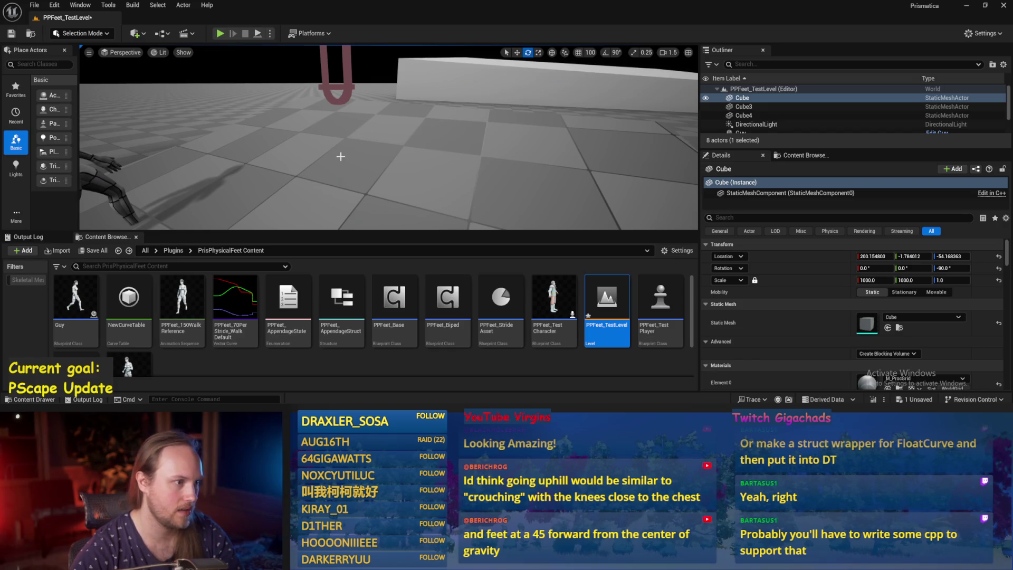
Return to the PPFeet_Base graph with nothing selected.
key(alt+Tab)
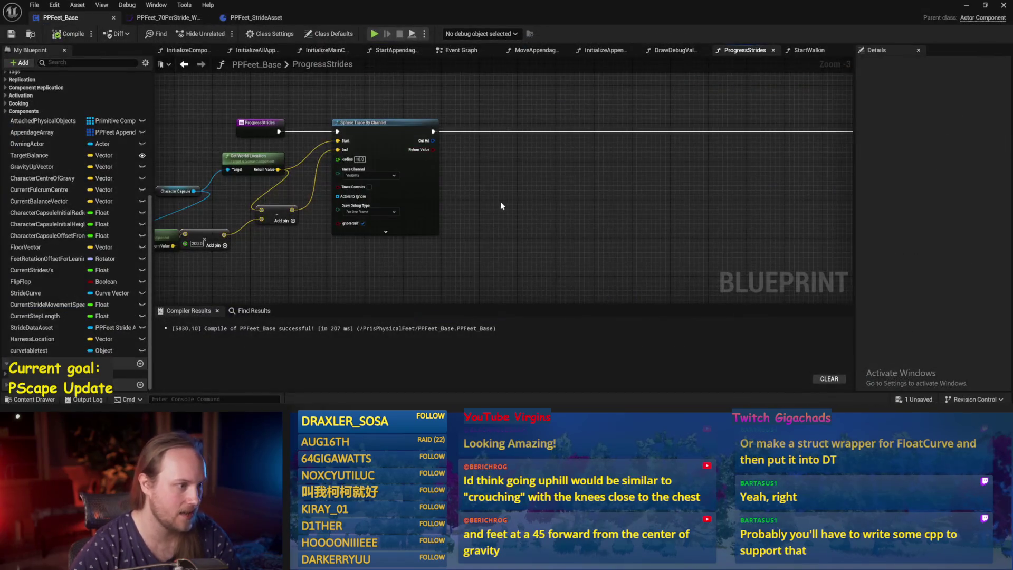
scroll(500, 202, up, 1)
click(577, 210)
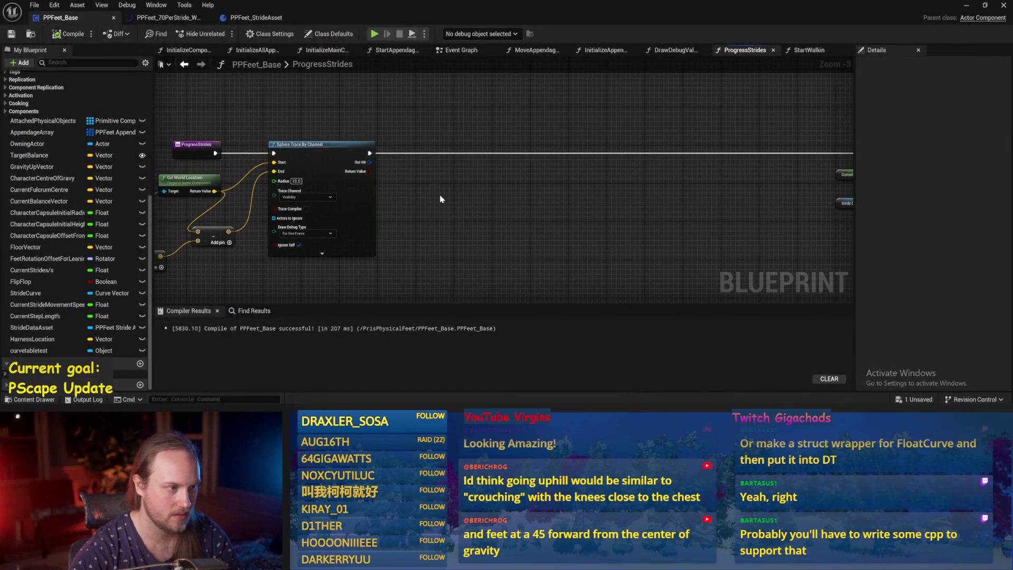
Duplicate the Sphere Trace By Channel node, chain the first trace into the copy, and compile.
scroll(524, 149, up, 2)
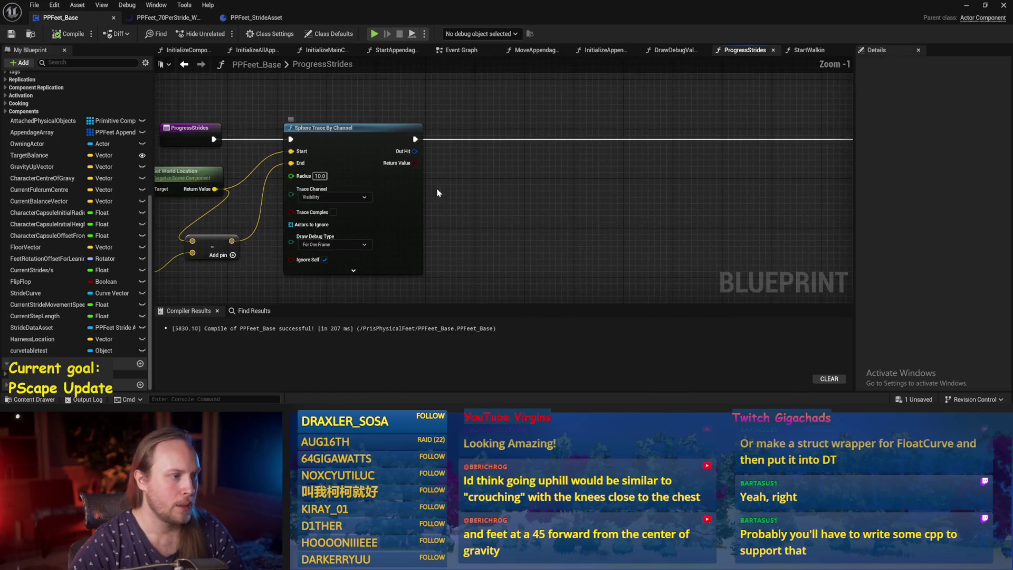
click(355, 150)
key(ctrl+c)
key(ctrl+v)
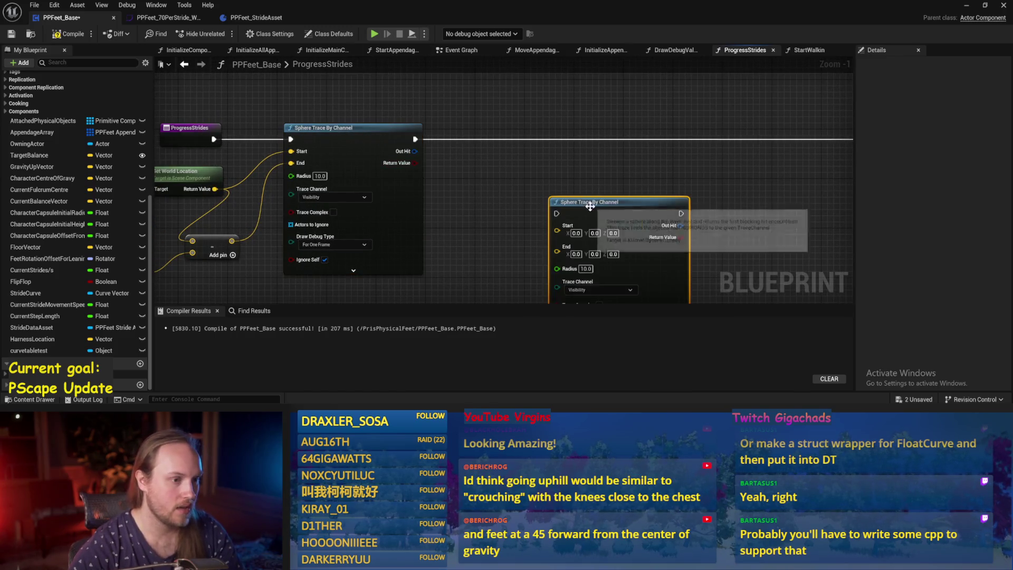
drag(593, 214, 520, 135)
click(442, 120)
drag(415, 139, 610, 136)
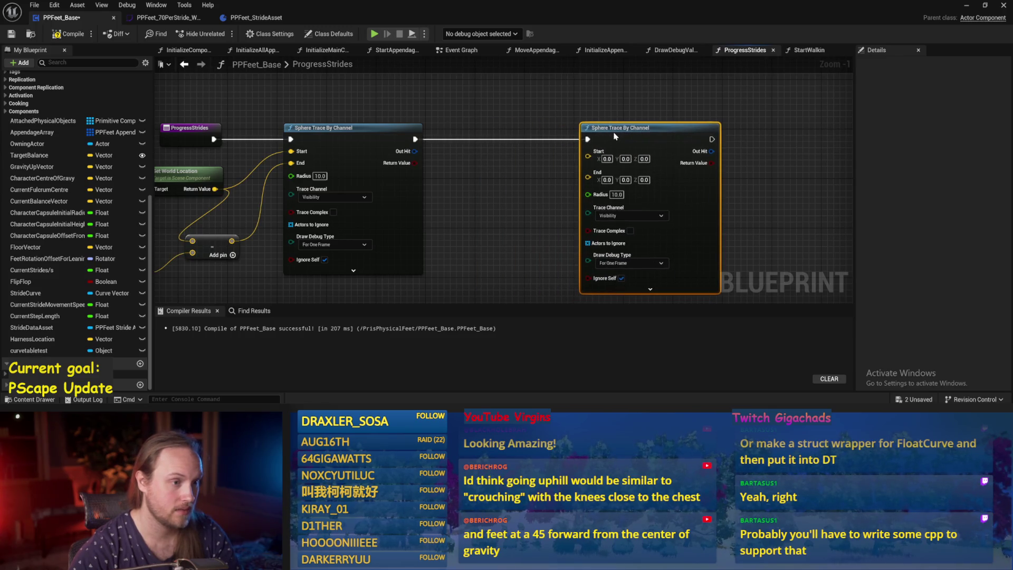
drag(470, 199, 558, 160)
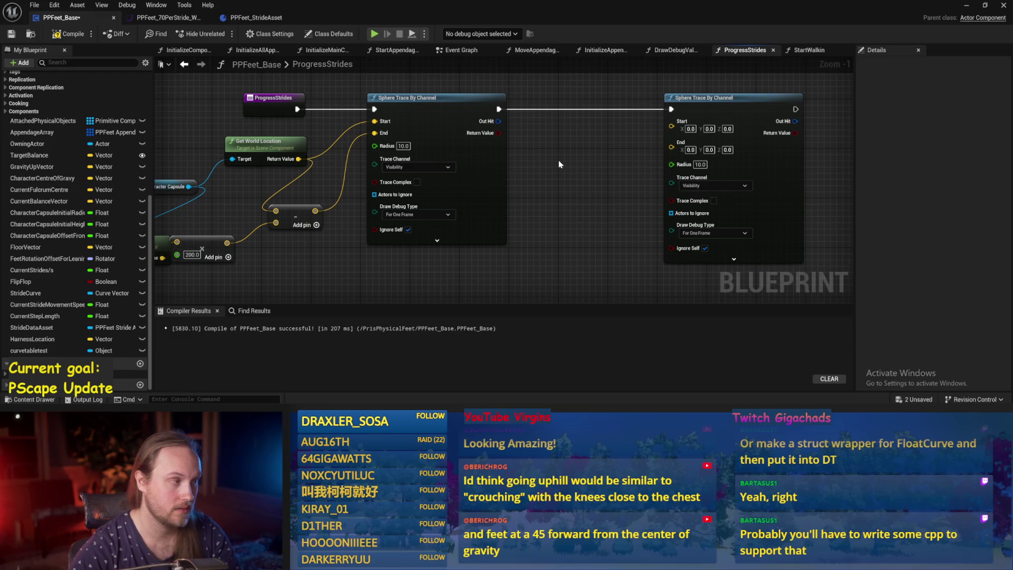
click(11, 34)
Place the Current Step Length getter below the two traces and recompile.
scroll(219, 189, down, 1)
drag(323, 179, 299, 146)
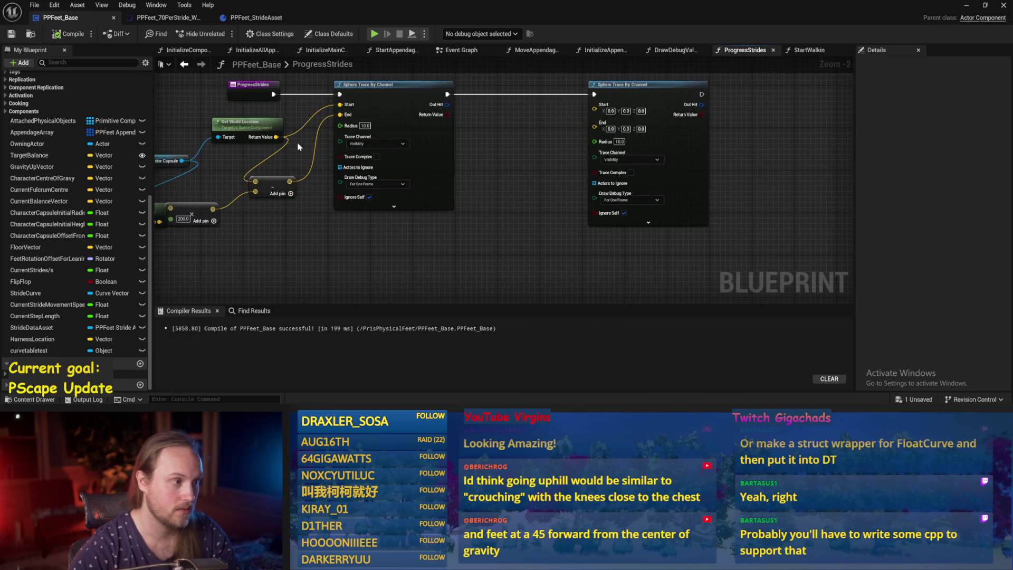
drag(246, 126, 225, 127)
drag(738, 243, 516, 242)
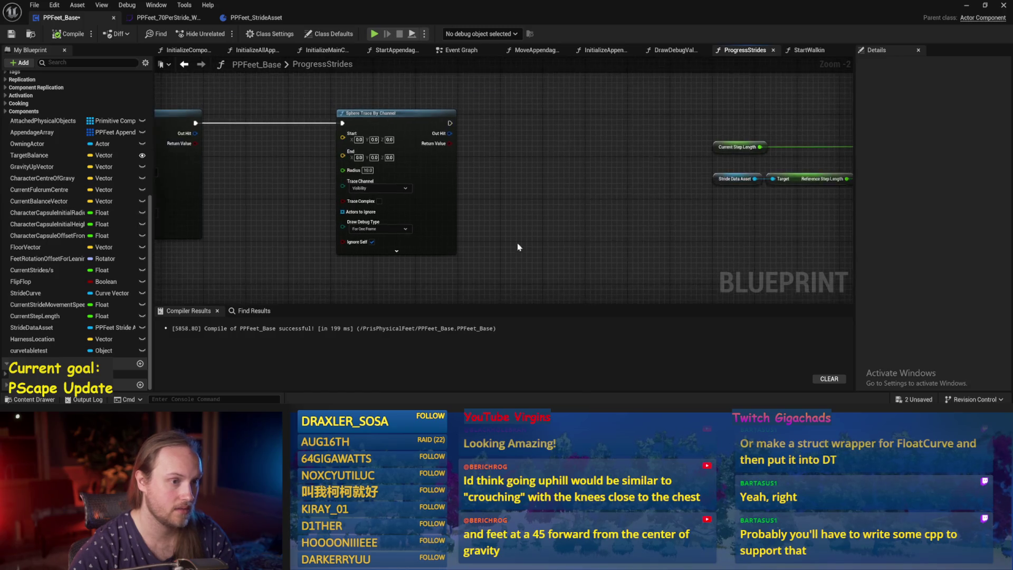
click(549, 139)
mouse_move(449, 188)
mouse_down()
mouse_move(405, 239)
mouse_move(433, 235)
mouse_up()
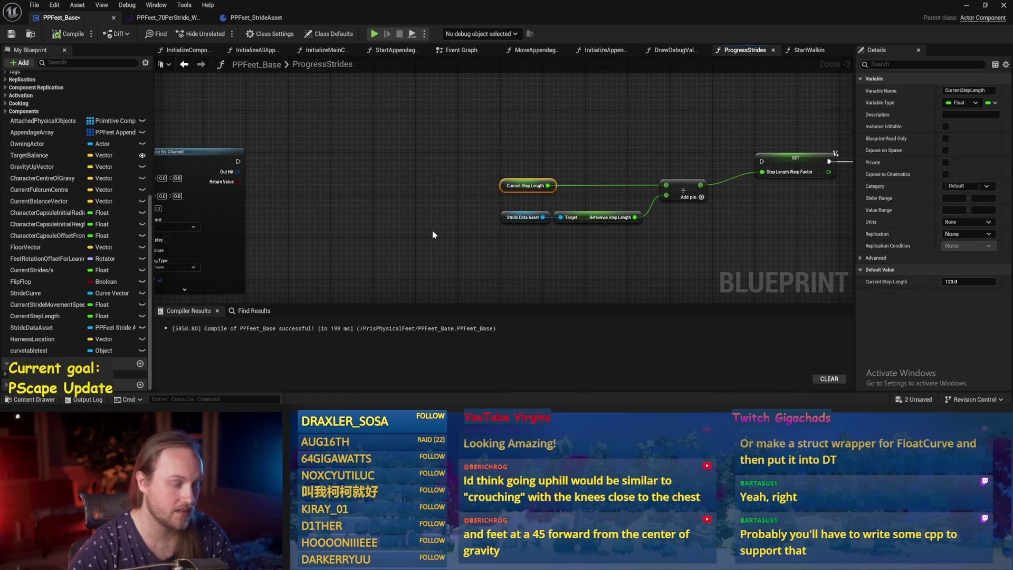
drag(683, 191, 407, 235)
key(ctrl+v)
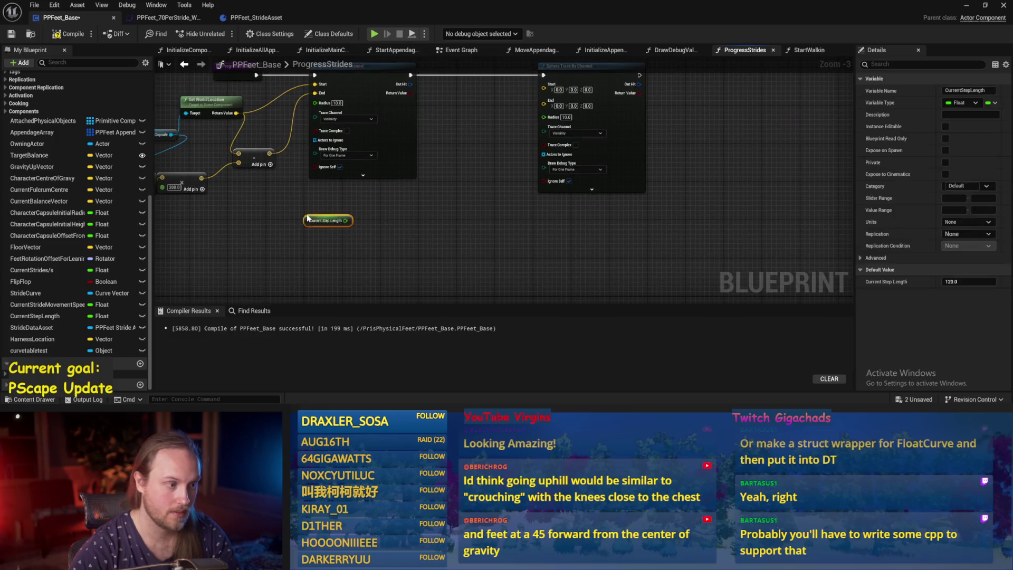
scroll(352, 232, down, 1)
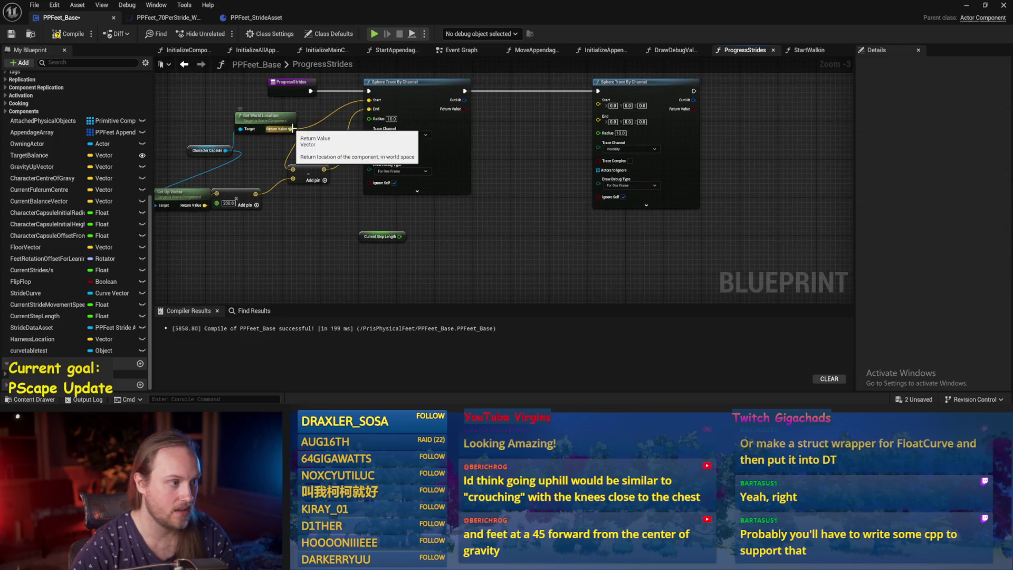
drag(378, 230, 355, 276)
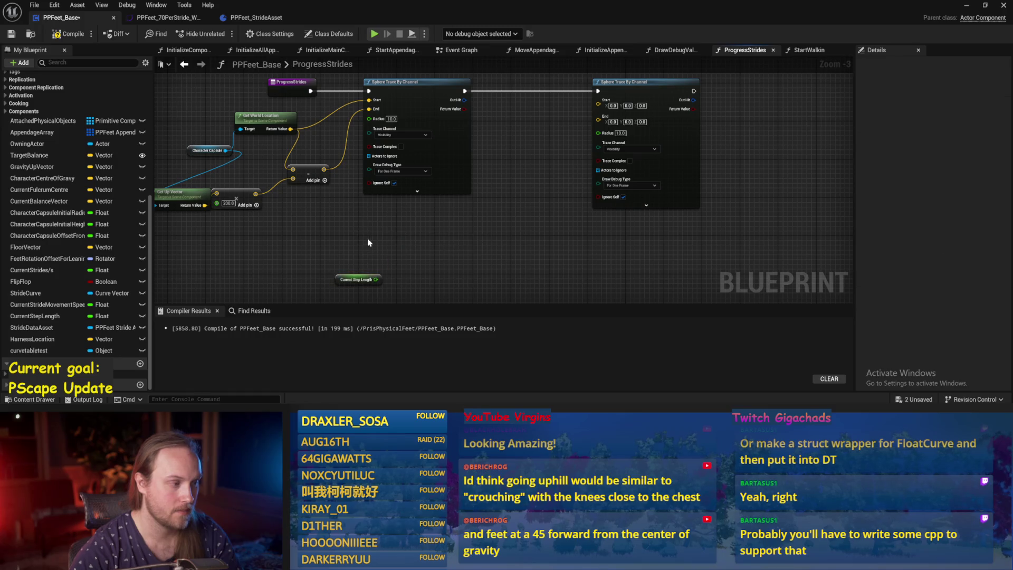
click(11, 34)
drag(158, 132, 312, 175)
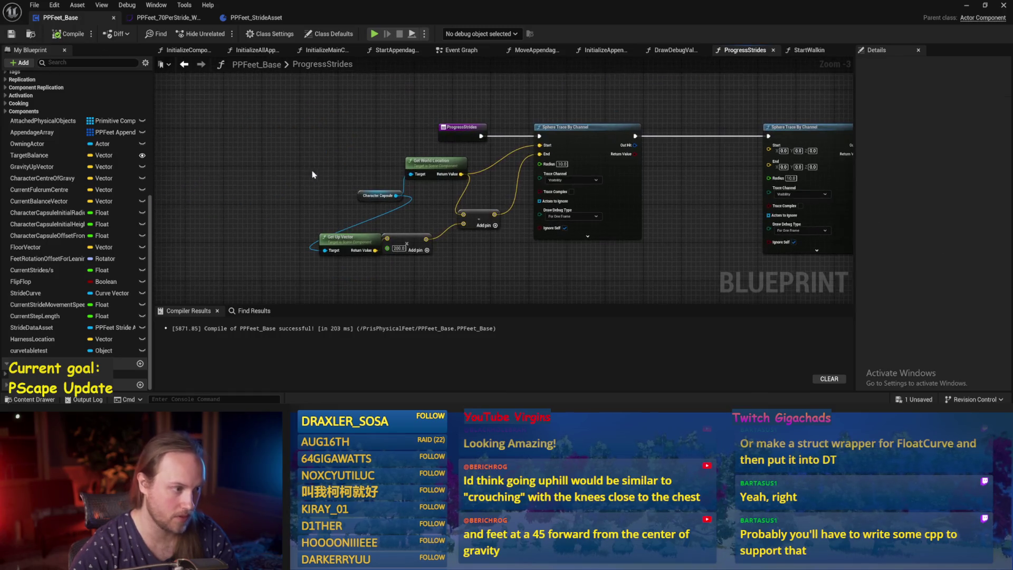
drag(358, 198, 291, 188)
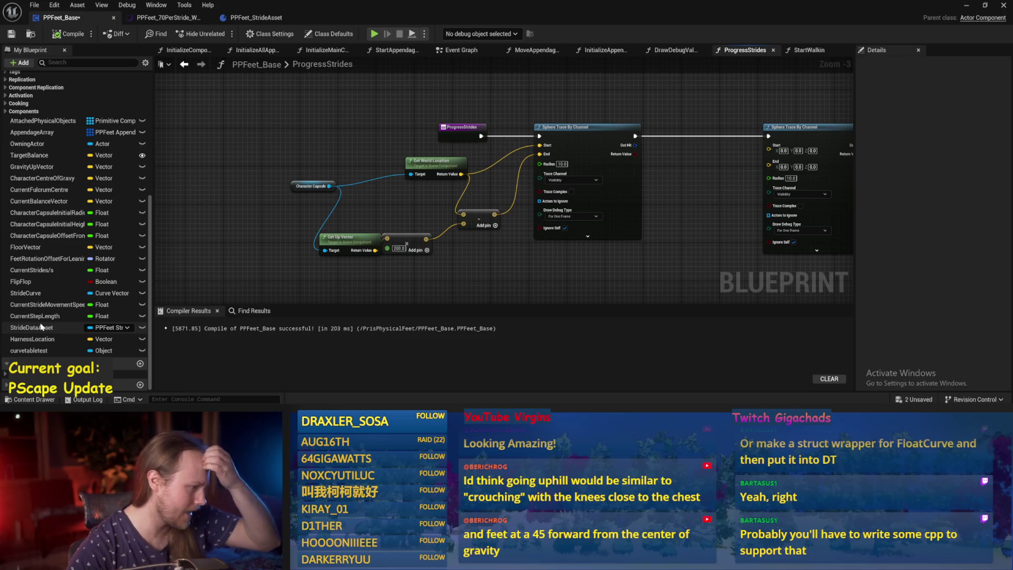
scroll(47, 248, up, 2)
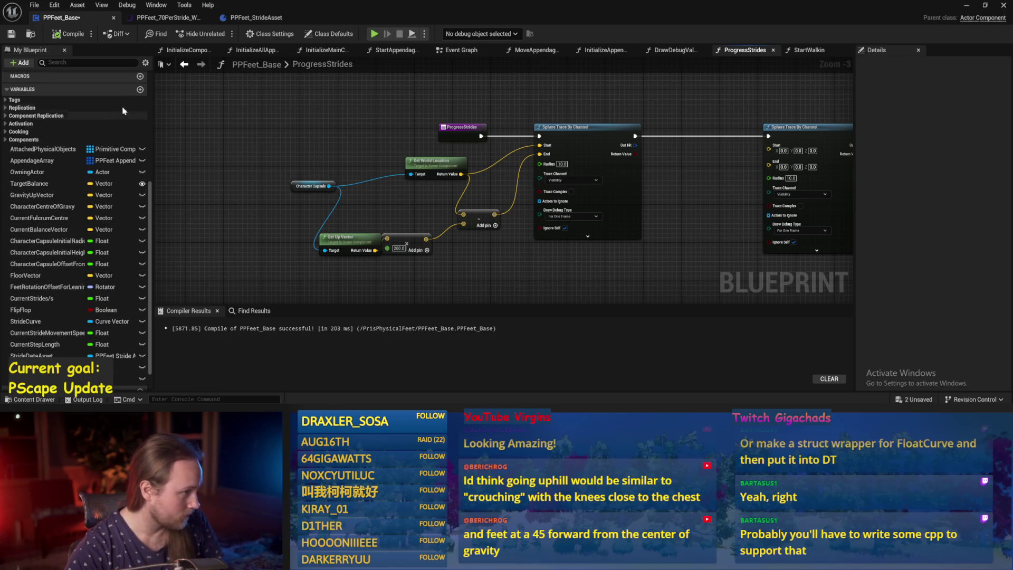
Create a Vector variable named DesiredMovementVectorXY and compile PPFeet_Base.
click(139, 89)
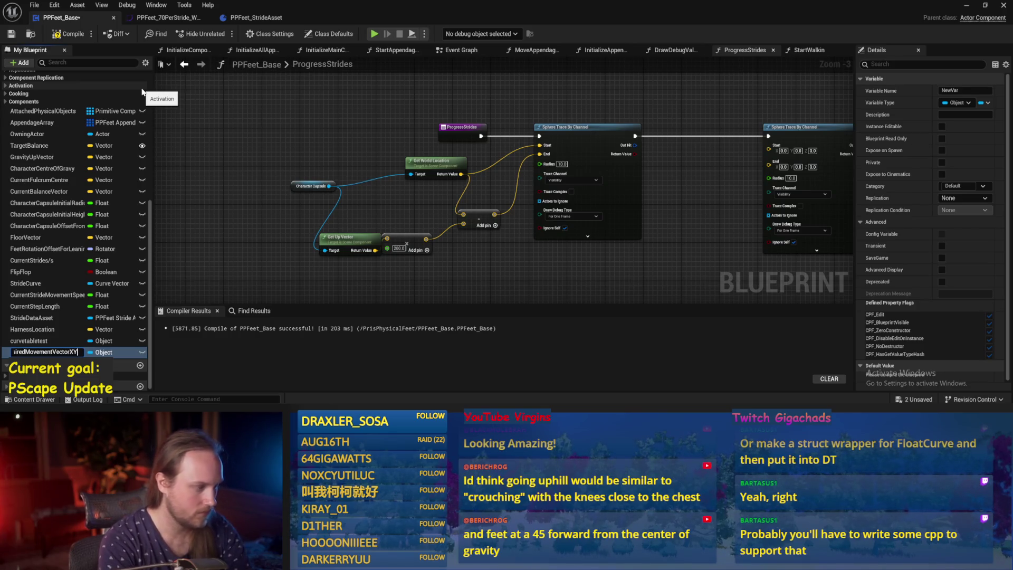
key(Return)
click(100, 351)
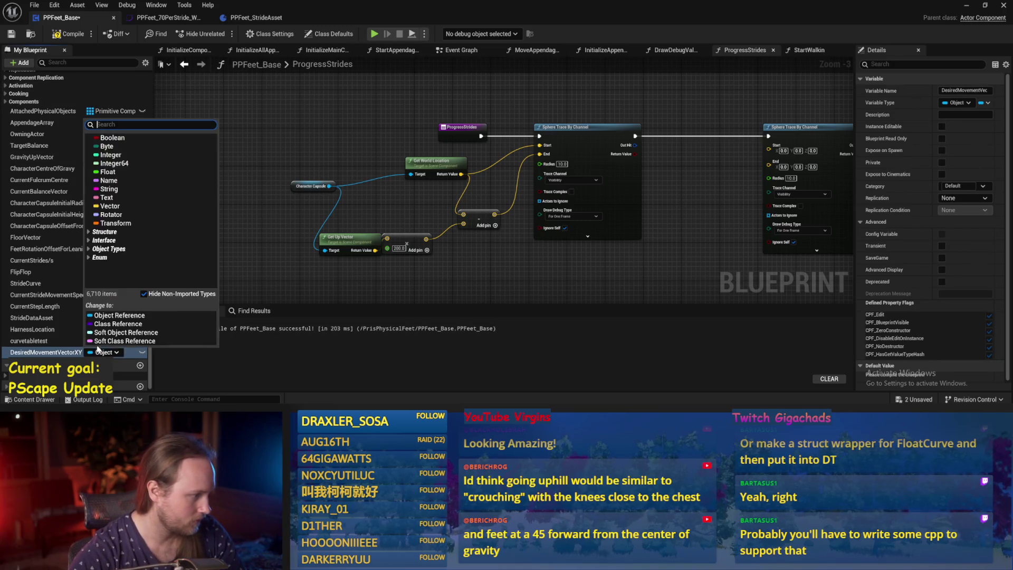
click(109, 206)
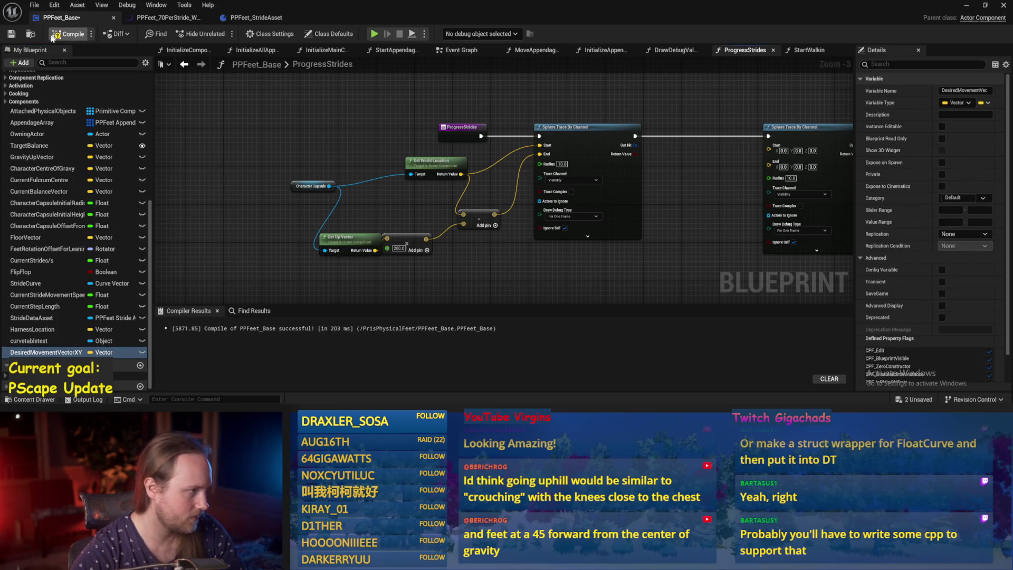
click(53, 37)
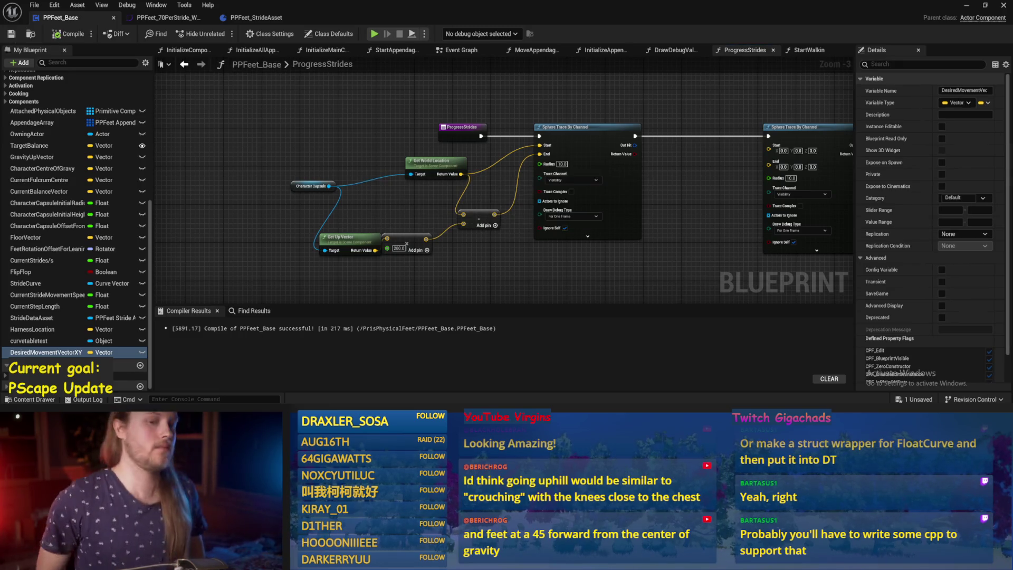
Combine a DesiredMovementVectorXY getter with Current Step Length in a math node.
scroll(897, 211, down, 2)
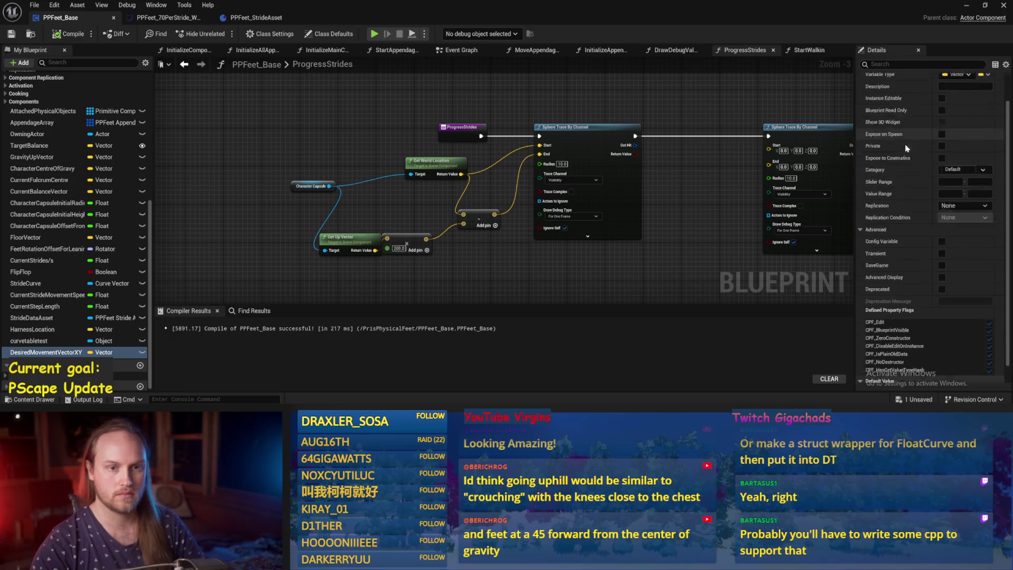
drag(441, 316, 354, 275)
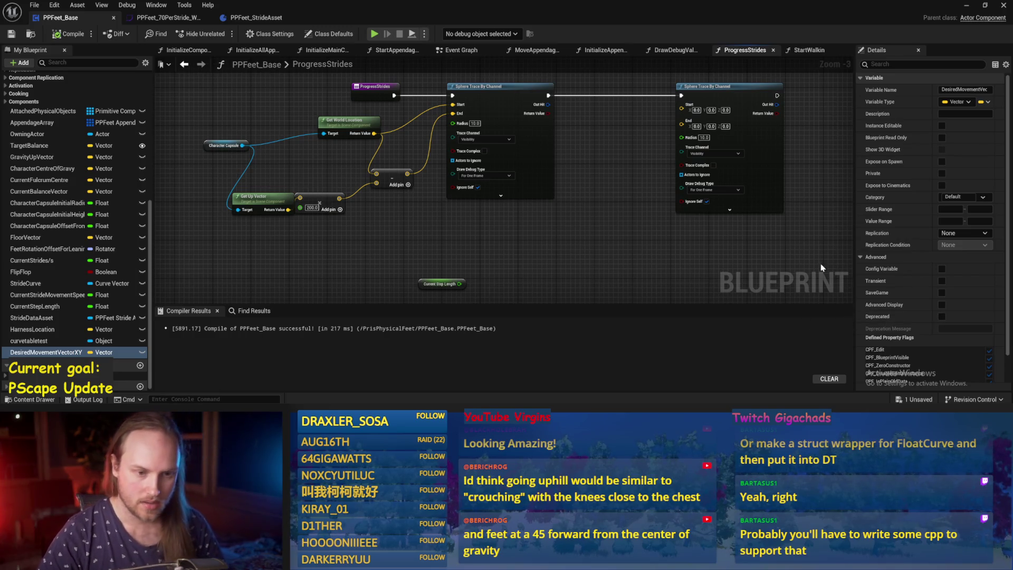
scroll(803, 322, down, 6)
scroll(957, 368, down, 2)
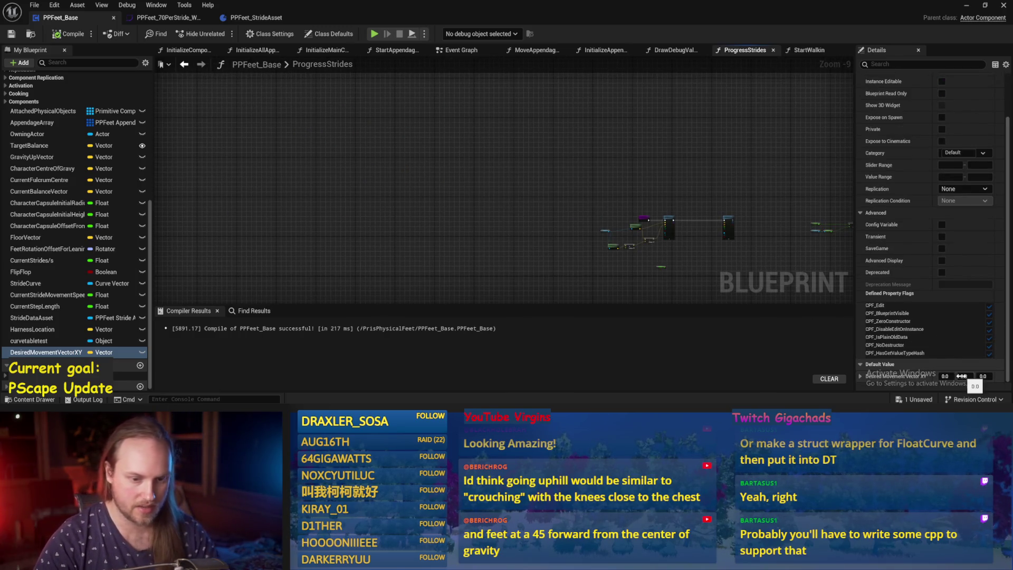
scroll(957, 368, up, 2)
scroll(542, 150, up, 9)
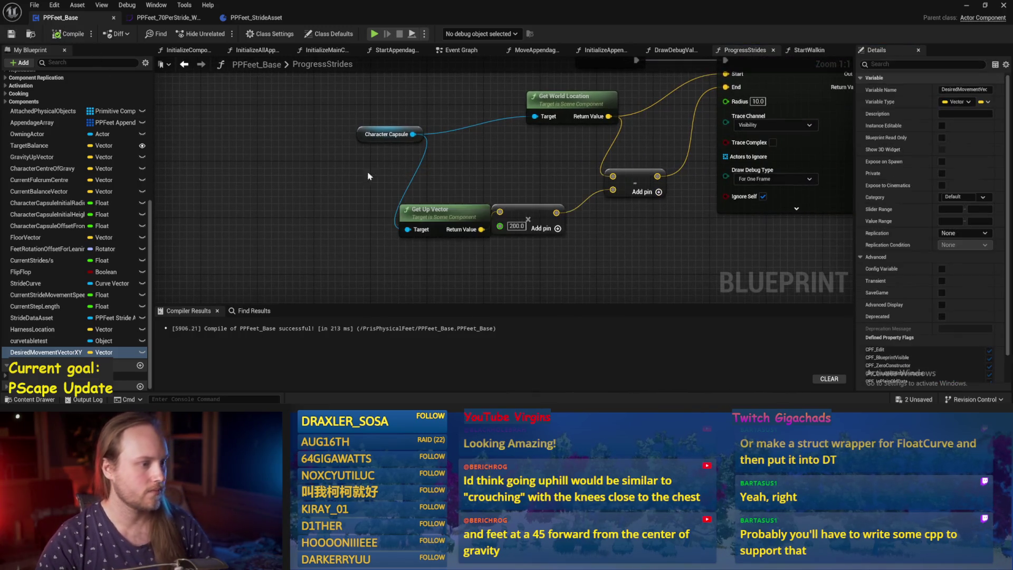
scroll(527, 242, down, 2)
drag(526, 242, 190, 248)
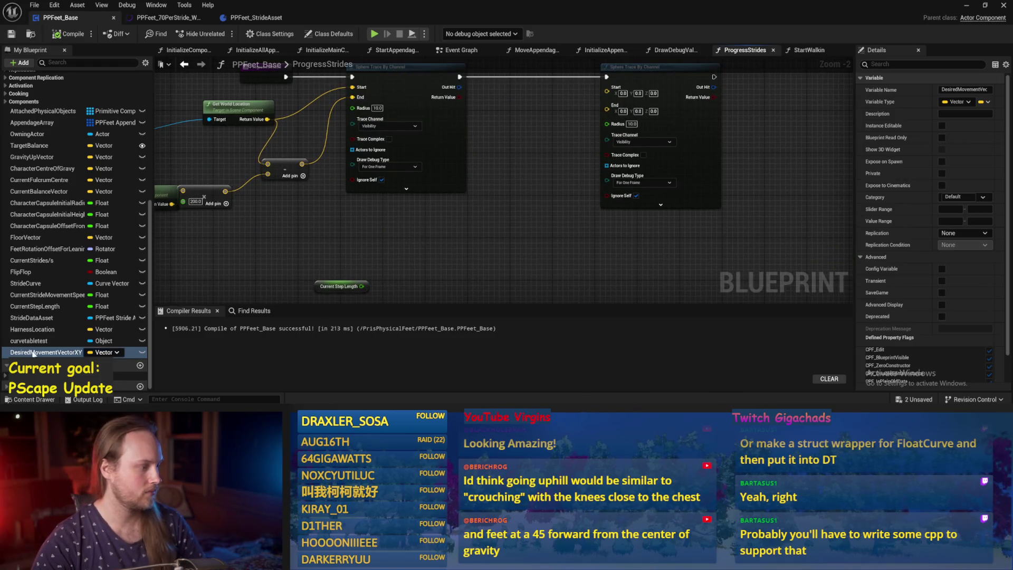
mouse_move(33, 352)
mouse_down()
mouse_move(391, 216)
mouse_move(508, 232)
mouse_up()
text(+)
key(Return)
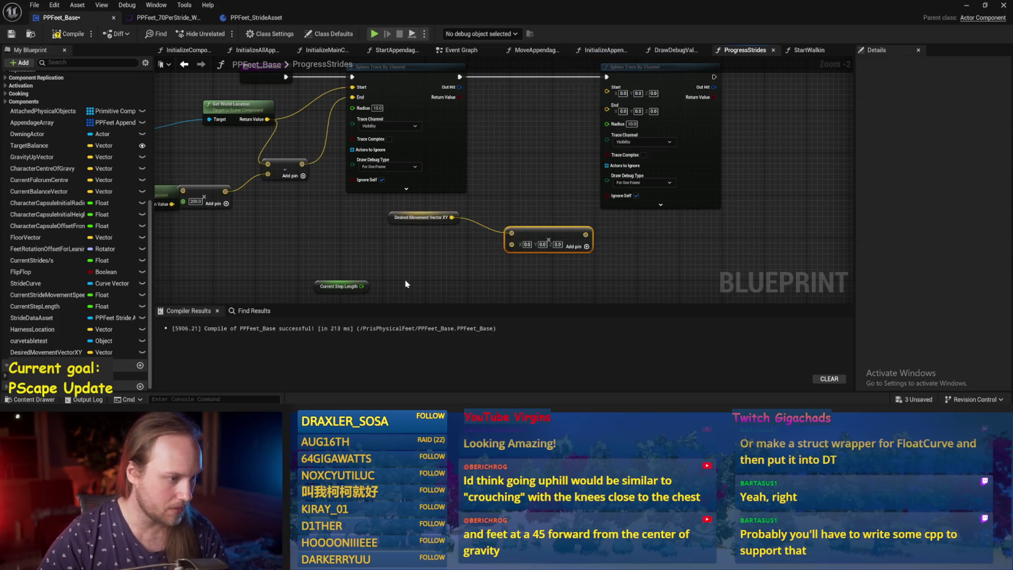
mouse_move(367, 286)
mouse_down()
mouse_move(512, 244)
mouse_move(433, 221)
mouse_move(491, 220)
mouse_move(419, 294)
mouse_move(488, 253)
mouse_up()
drag(488, 253, 443, 265)
Add that movement offset to the capsule world location and feed the second trace's Start.
drag(304, 146, 533, 190)
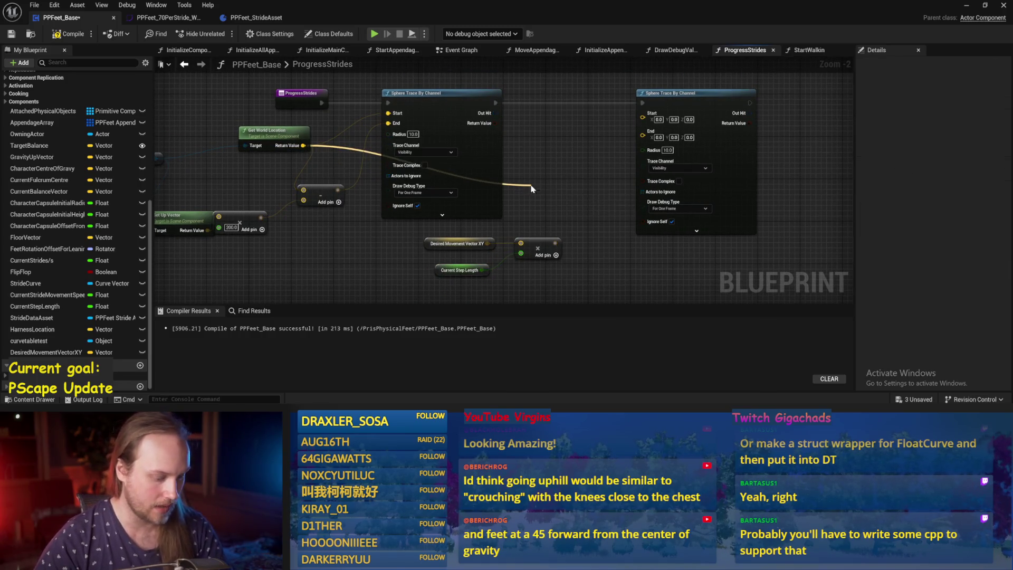
click(583, 227)
mouse_move(554, 244)
mouse_down()
mouse_move(536, 201)
mouse_move(642, 113)
mouse_up()
drag(553, 179, 553, 158)
drag(685, 143, 786, 142)
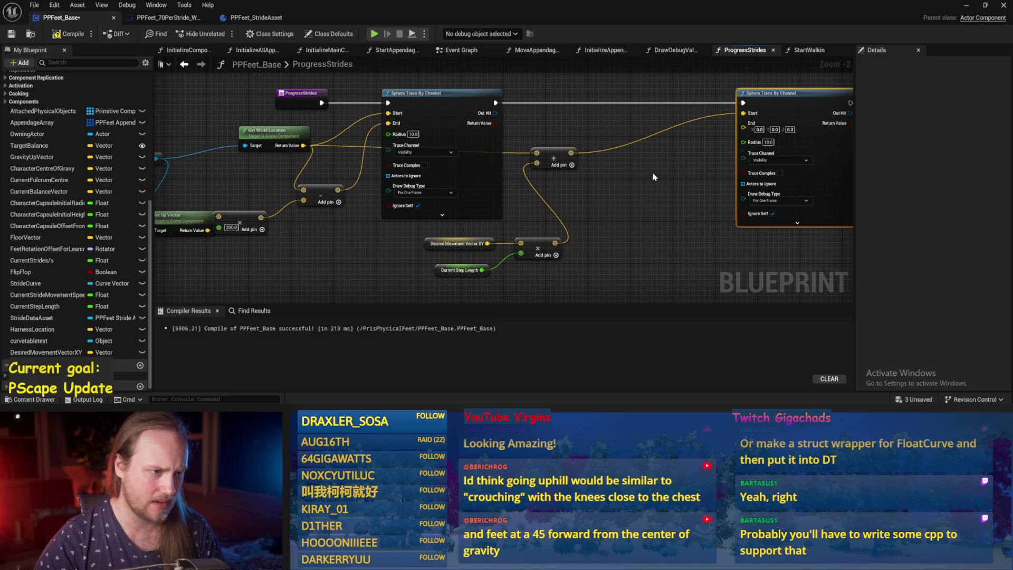
Add a vector Add node applying a 200 Z offset to the summed location.
drag(571, 153, 628, 194)
text(+)
key(Return)
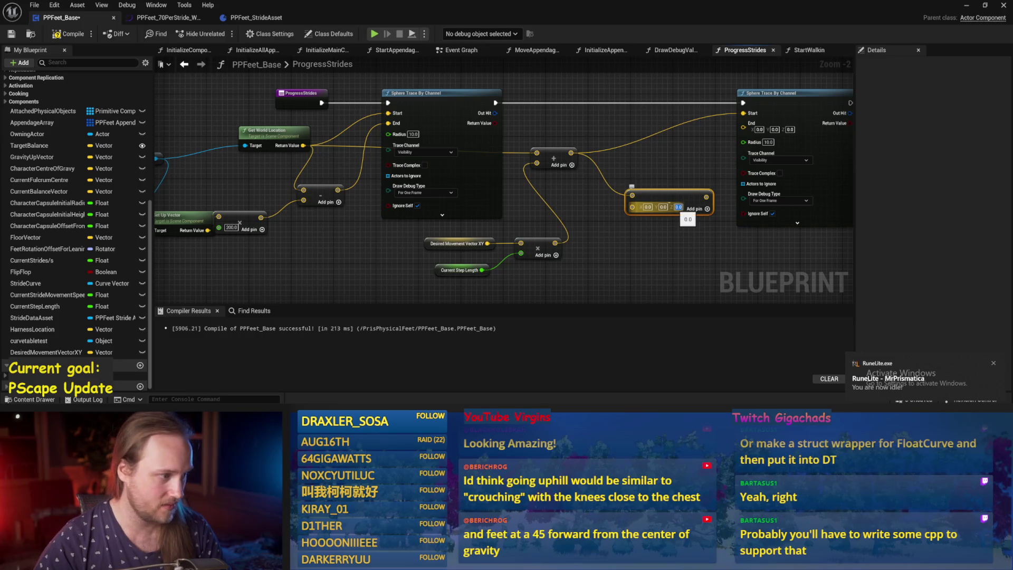
text(200)
click(627, 246)
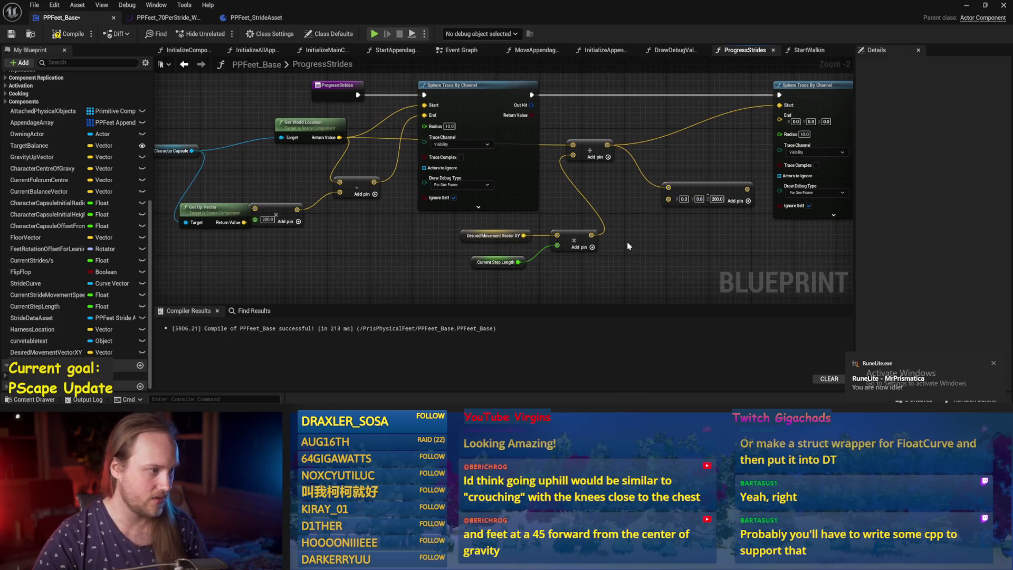
drag(543, 239, 475, 253)
mouse_move(640, 203)
mouse_down()
mouse_move(582, 177)
mouse_move(608, 204)
mouse_move(711, 130)
mouse_up()
Compile, edit the second trace's radius, and save the blueprint.
click(85, 36)
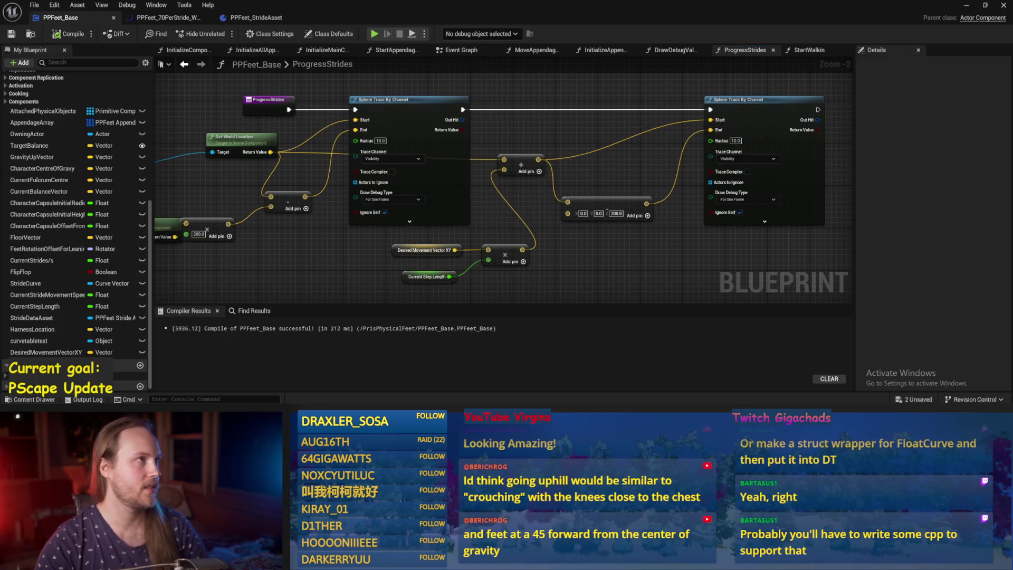
click(735, 141)
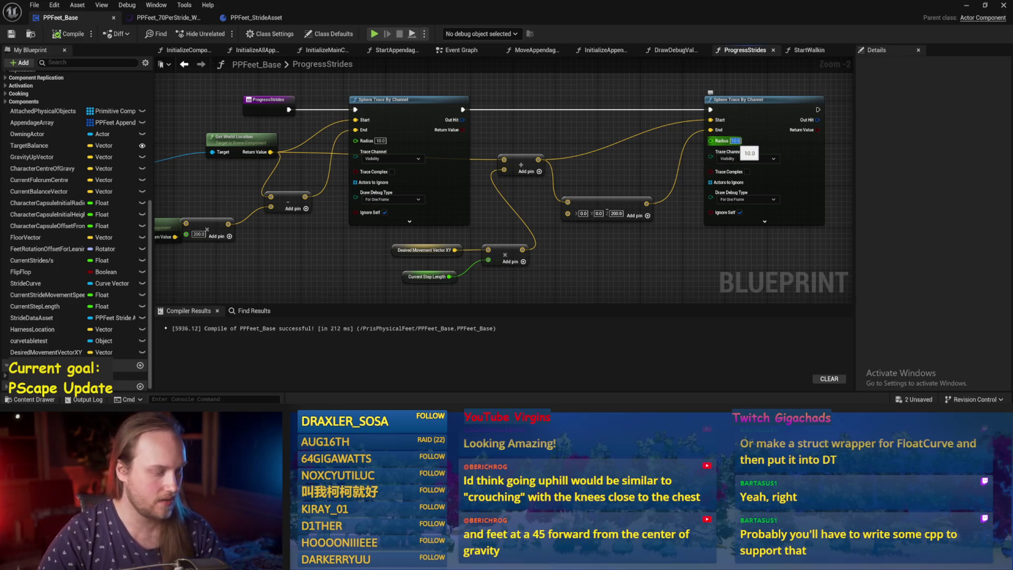
text(5)
key(ctrl+s)
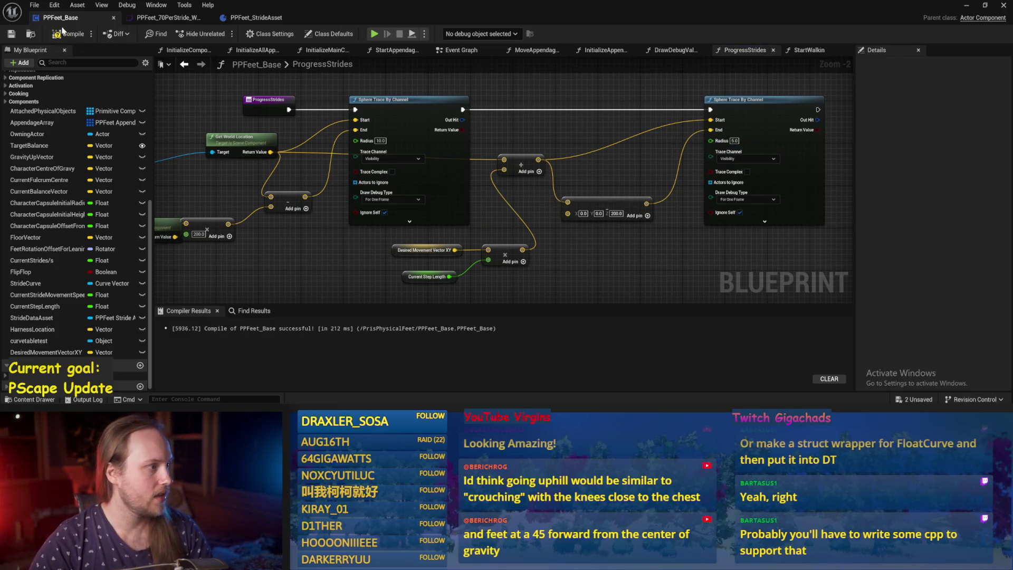
click(966, 6)
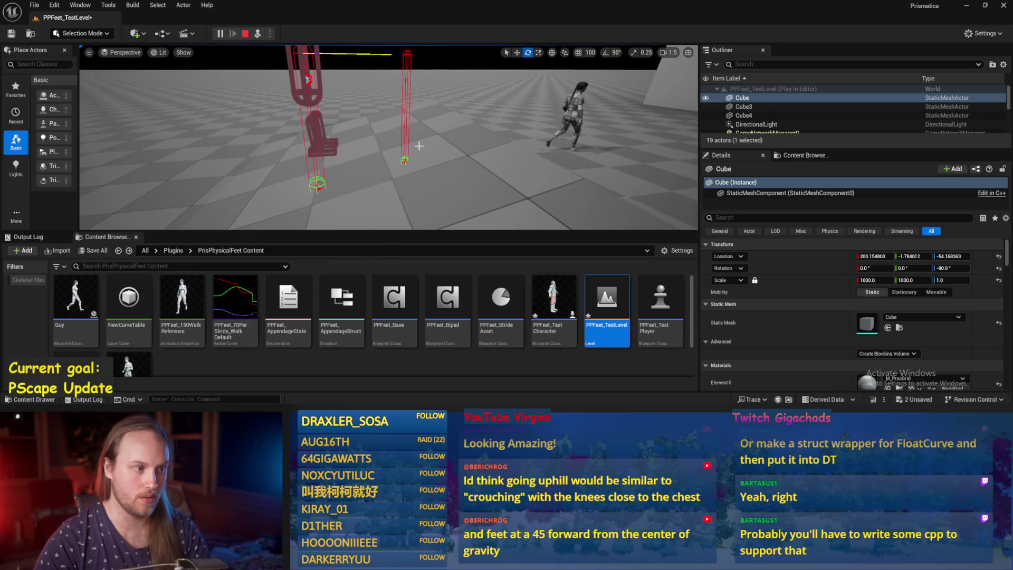
Stop Play In Editor, use File > Save All, and select the Cube4 floor.
key(Escape)
click(35, 6)
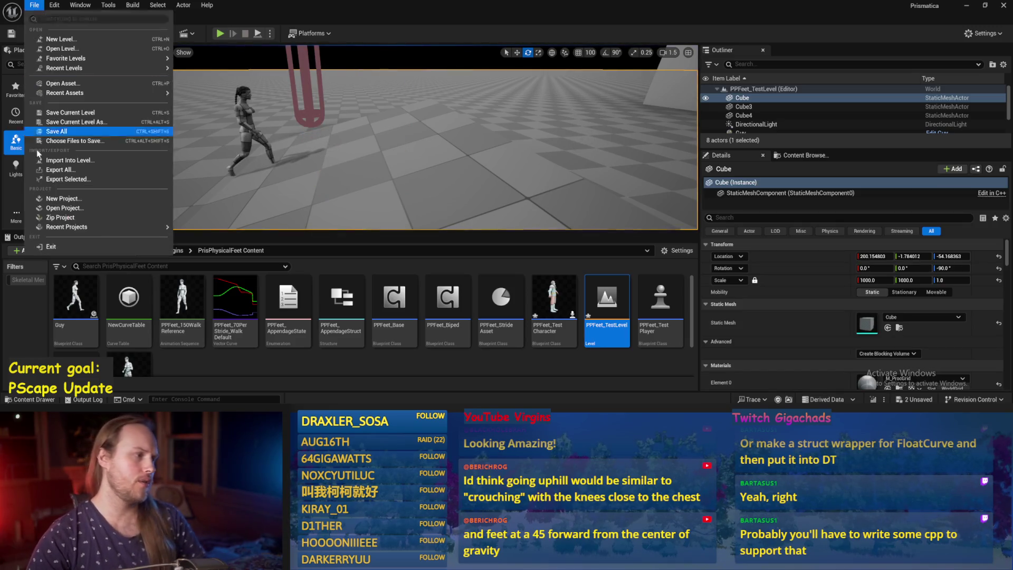
click(99, 142)
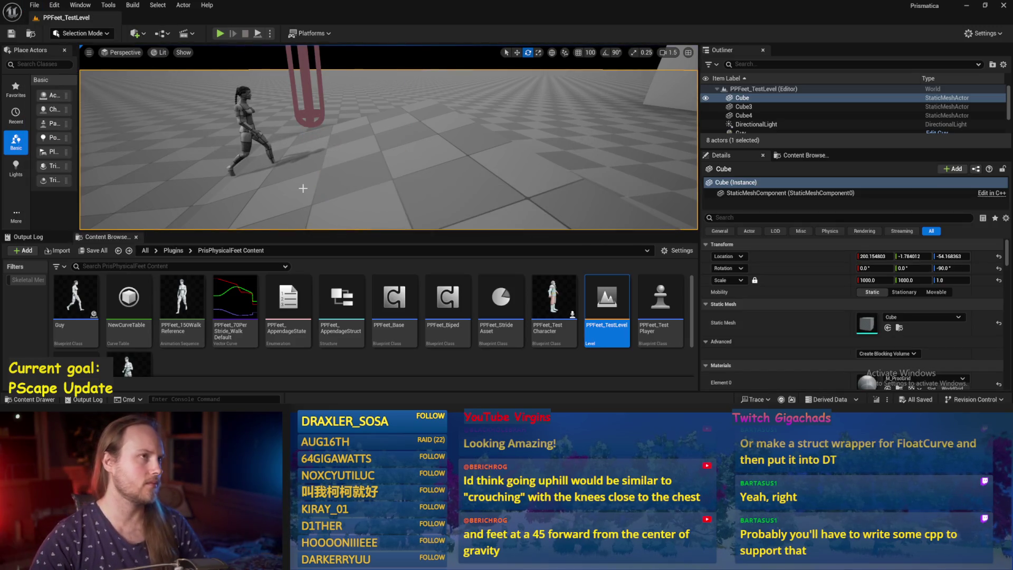
drag(254, 173, 304, 185)
click(285, 182)
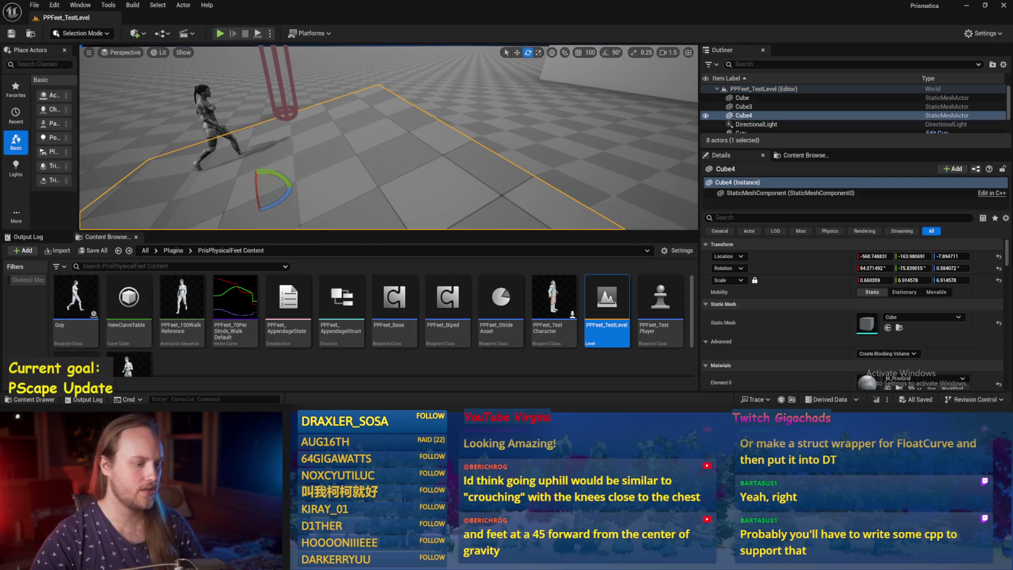
key(alt+Tab)
Wire the execution flow into the Current Step Length SET node.
mouse_move(414, 225)
mouse_down()
mouse_move(651, 226)
mouse_move(482, 160)
mouse_move(998, 152)
mouse_move(737, 164)
mouse_up()
drag(737, 164, 619, 122)
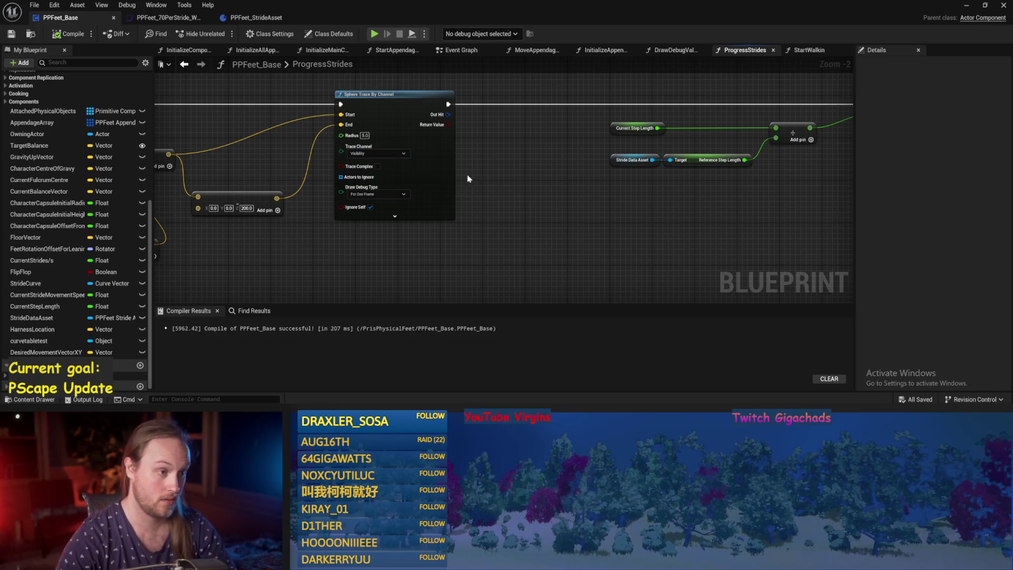
Add an expanded Break Hit Result node on the first sphere trace's Out Hit.
drag(503, 179, 538, 185)
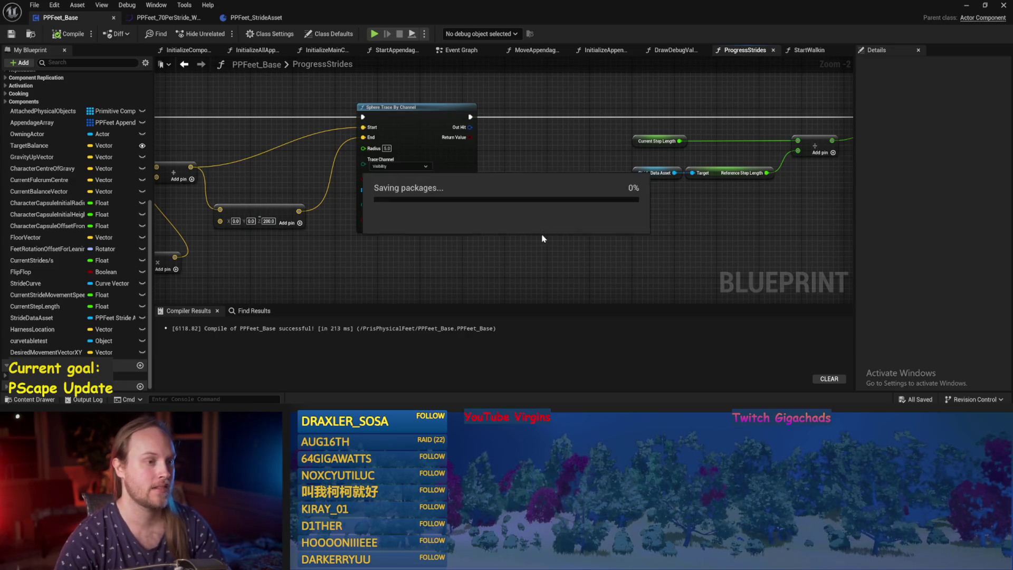
scroll(620, 217, down, 2)
drag(607, 214, 518, 215)
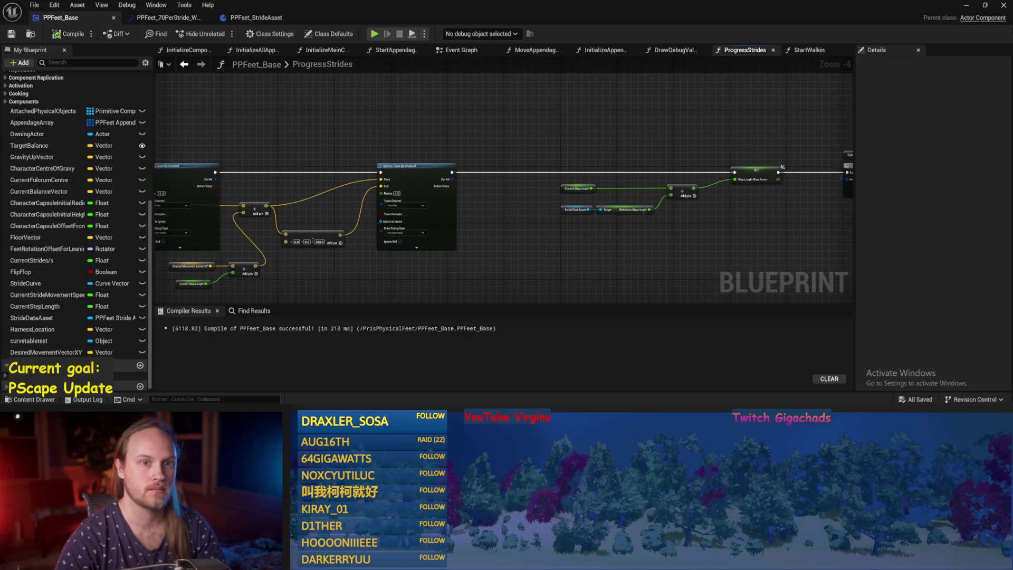
mouse_move(325, 290)
mouse_down()
mouse_move(434, 235)
mouse_move(508, 242)
mouse_move(505, 301)
mouse_up()
scroll(434, 235, up, 1)
mouse_move(344, 166)
mouse_down()
mouse_move(423, 115)
mouse_move(310, 219)
mouse_up()
text(brea)
key(Return)
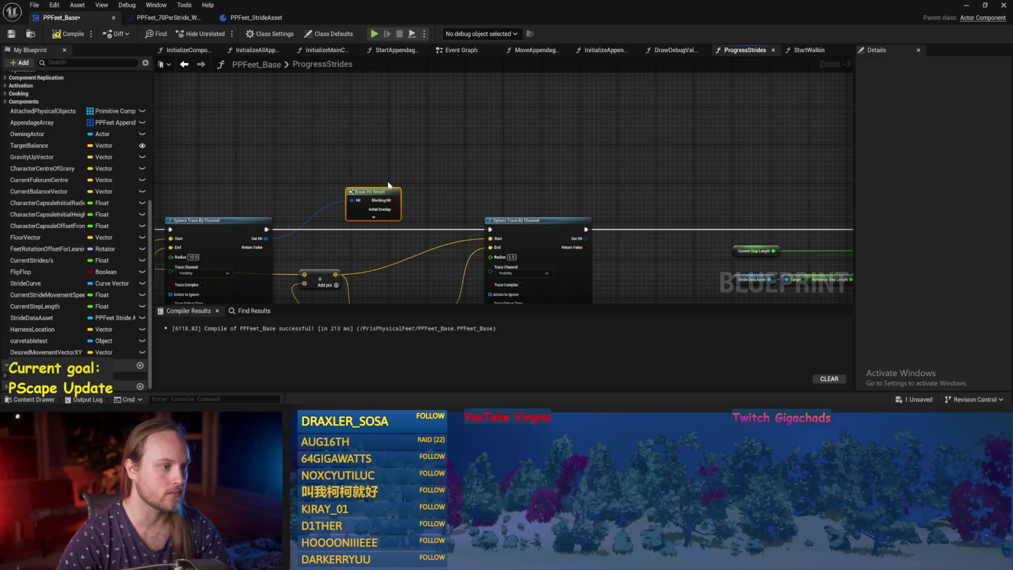
drag(377, 191, 364, 81)
click(360, 107)
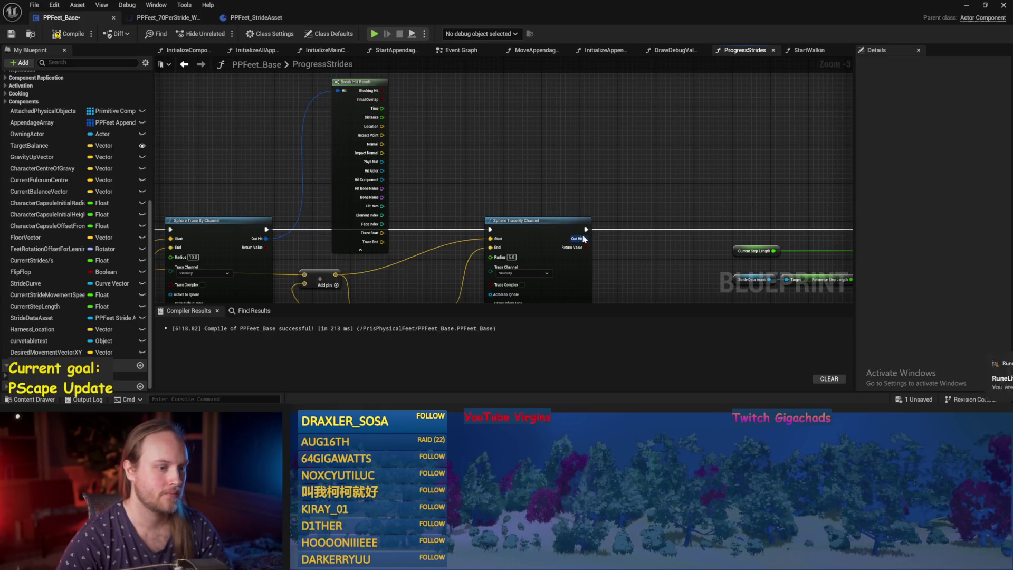
Add a second expanded Break Hit Result on the second trace's Out Hit, aligned beside the first.
drag(583, 239, 631, 147)
text(break)
key(Return)
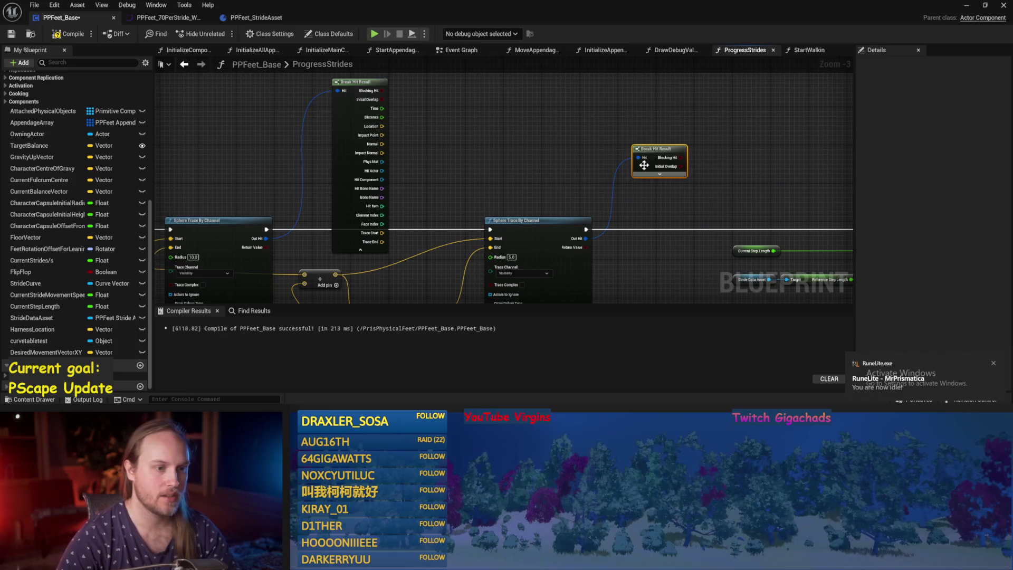
click(654, 178)
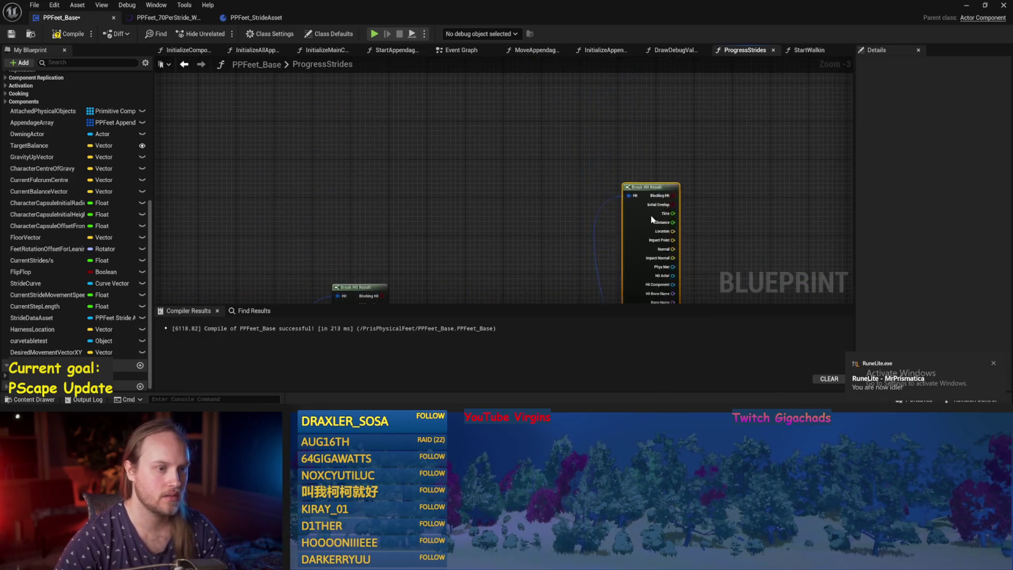
mouse_move(680, 231)
mouse_down()
mouse_move(480, 92)
mouse_move(525, 124)
mouse_move(672, 98)
mouse_move(667, 83)
mouse_up()
drag(484, 165, 525, 154)
Combine the two traces' Impact Points and feed the result into a Normalize node.
scroll(475, 138, up, 1)
mouse_move(397, 147)
mouse_down()
mouse_move(633, 148)
mouse_move(559, 227)
mouse_move(596, 176)
mouse_move(615, 124)
mouse_move(594, 110)
mouse_up()
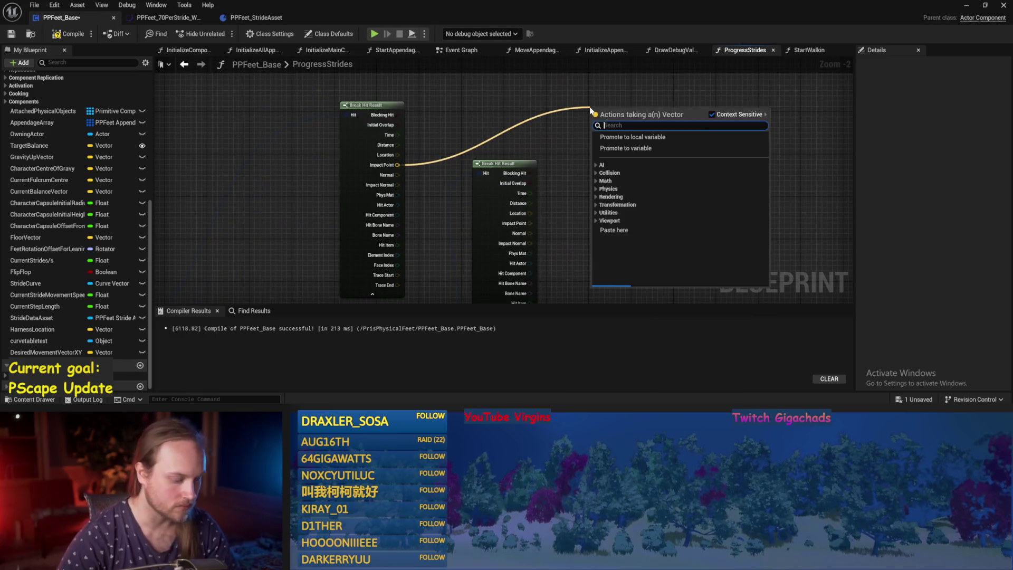
key(Escape)
mouse_move(524, 200)
mouse_down()
mouse_move(589, 101)
mouse_move(534, 128)
mouse_move(549, 127)
mouse_move(568, 150)
mouse_up()
text(normalize)
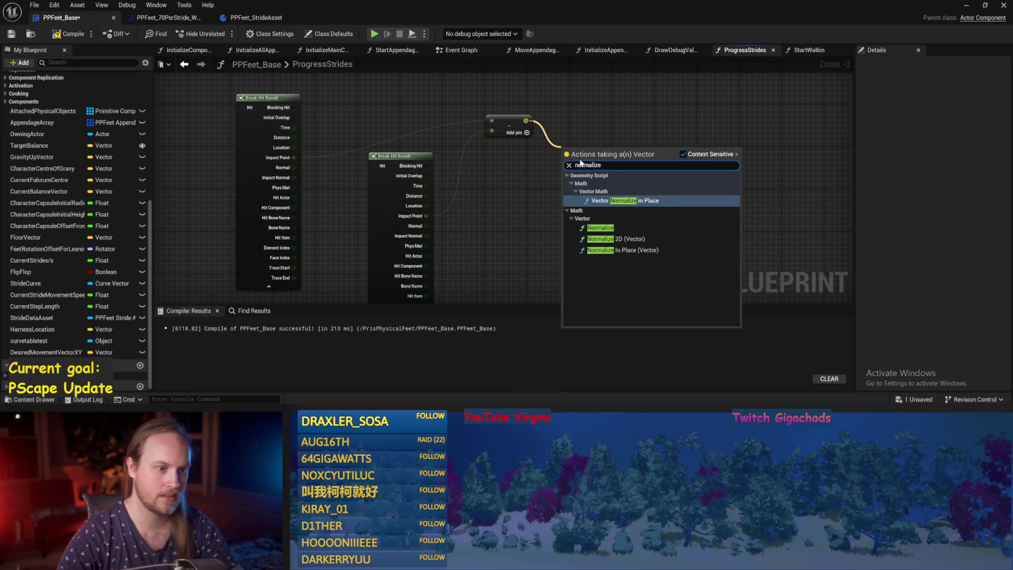
click(593, 228)
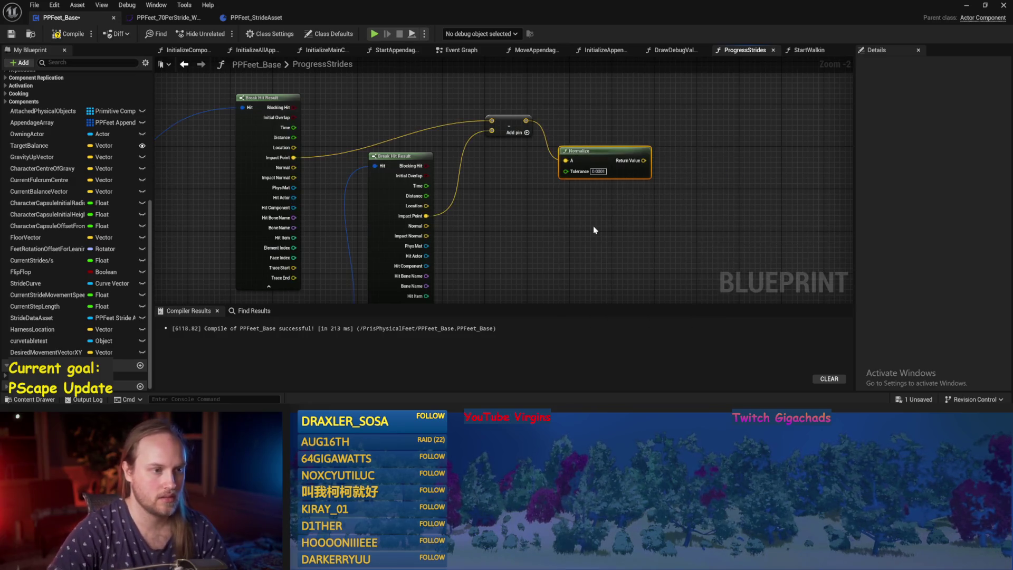
drag(593, 230, 540, 246)
mouse_move(534, 177)
mouse_down()
mouse_move(534, 135)
mouse_move(552, 138)
mouse_up()
click(554, 182)
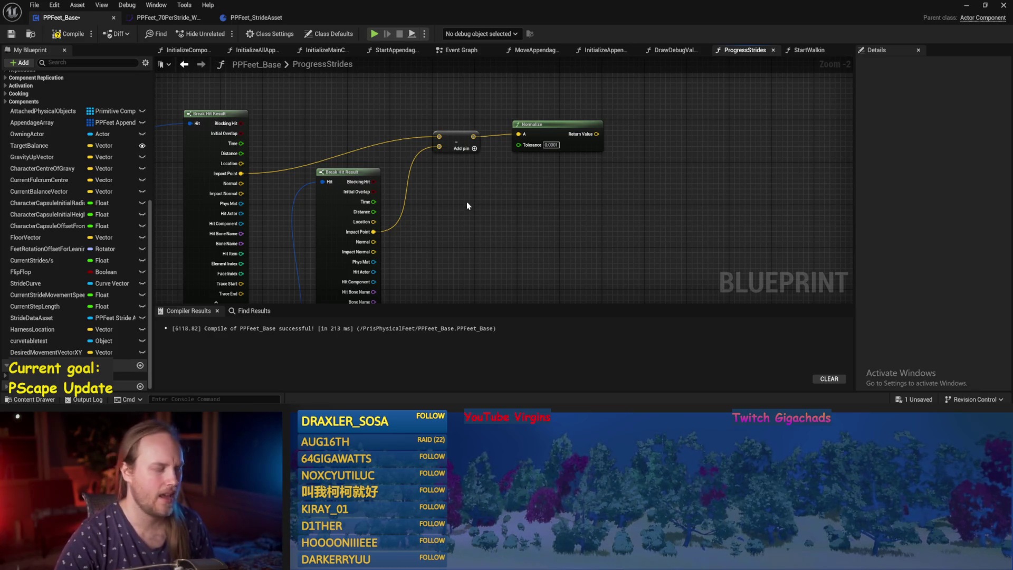
Save PPFeet_Base and return to the PPFeet_TestLevel editor.
mouse_move(457, 211)
mouse_down()
mouse_move(520, 185)
mouse_move(510, 199)
mouse_up()
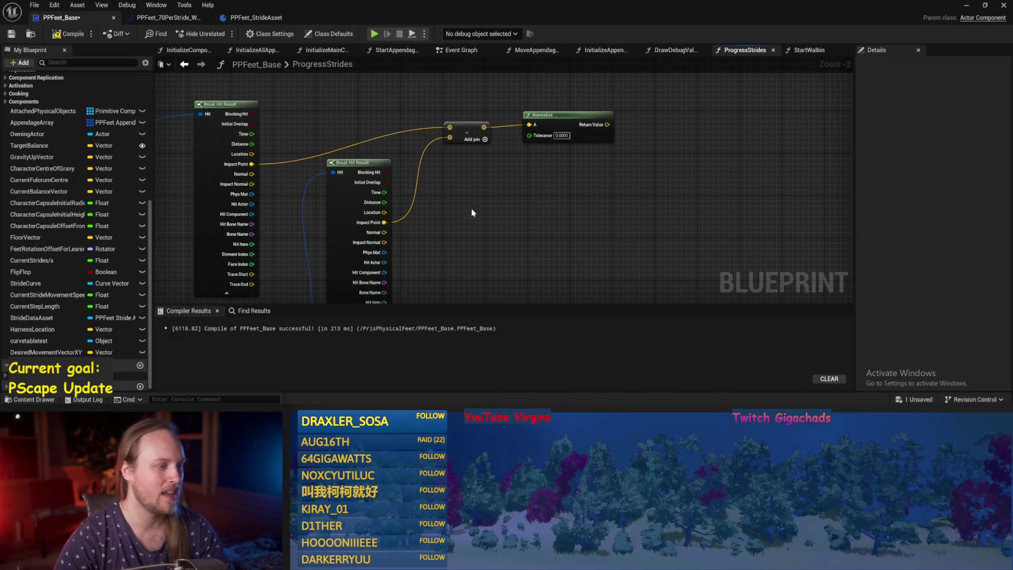
click(11, 35)
scroll(471, 221, up, 1)
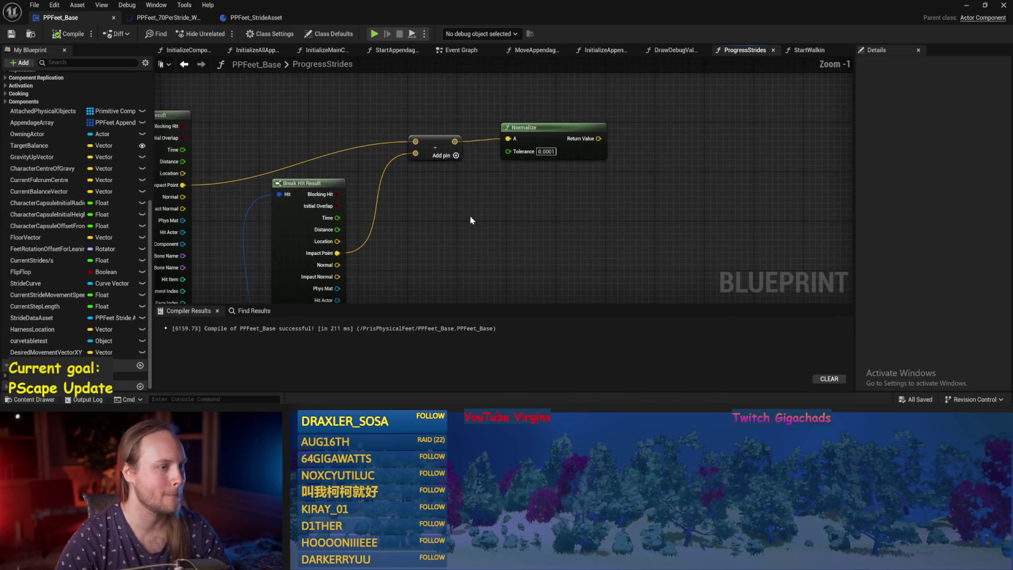
drag(472, 218, 544, 164)
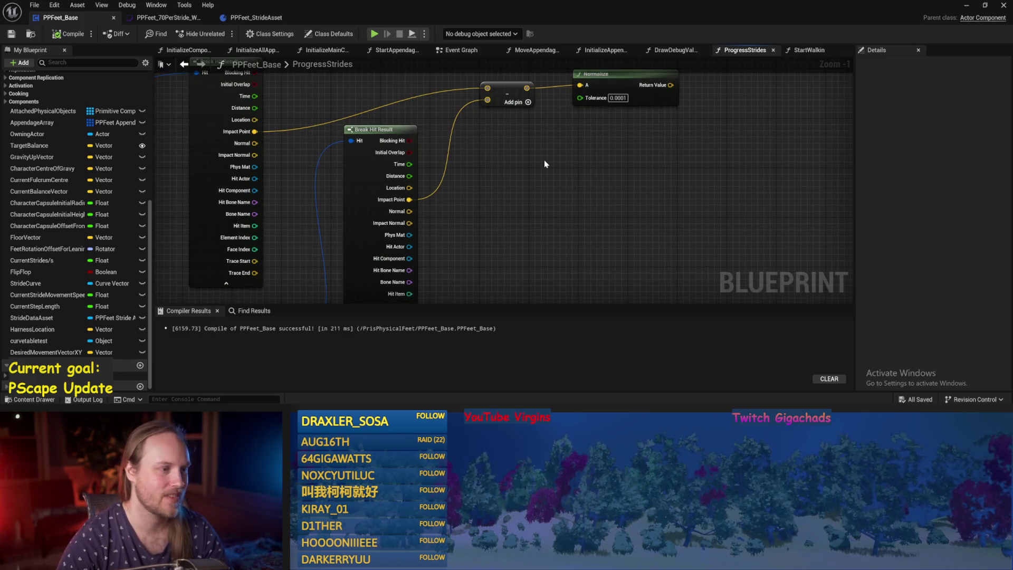
scroll(544, 164, down, 3)
click(974, 5)
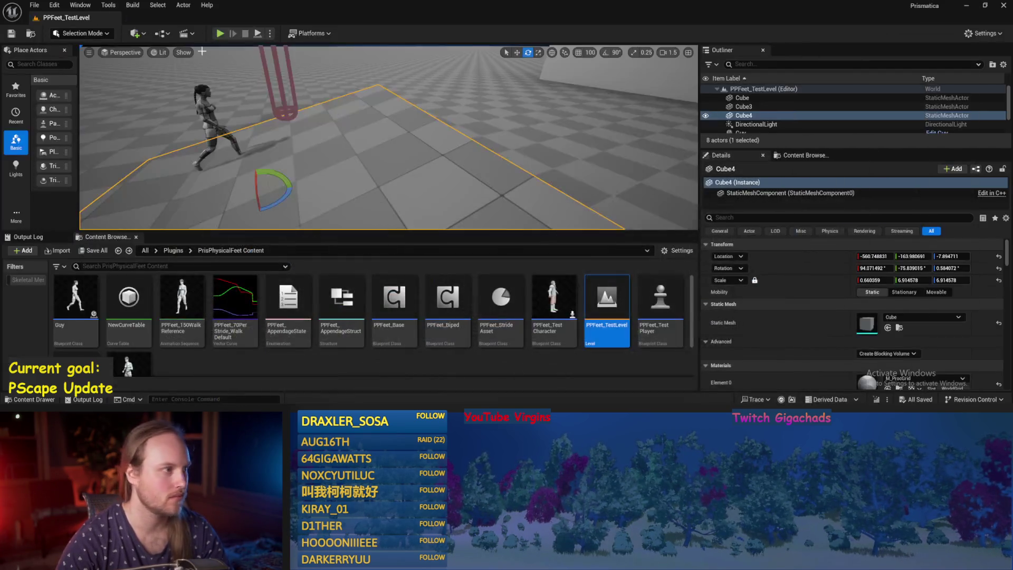
Play-test, rotate Cube4 into a slope (about 149°, -66.6°, -51.9°), then play-test again.
click(258, 33)
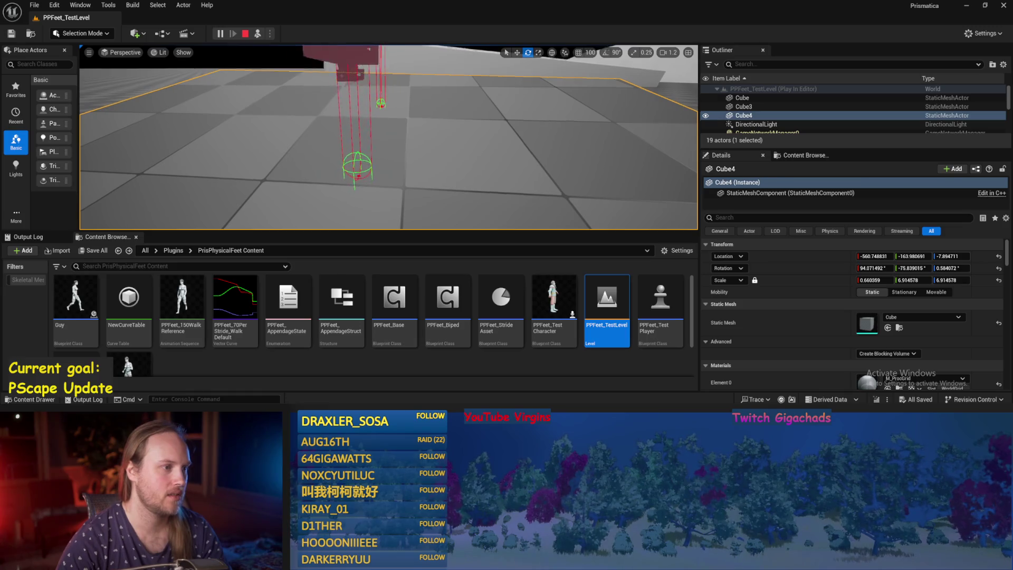
key(Escape)
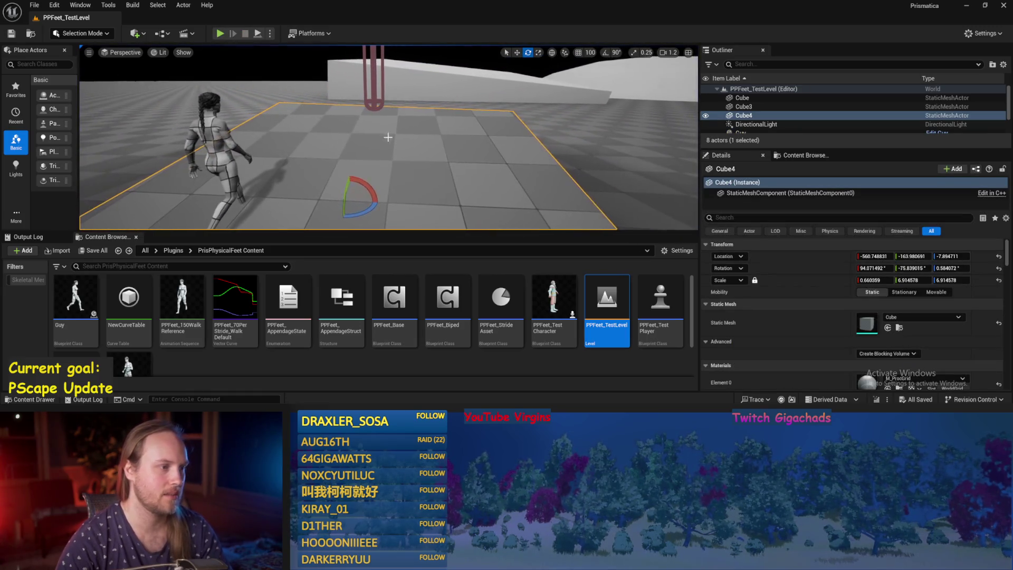
drag(366, 180, 391, 178)
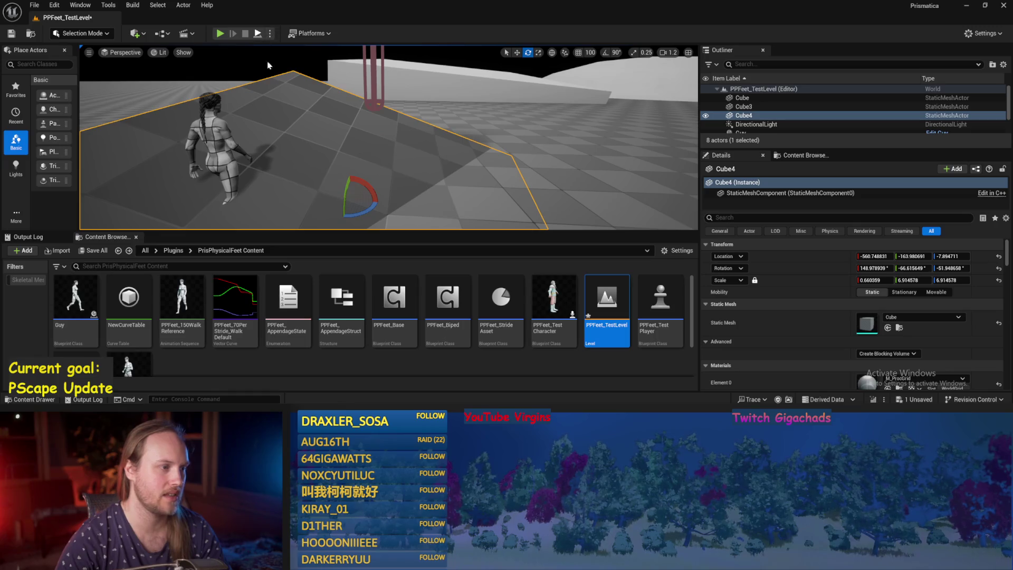
key(alt+p)
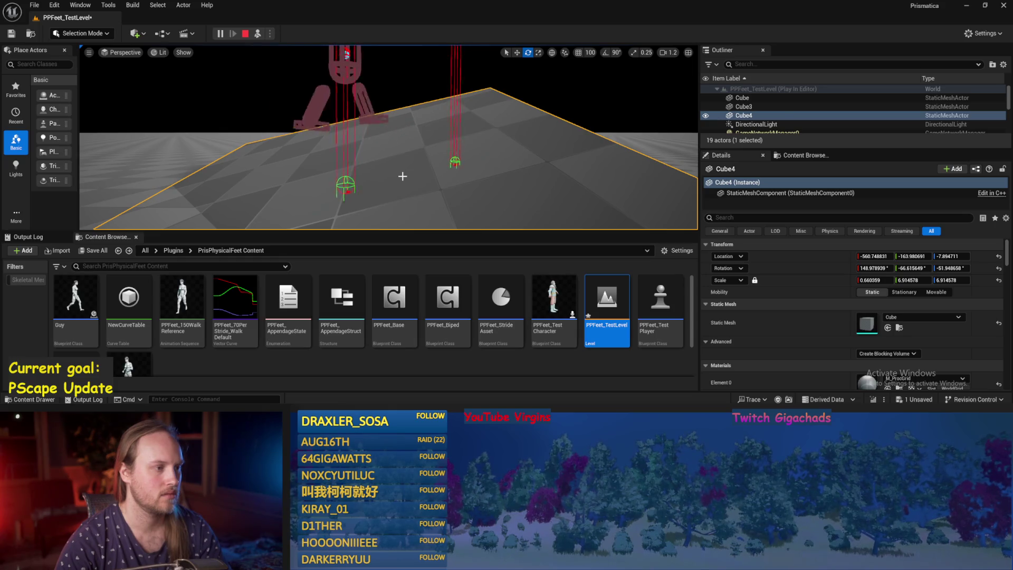
Open the PPFeet_70PerStride_Walk_Default curve and set the Z key at 0.5 to -70.
double_click(236, 299)
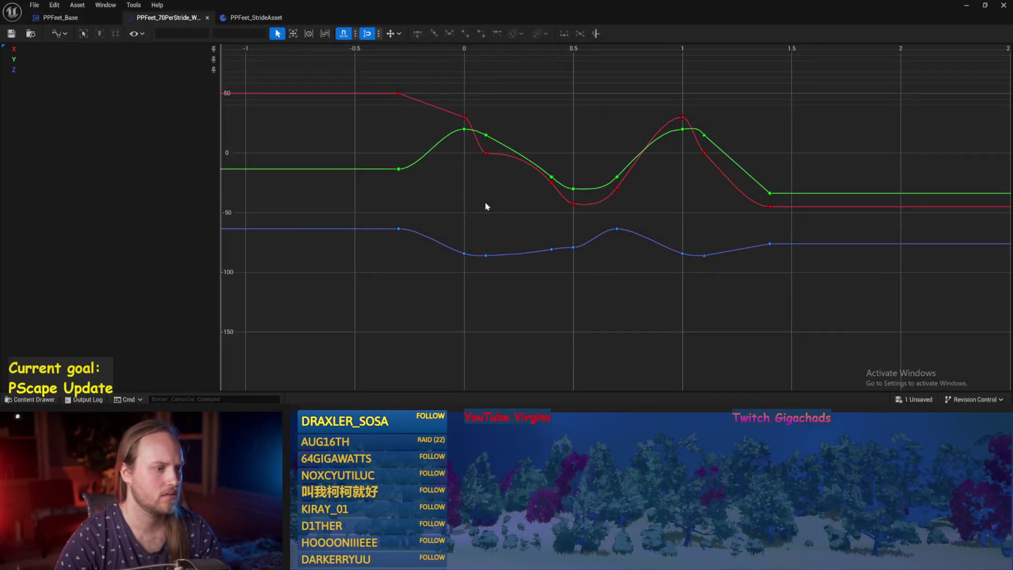
drag(466, 213, 451, 200)
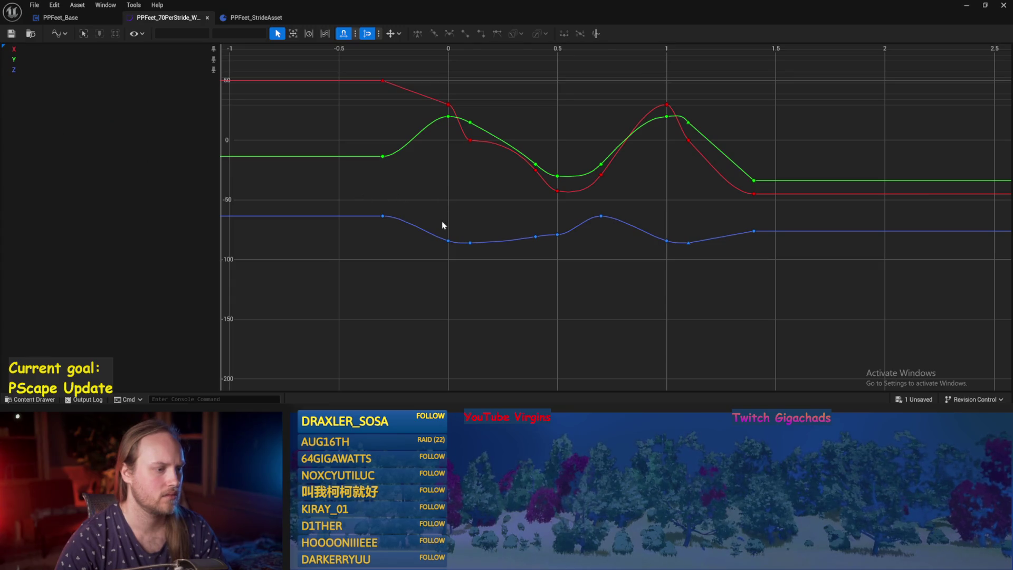
click(601, 216)
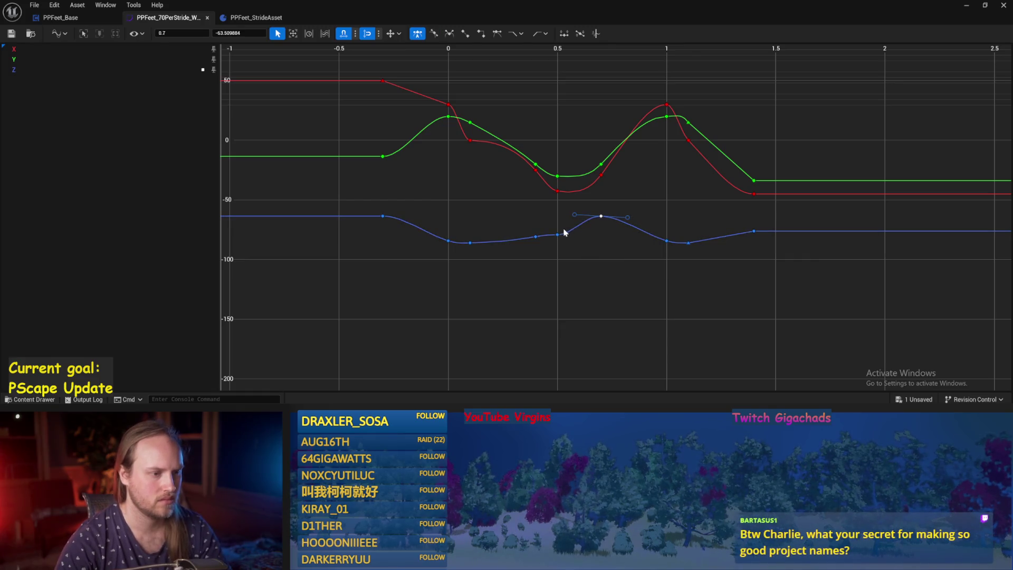
click(558, 235)
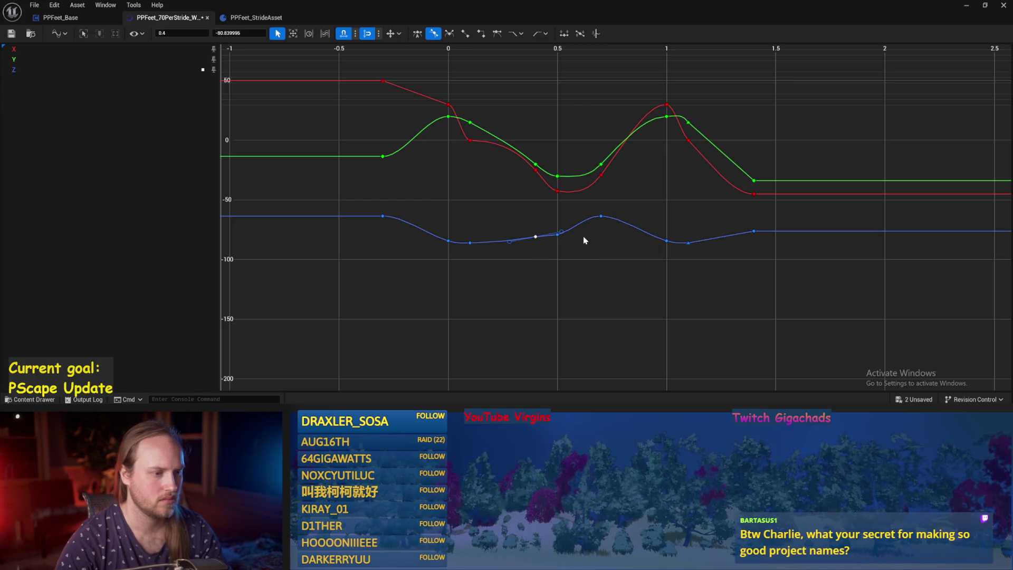
click(558, 234)
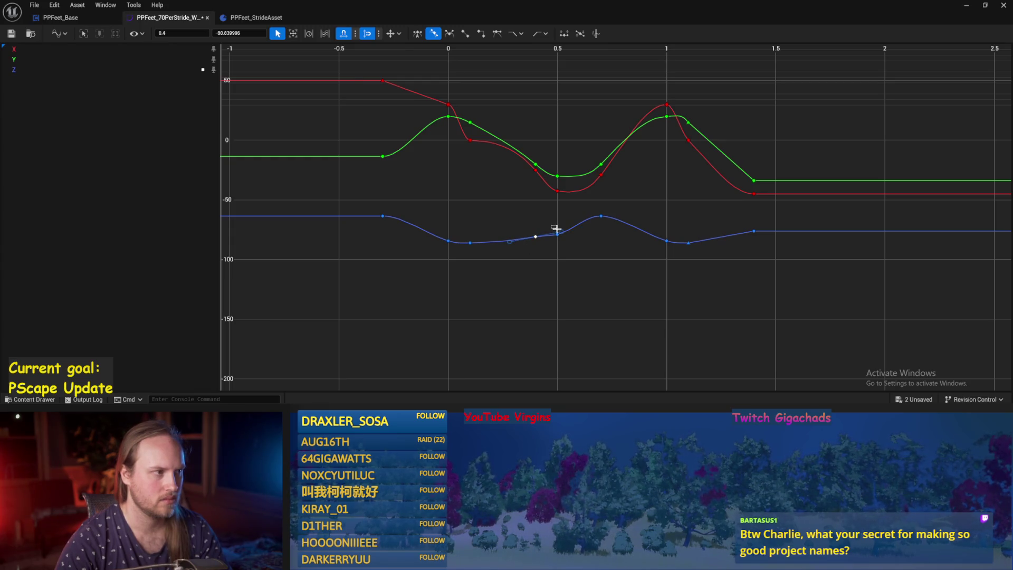
click(601, 216)
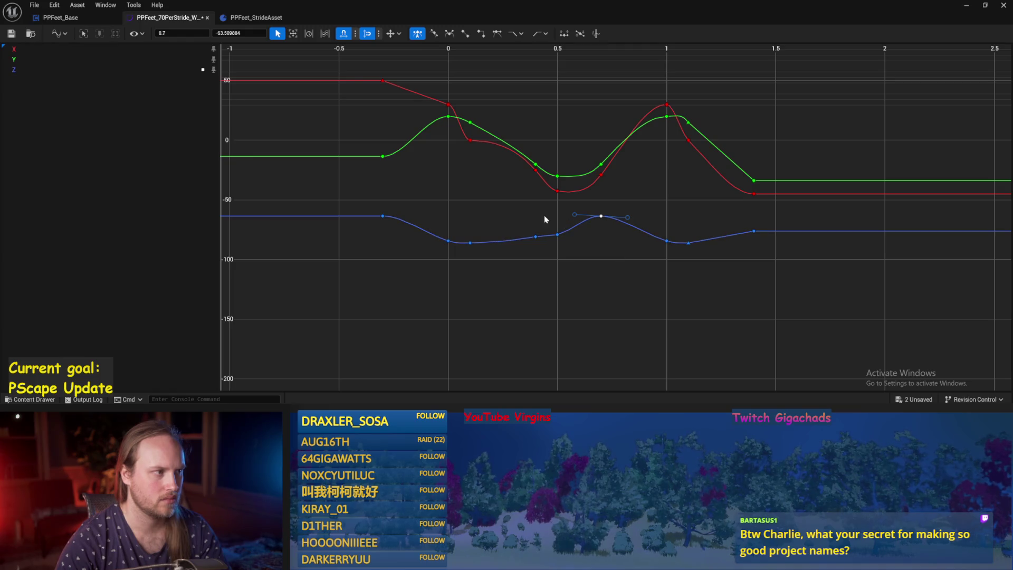
drag(564, 238, 563, 238)
click(240, 33)
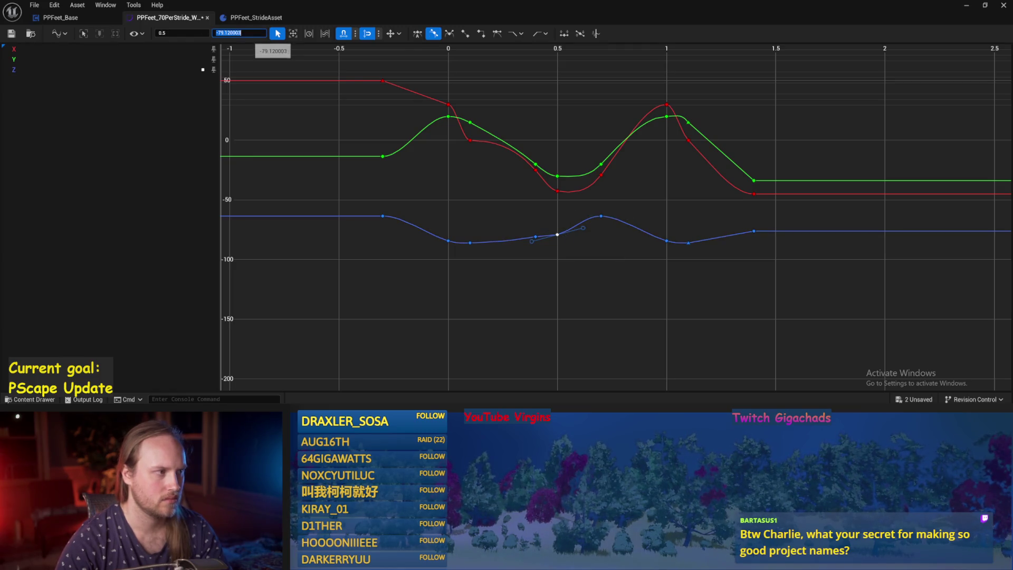
drag(241, 33, 223, 32)
text(-70)
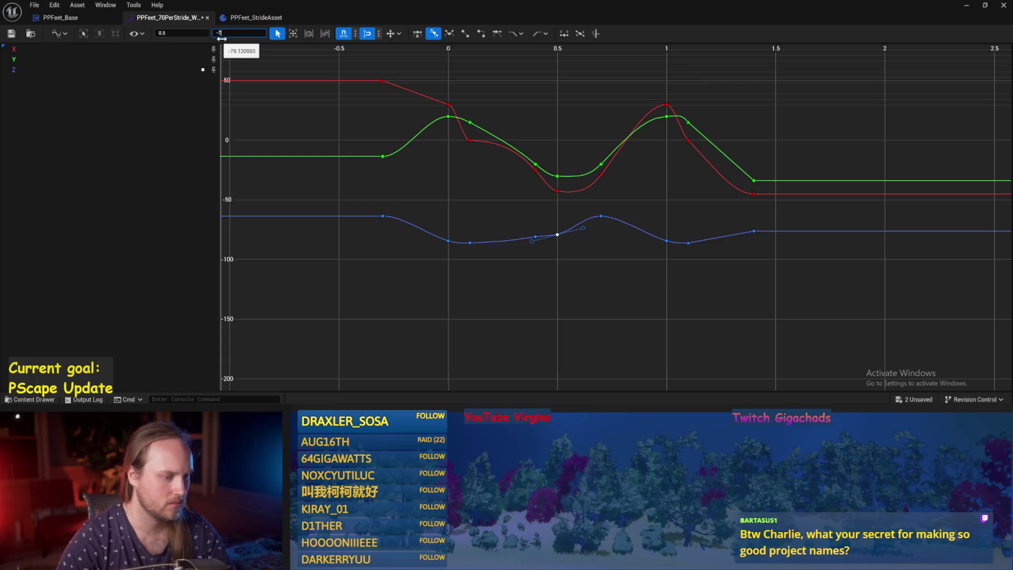
click(581, 256)
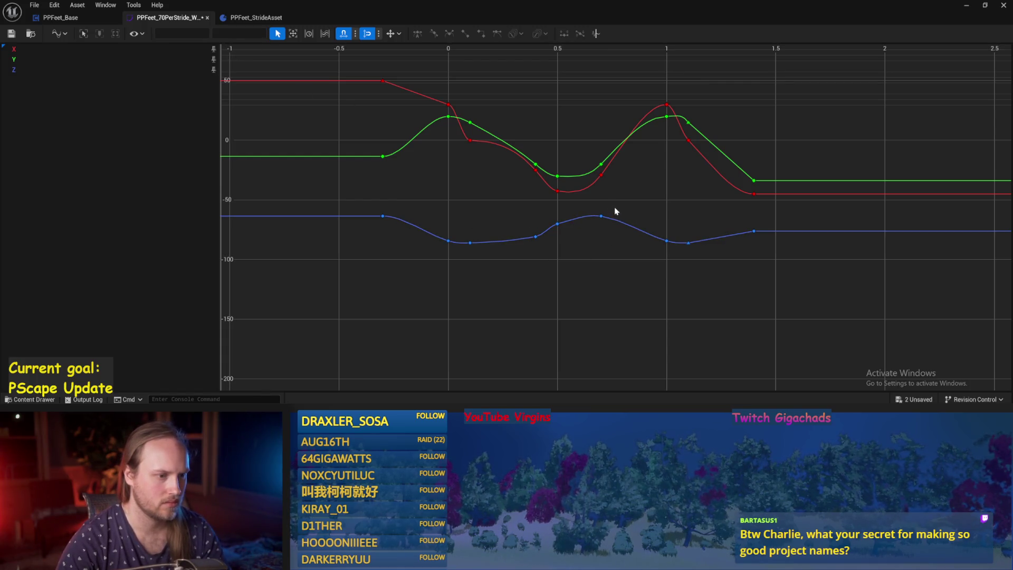
Check the 0.5 key's new value, clear the key selection, and return to the level.
click(602, 216)
click(558, 222)
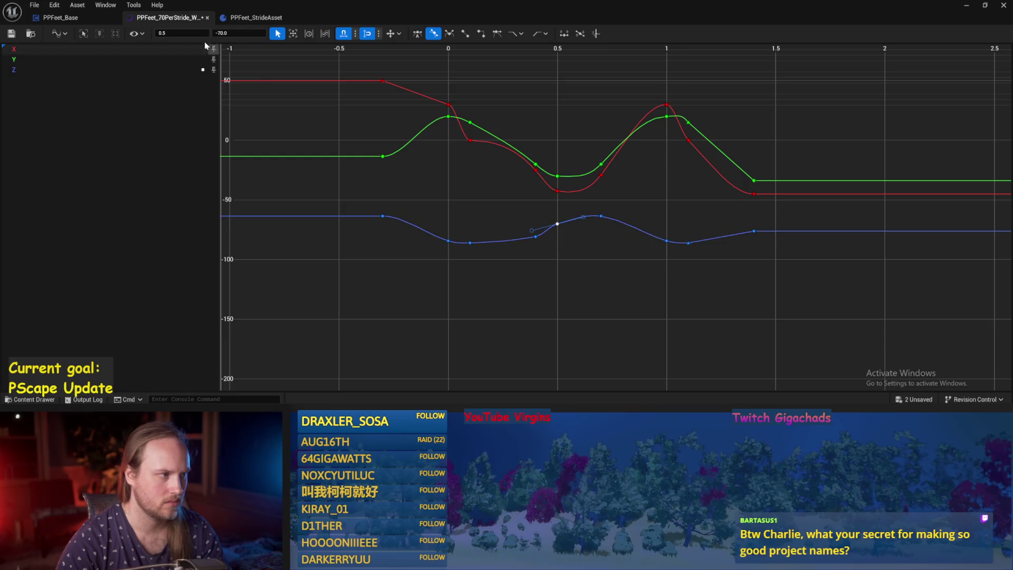
click(596, 246)
click(601, 216)
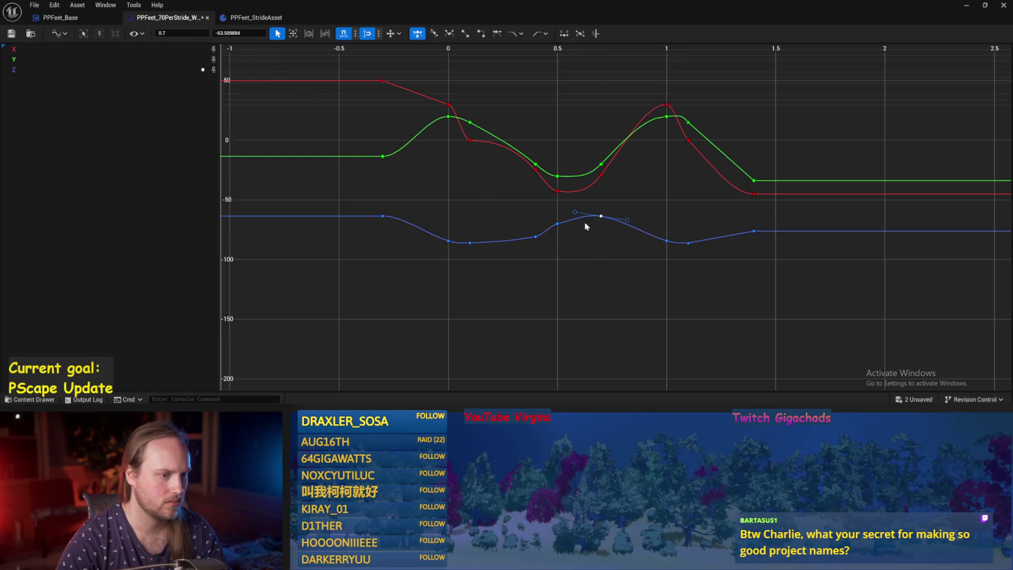
shift+click(558, 223)
right_click(559, 225)
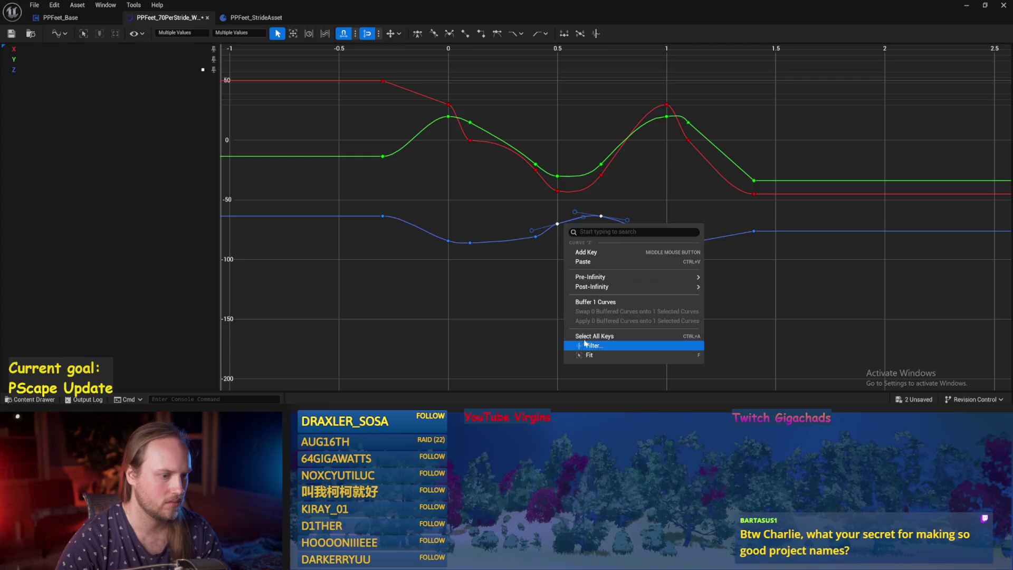
mouse_move(591, 287)
click(561, 240)
right_click(558, 224)
click(558, 269)
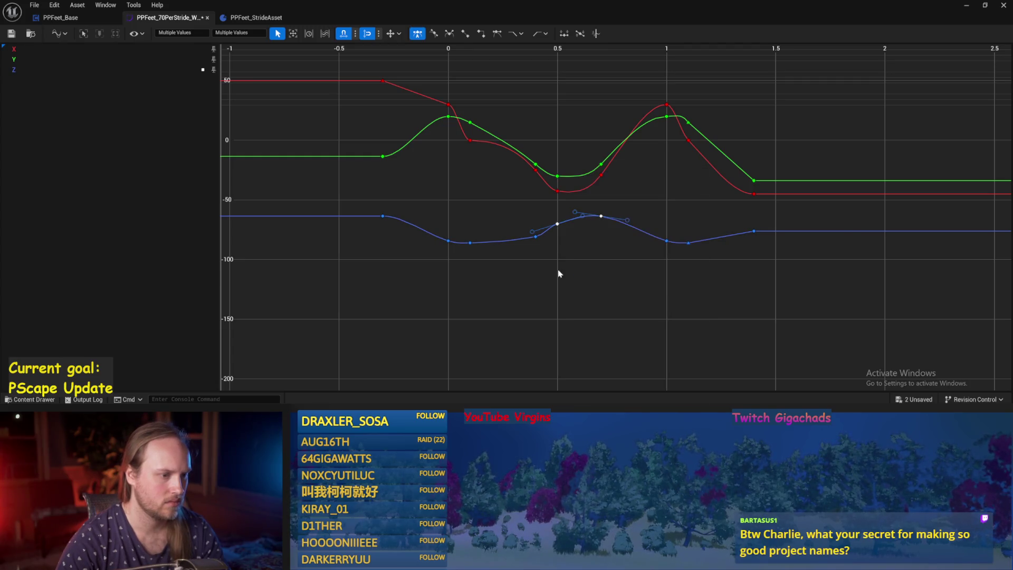
click(966, 5)
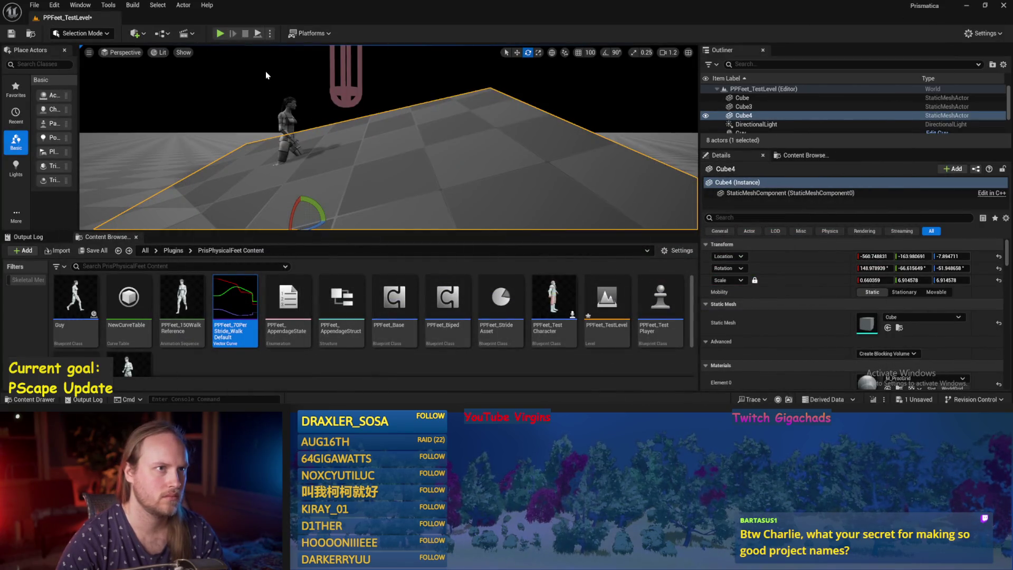
Play-test with the edited curve, then set the Z key at 0.5 to -75.
key(alt+p)
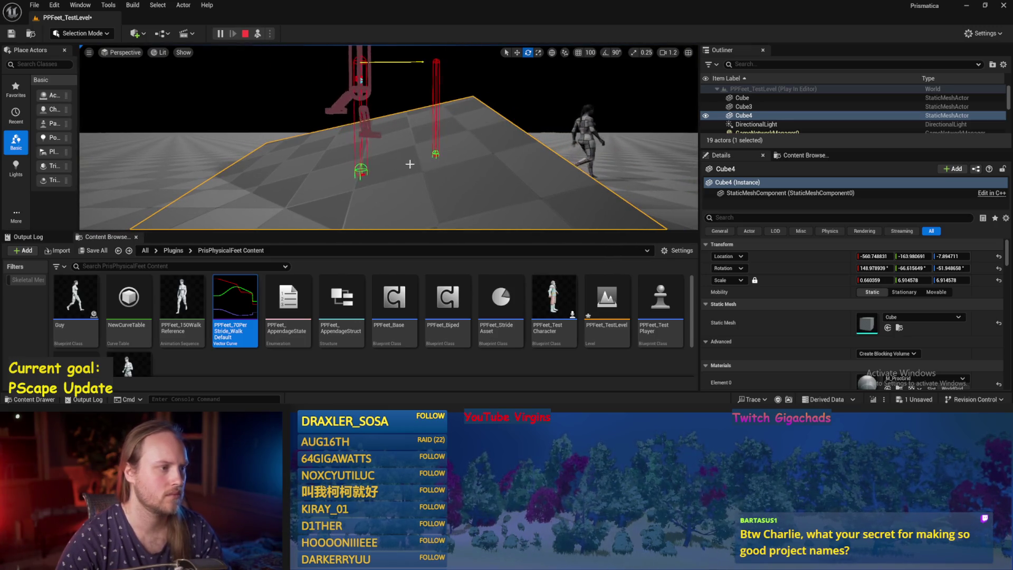
double_click(235, 309)
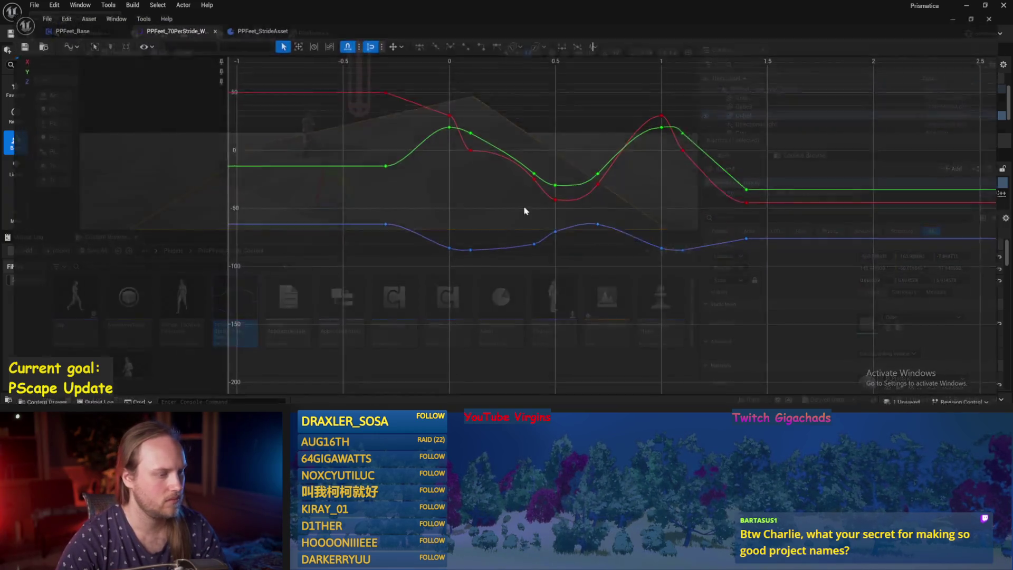
click(557, 223)
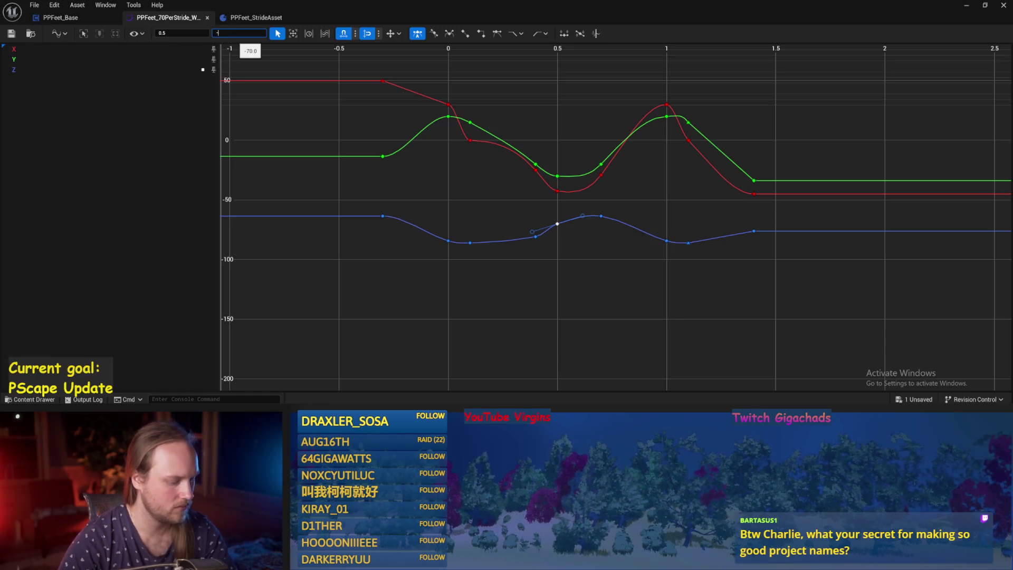
text(75)
key(Return)
click(570, 268)
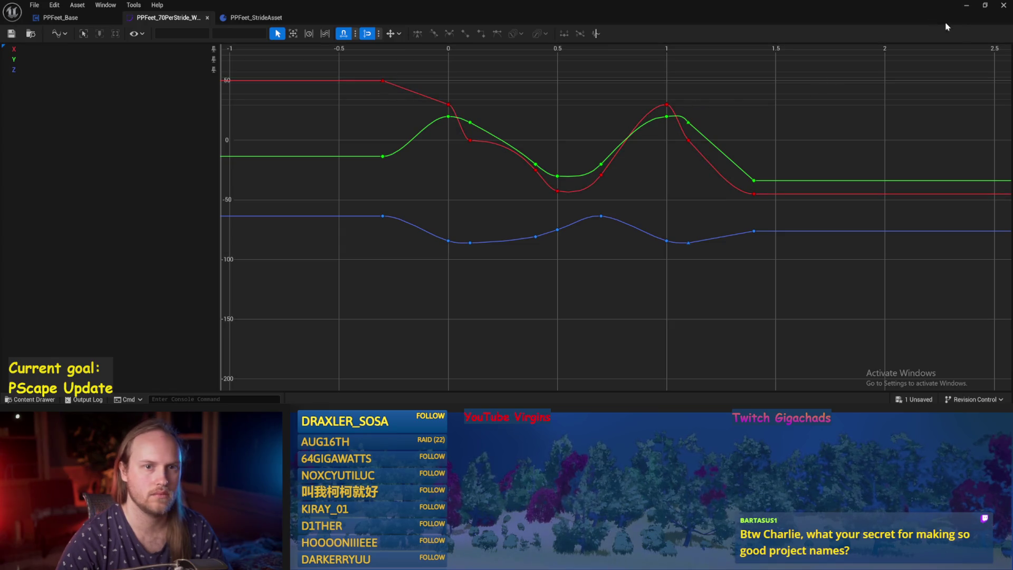
Play-test again, try lowering the Z peak key at 0.7, then undo that move.
click(966, 5)
click(258, 34)
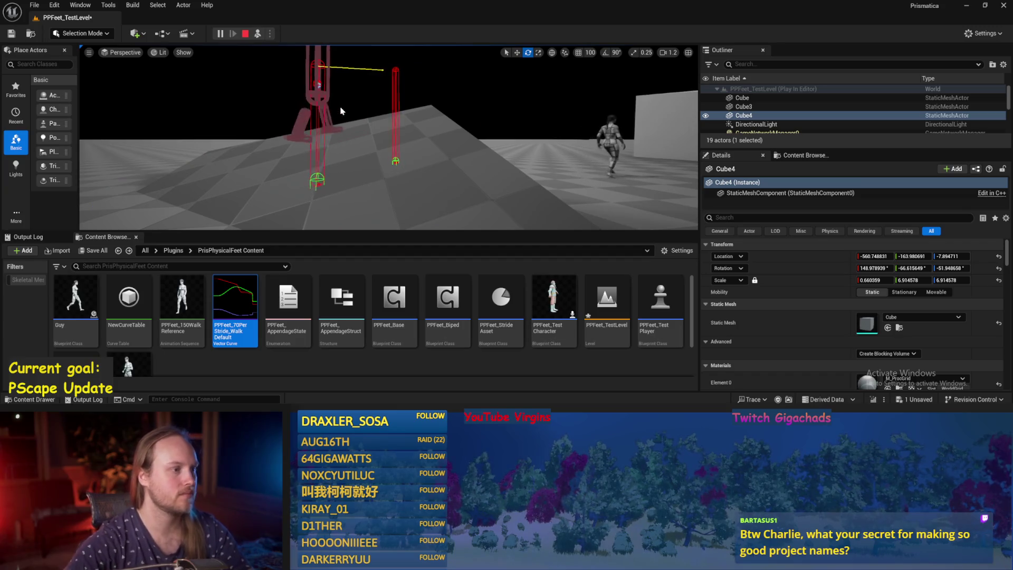
key(Escape)
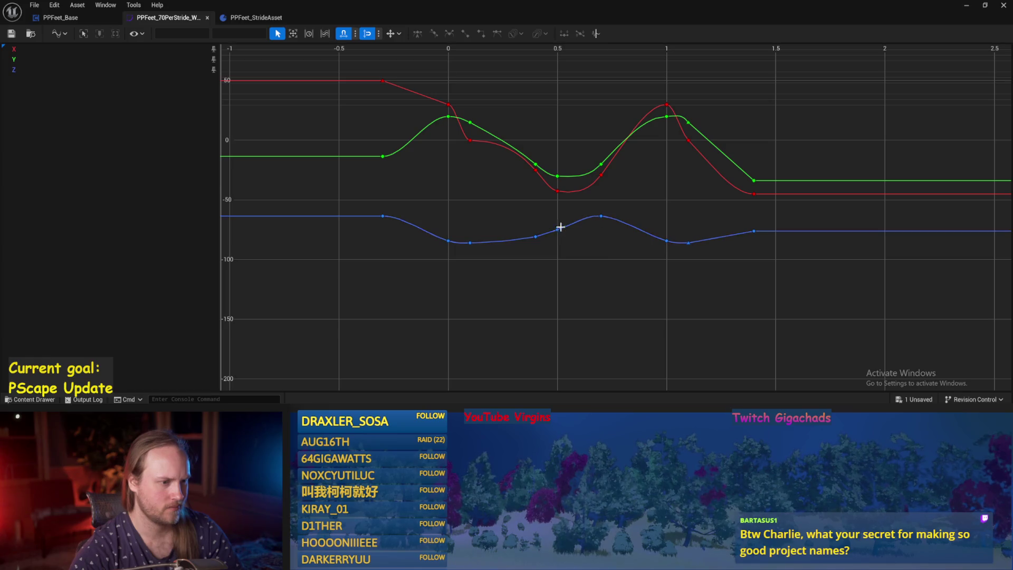
click(557, 230)
click(535, 237)
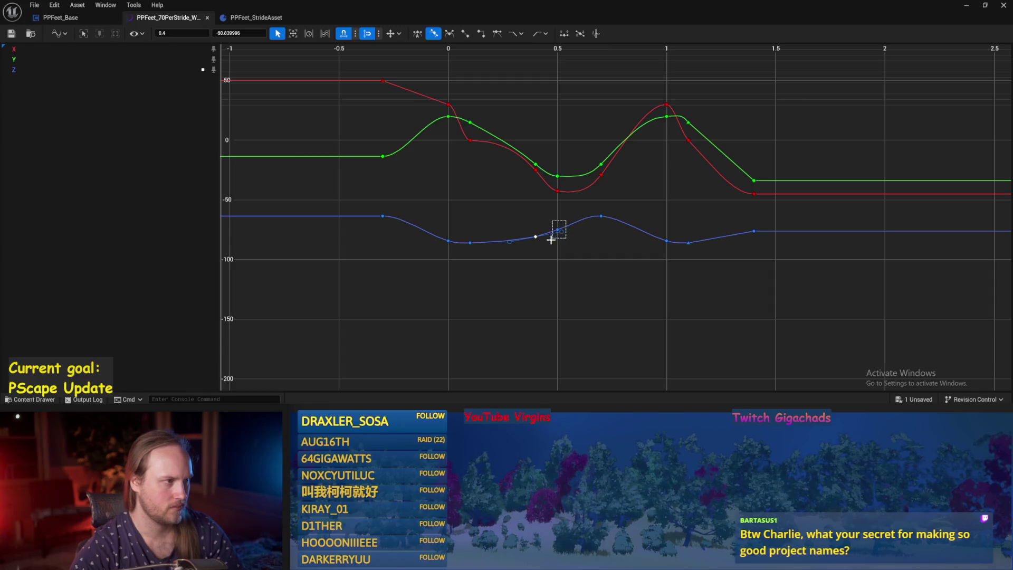
drag(565, 221, 550, 240)
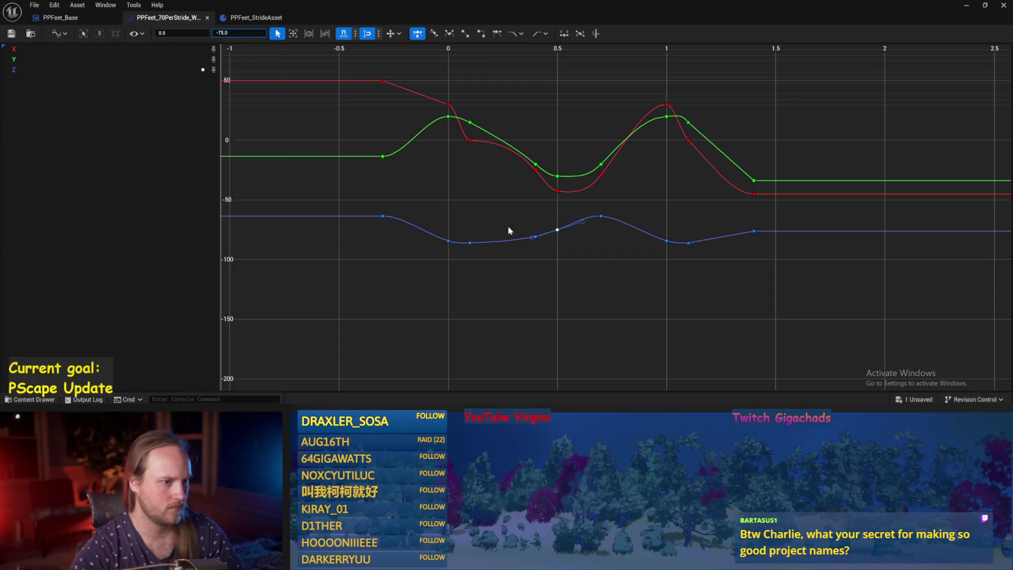
mouse_move(601, 216)
mouse_down()
mouse_move(602, 228)
mouse_move(578, 228)
mouse_move(621, 229)
mouse_up()
key(ctrl+z)
key(ctrl+z)
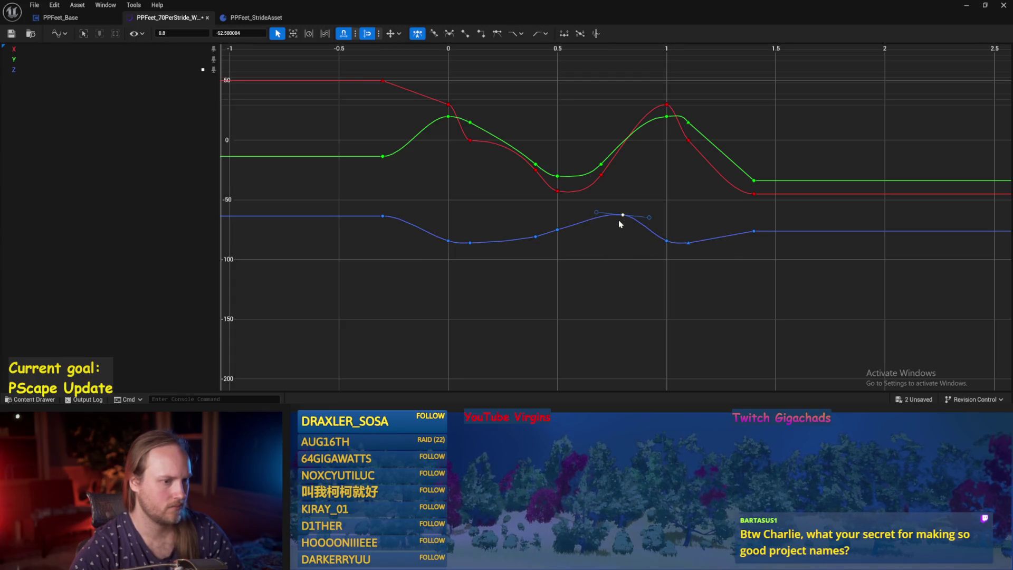
click(596, 257)
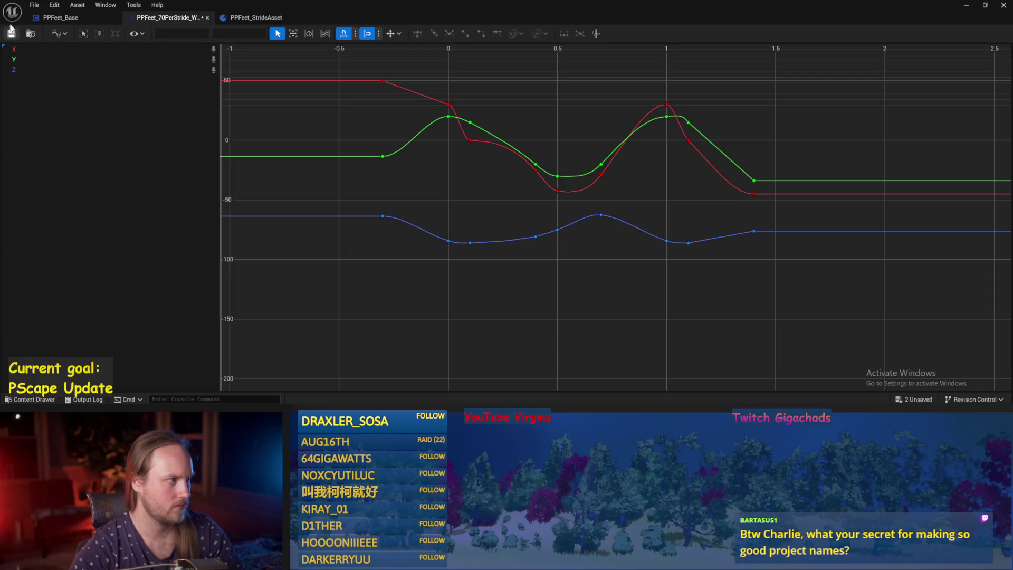
click(61, 17)
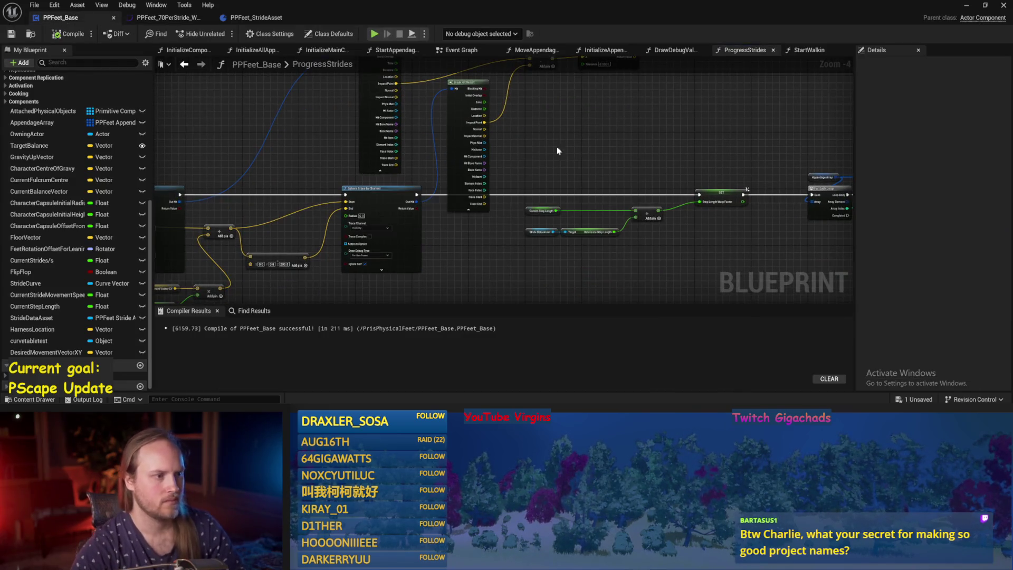
Move the subtract, second Break Hit Result and Normalize nodes higher, then compile PPFeet_Base.
scroll(570, 163, up, 2)
click(467, 128)
drag(467, 128, 460, 97)
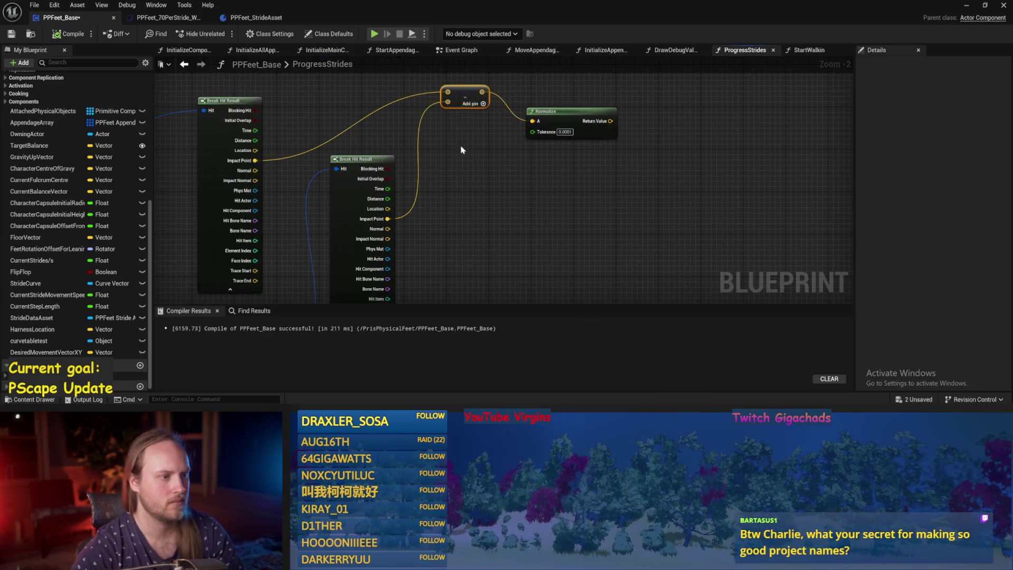
drag(368, 165, 384, 128)
drag(558, 111, 552, 85)
click(542, 195)
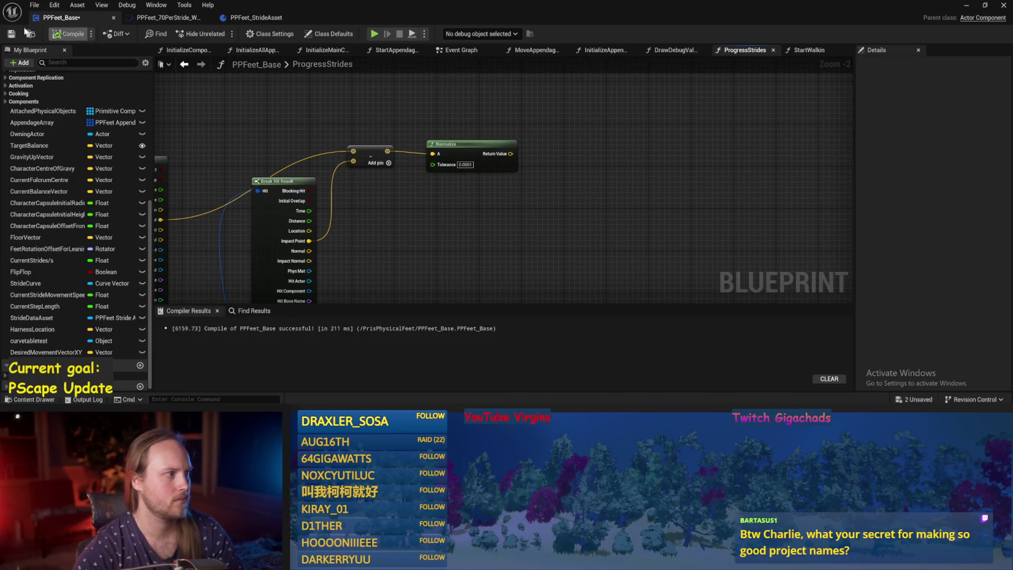
click(69, 33)
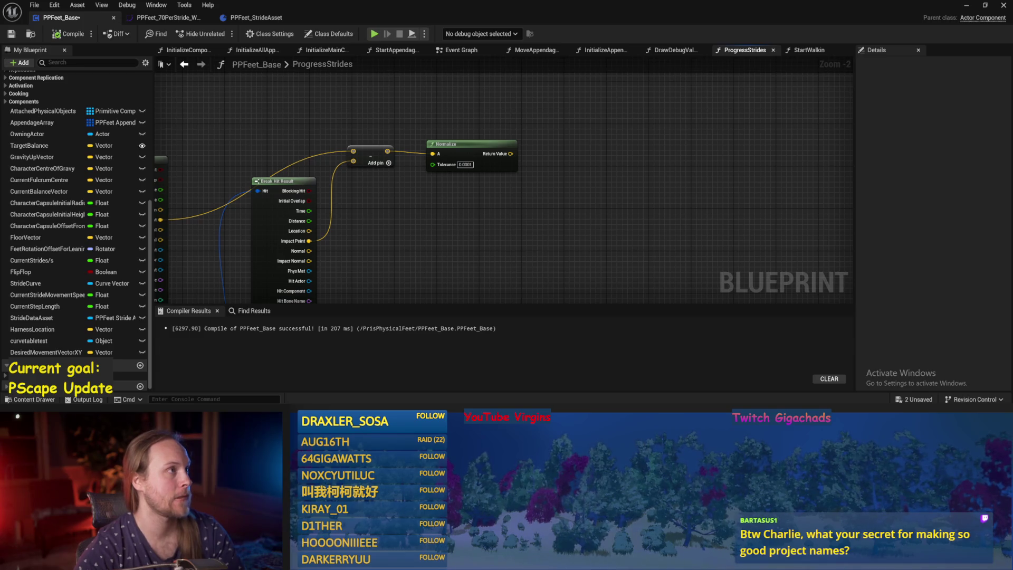
drag(623, 176, 610, 108)
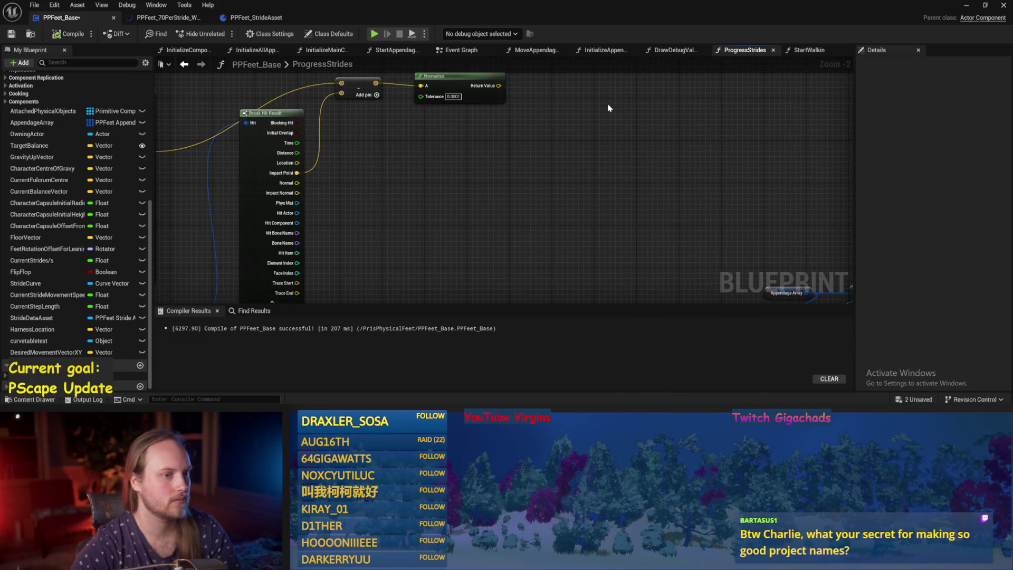
click(188, 24)
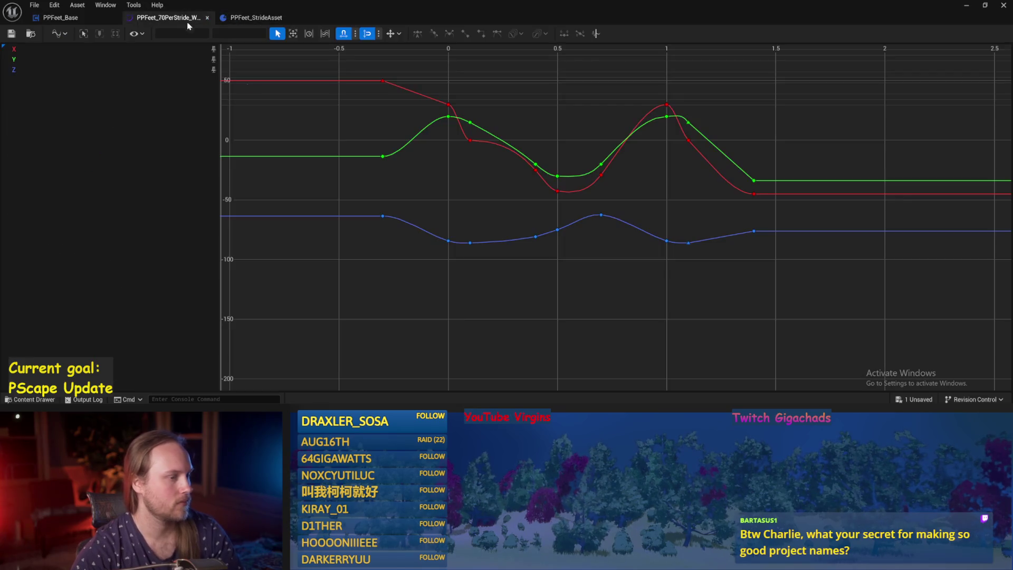
Simulate the test level, then rotate PPFeet_TestPlayer about 50° and undo it.
click(256, 18)
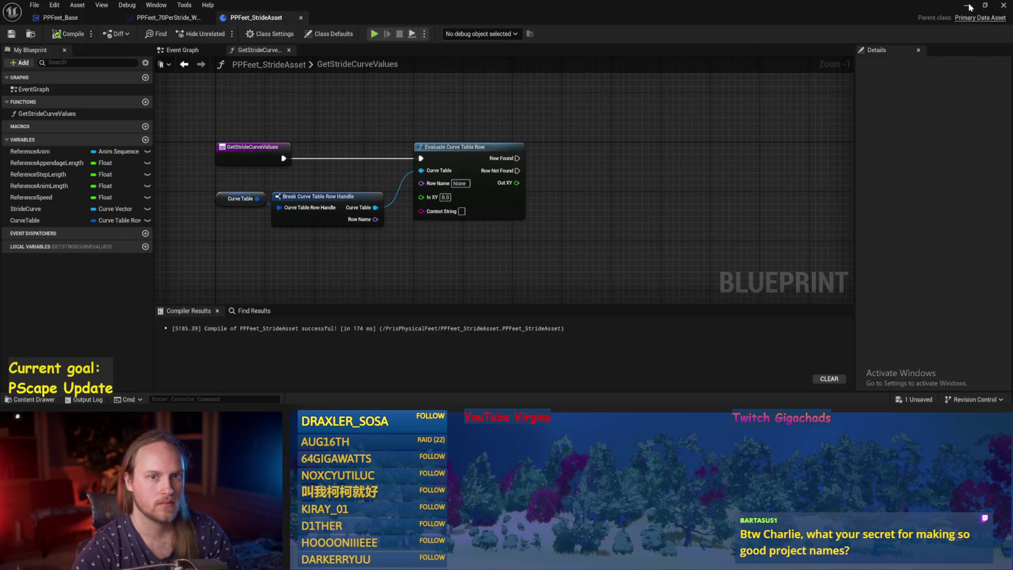
click(968, 6)
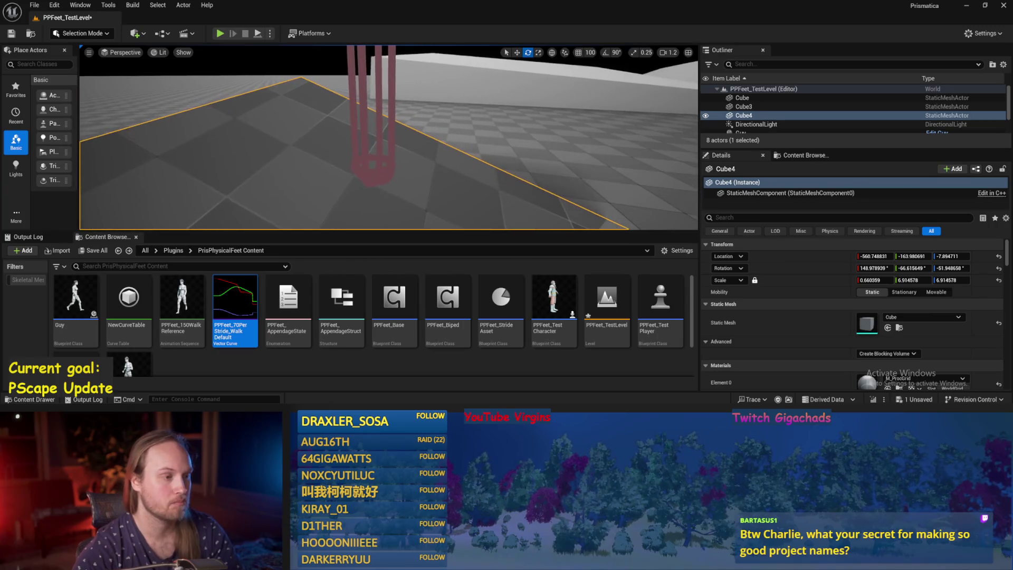
click(348, 152)
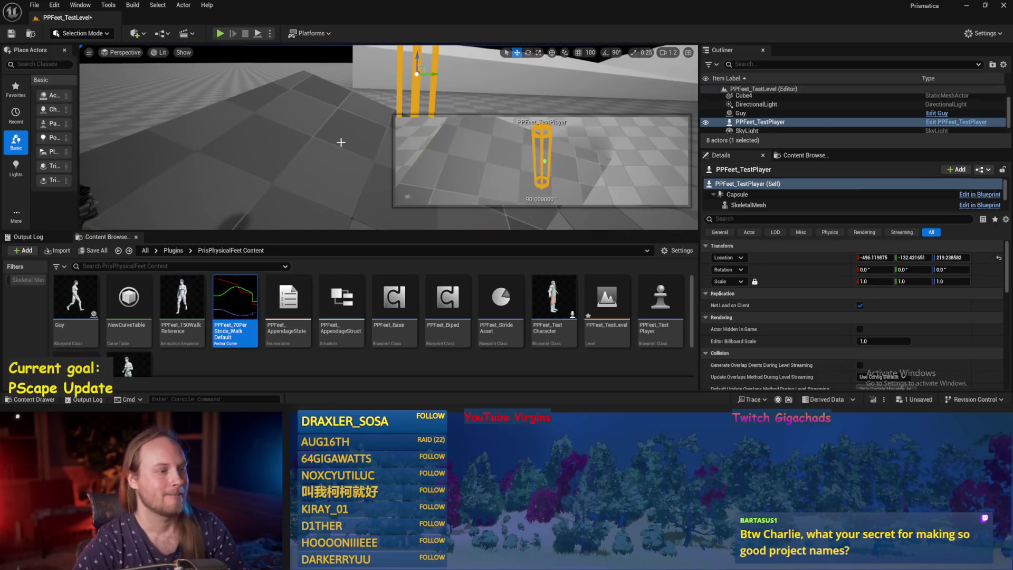
click(254, 34)
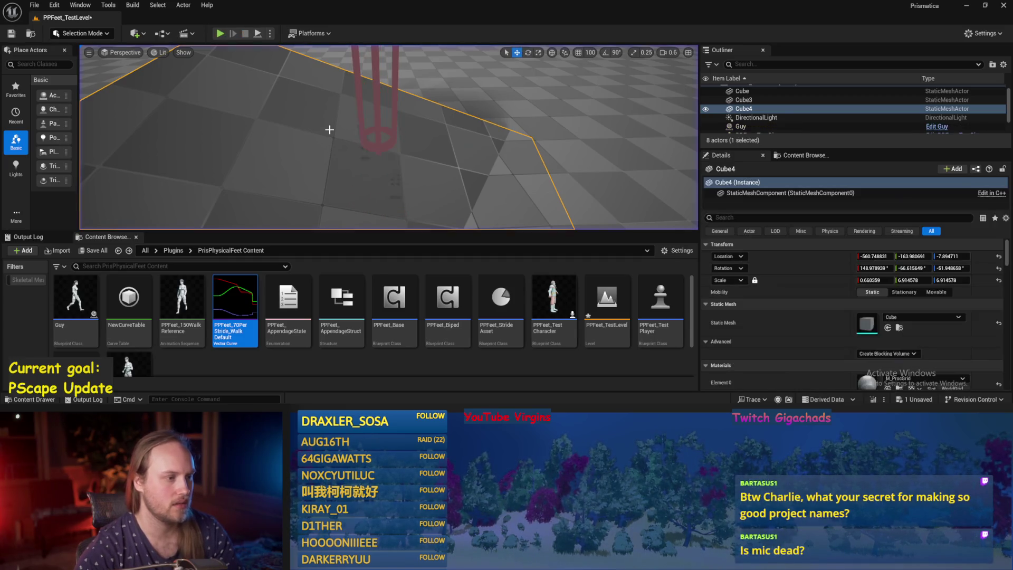
key(Escape)
drag(386, 56, 376, 60)
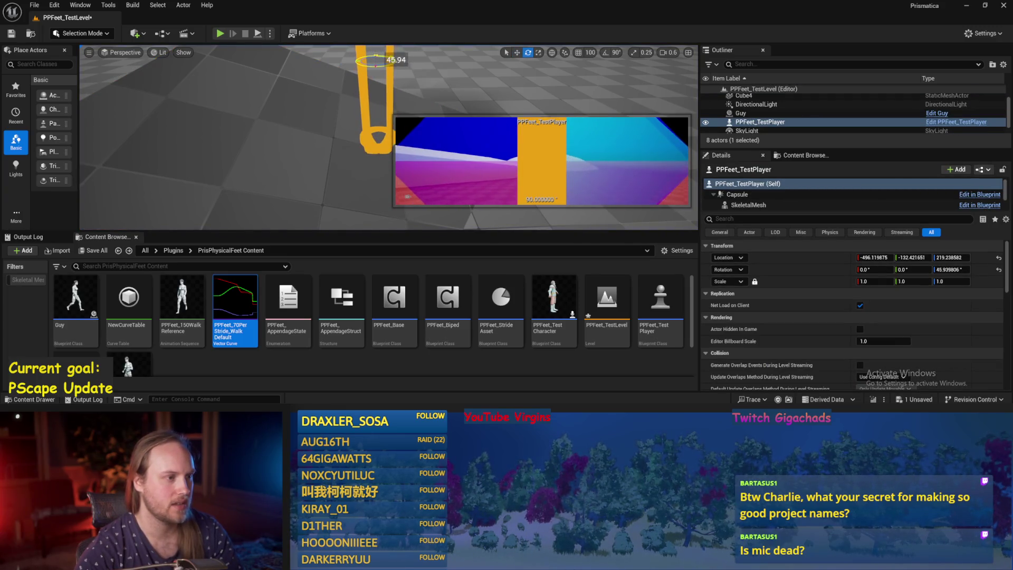
key(ctrl+z)
Save PPFeet_TestLevel and play-test the stride system on the sloped Cube4 floor.
click(289, 160)
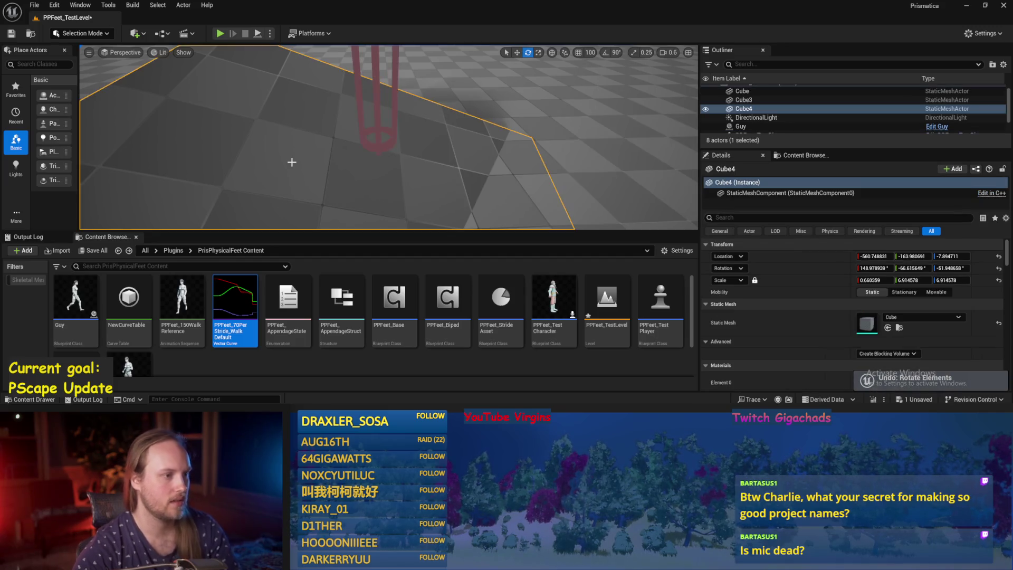
key(ctrl+s)
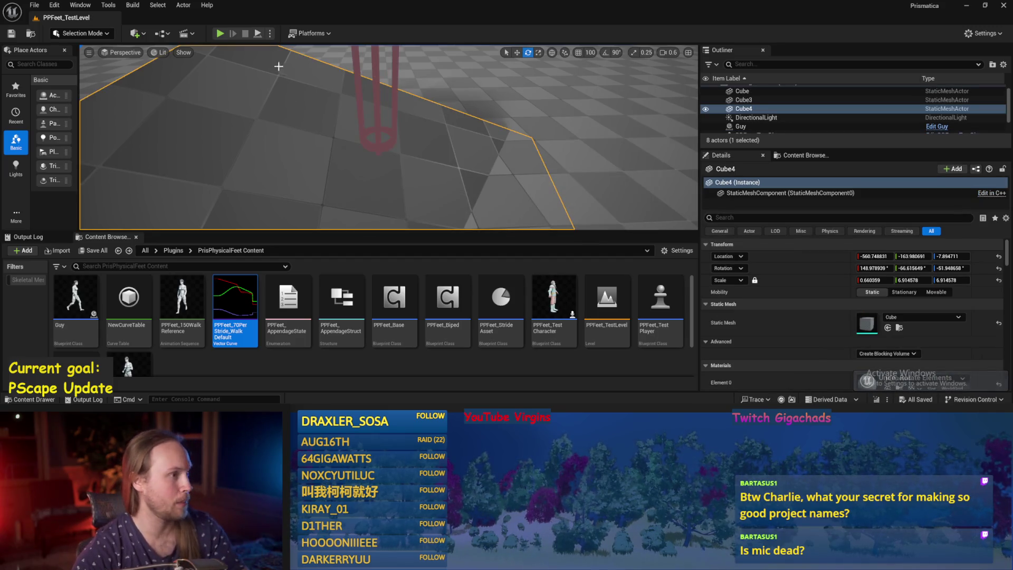
click(258, 33)
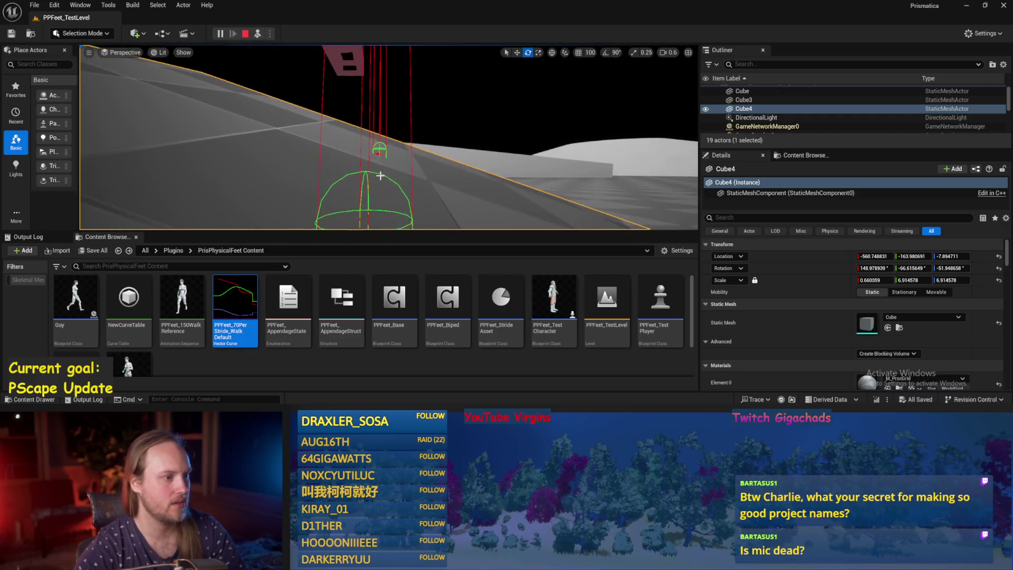
scroll(325, 98, up, 1)
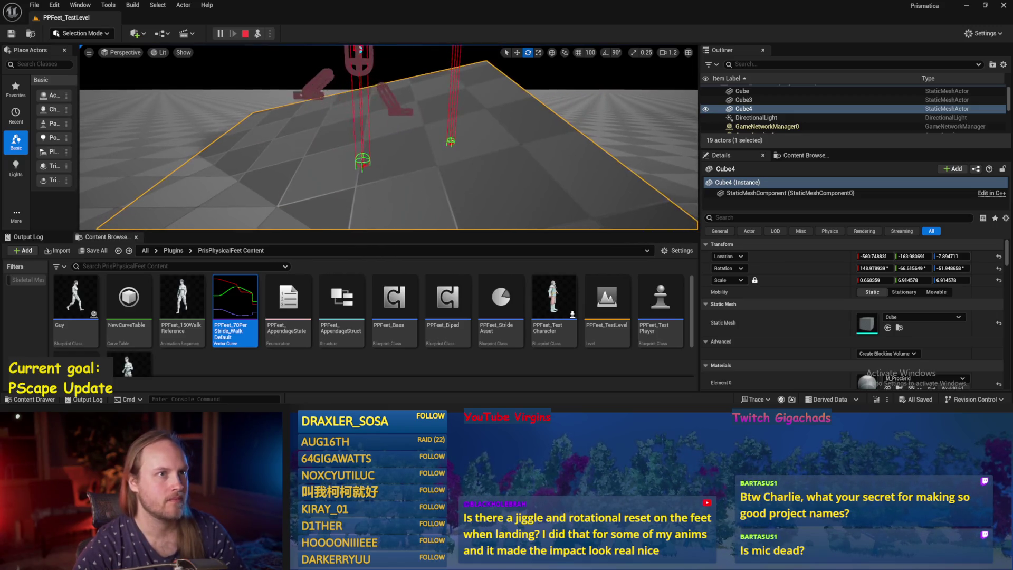
click(377, 97)
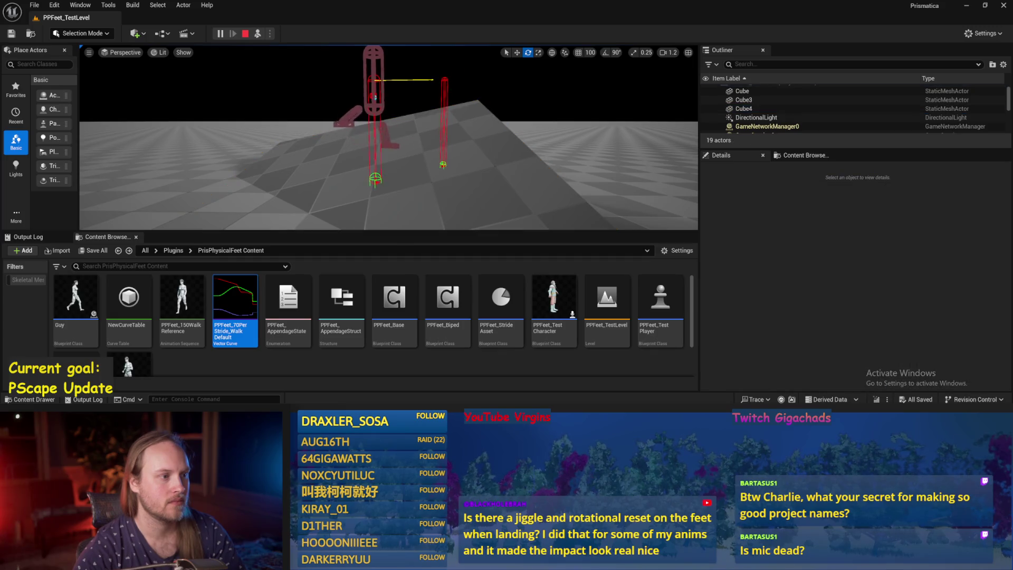
click(382, 93)
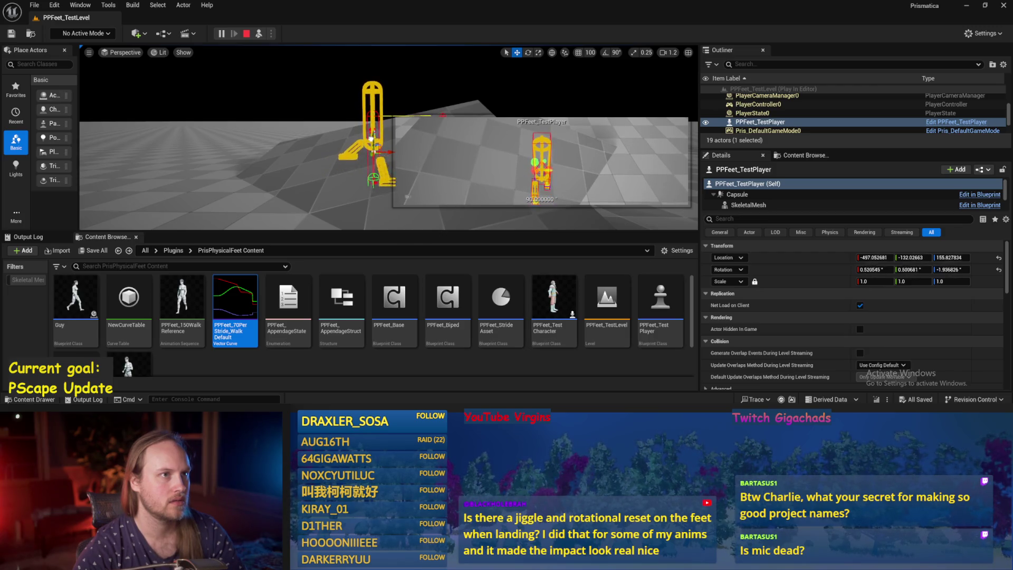
click(371, 139)
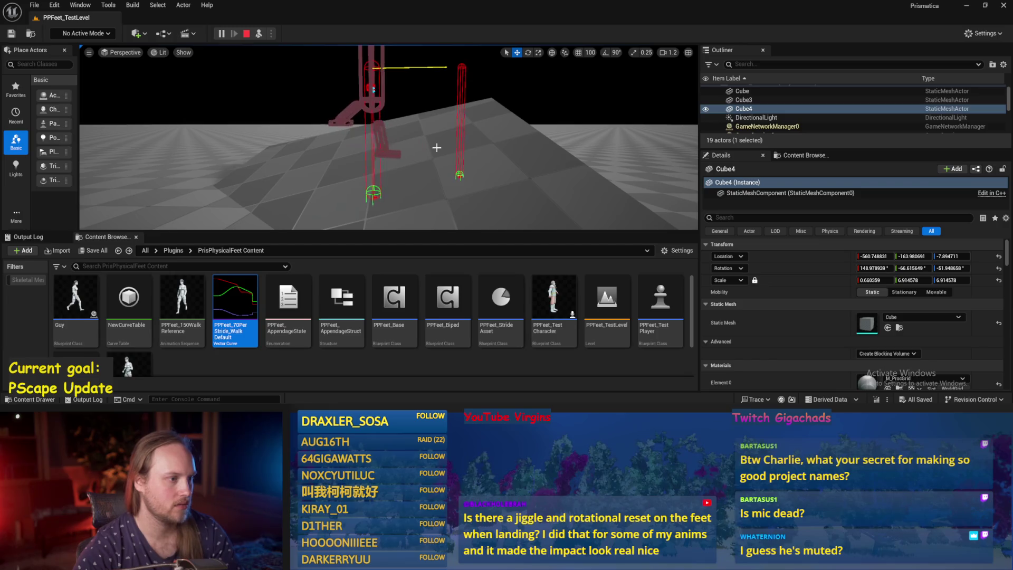
key(Escape)
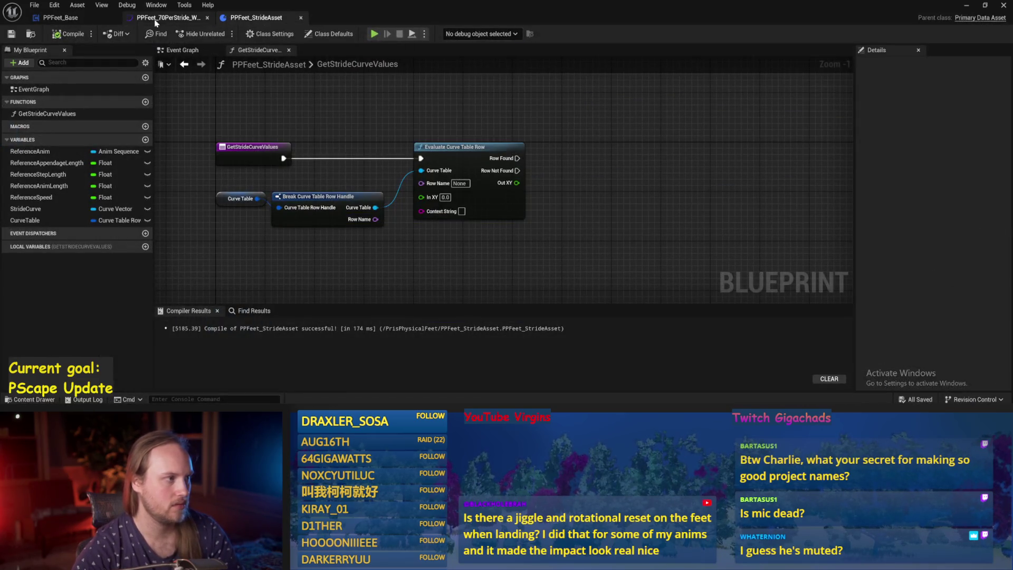
click(158, 18)
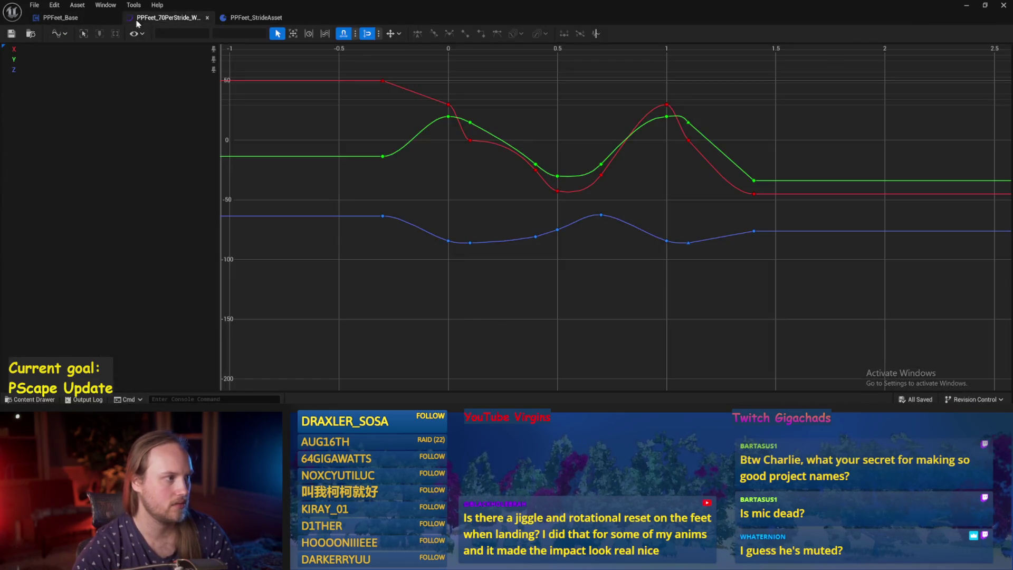
Move the Z curve's peak key from 0.7 to time 0.8, value -50, and return to the level.
click(601, 215)
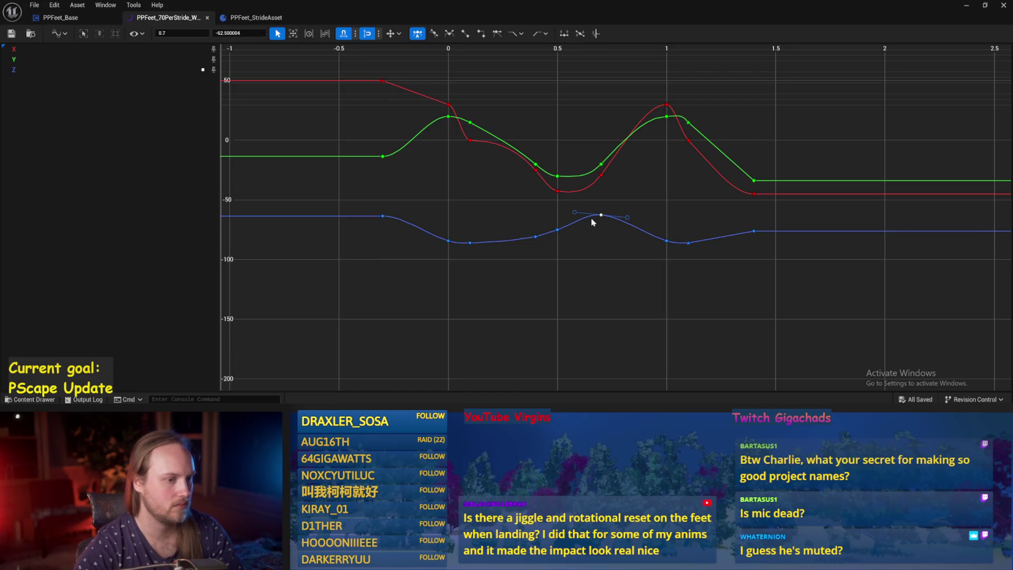
mouse_move(564, 232)
mouse_down()
mouse_move(524, 253)
mouse_move(501, 240)
mouse_move(524, 225)
mouse_up()
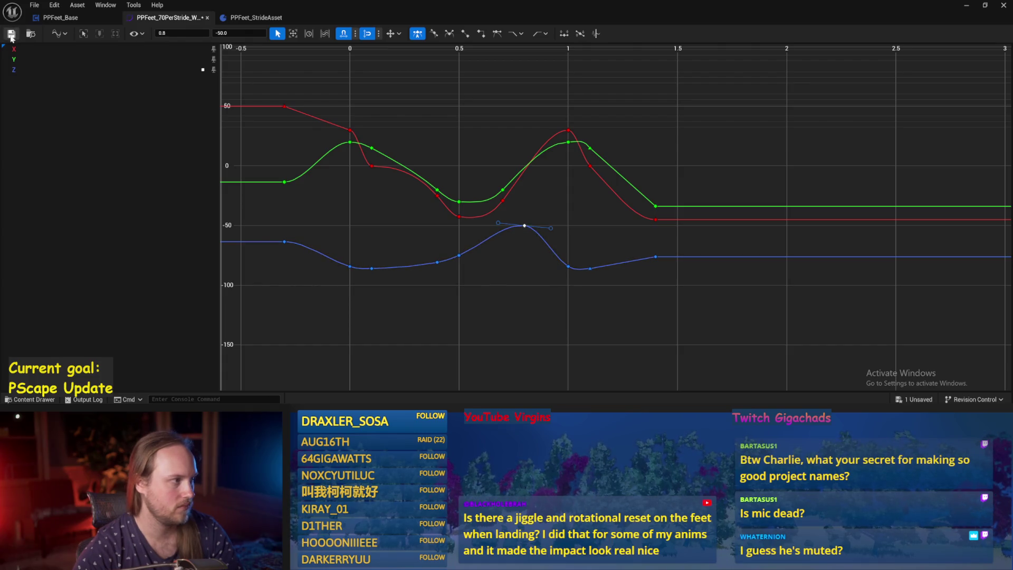
click(963, 8)
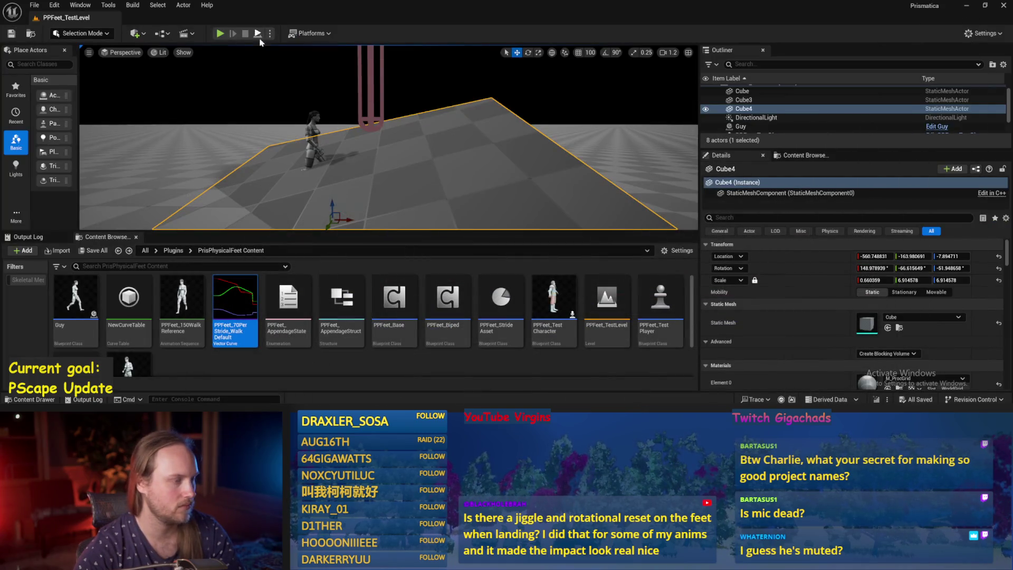
click(258, 34)
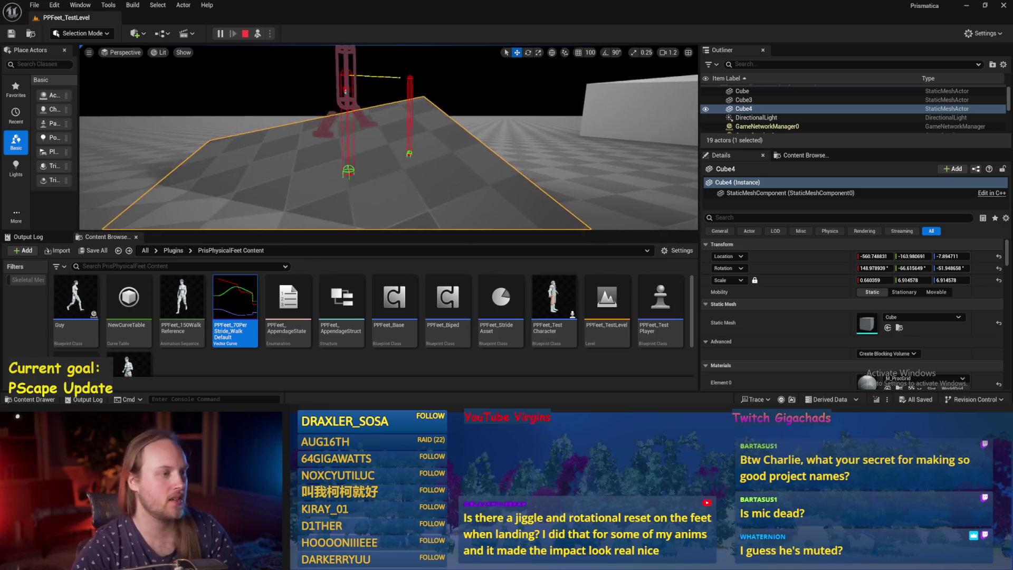
click(493, 222)
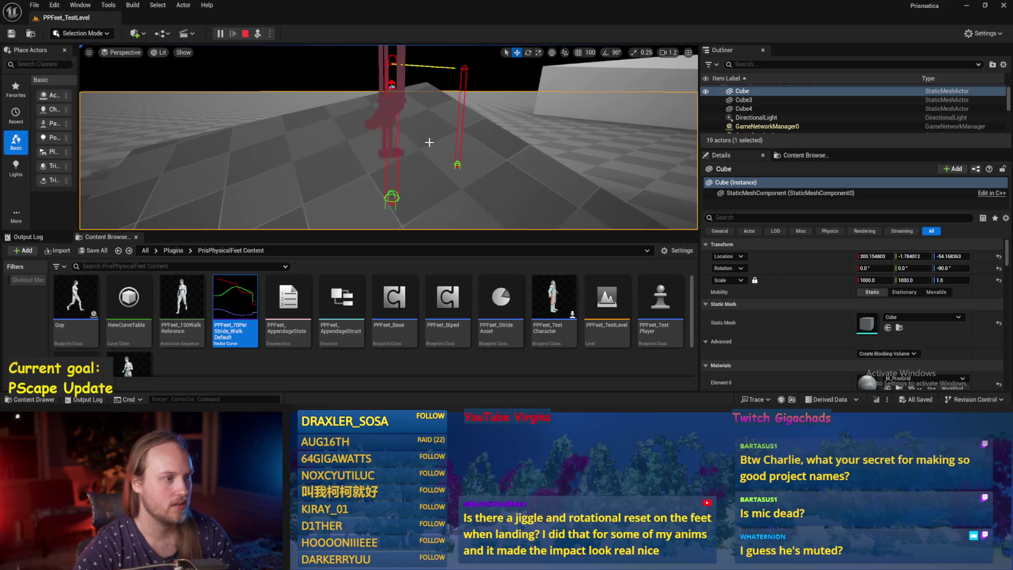
key(Escape)
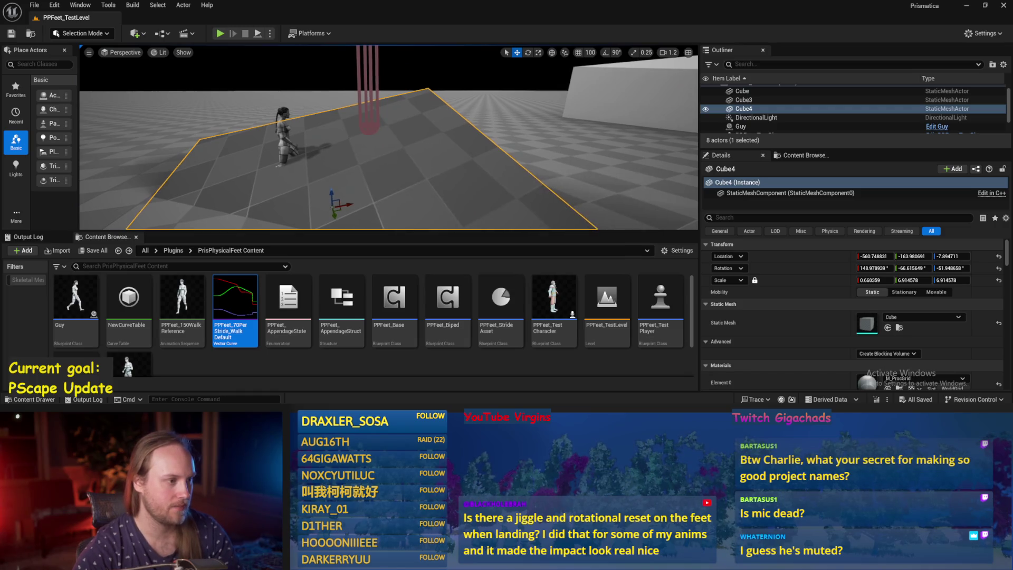
drag(272, 47, 254, 42)
key(alt+p)
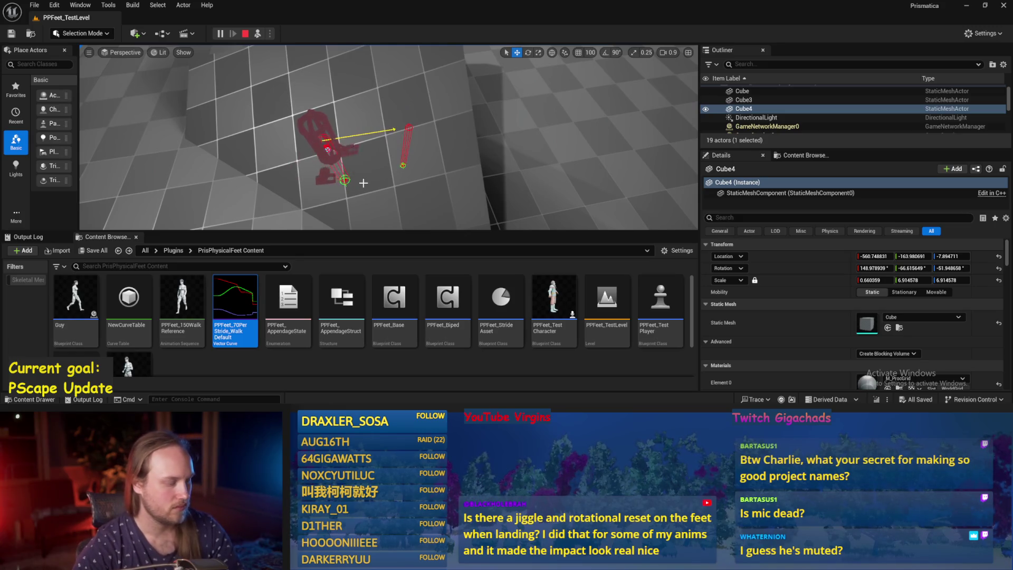
key(Escape)
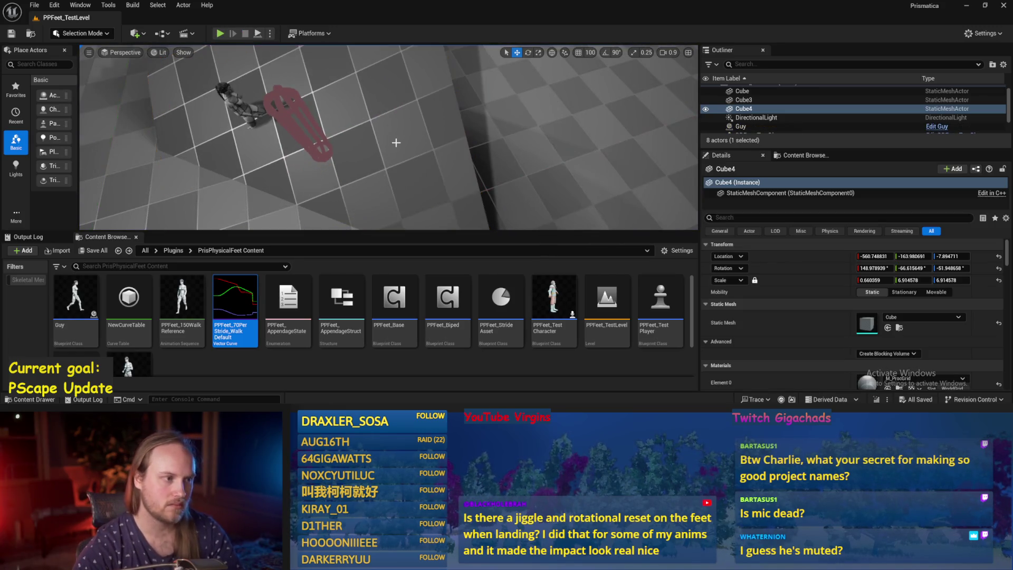
Open the PPFeet_70PerStride_Walk curve and set the blue Z peak key to -55.
double_click(235, 309)
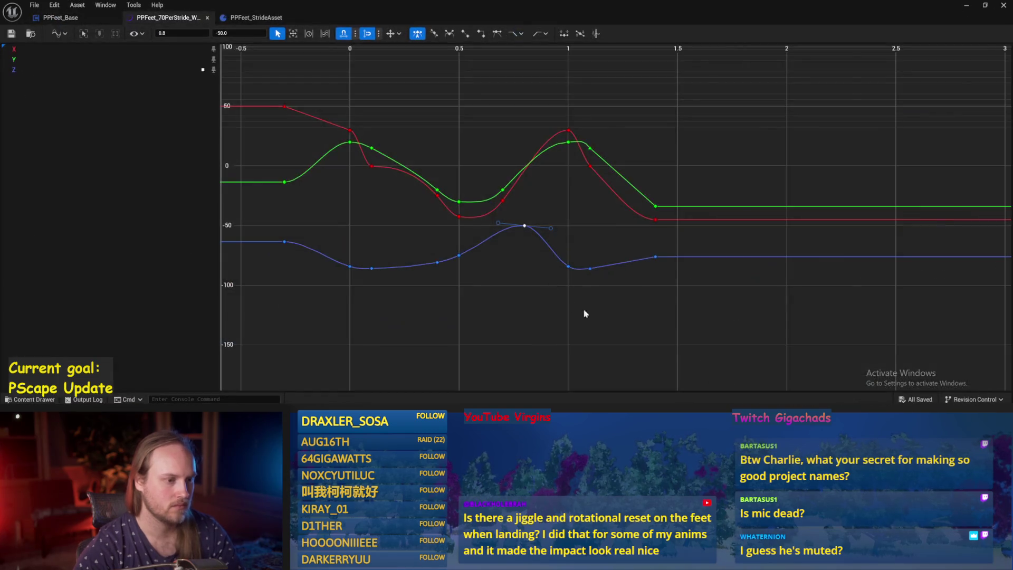
click(389, 204)
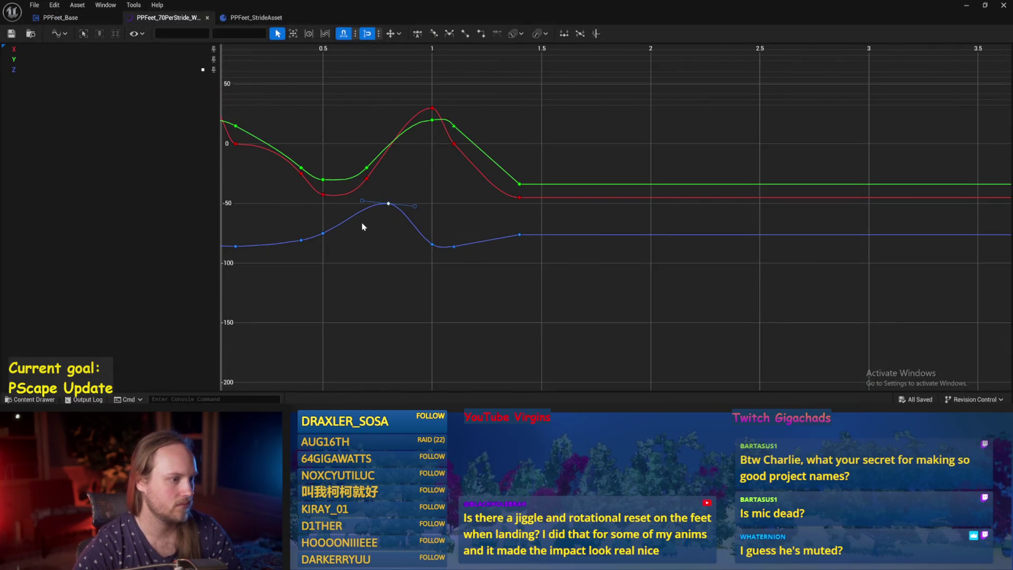
click(227, 32)
text(-55)
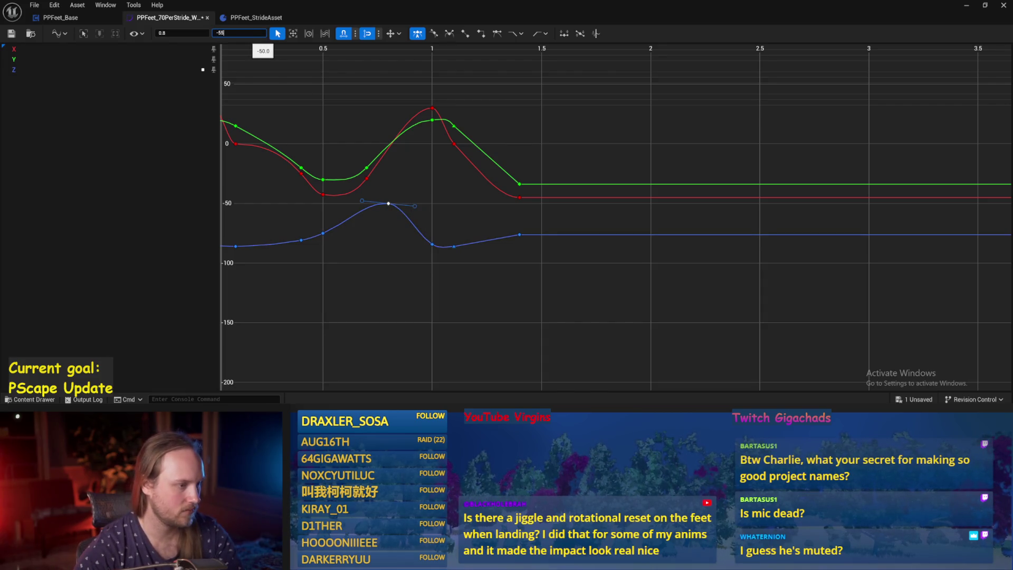
key(Return)
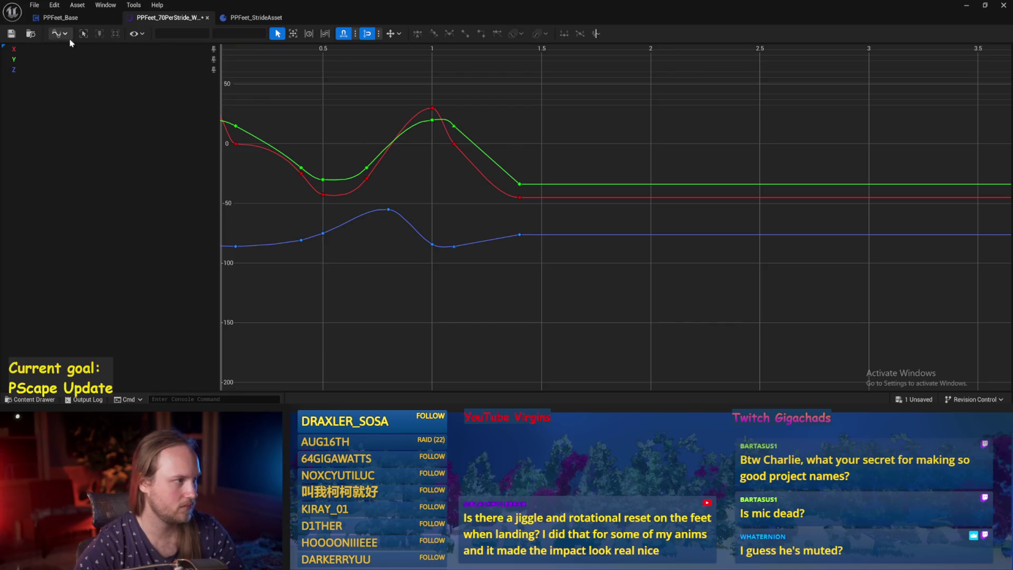
click(59, 17)
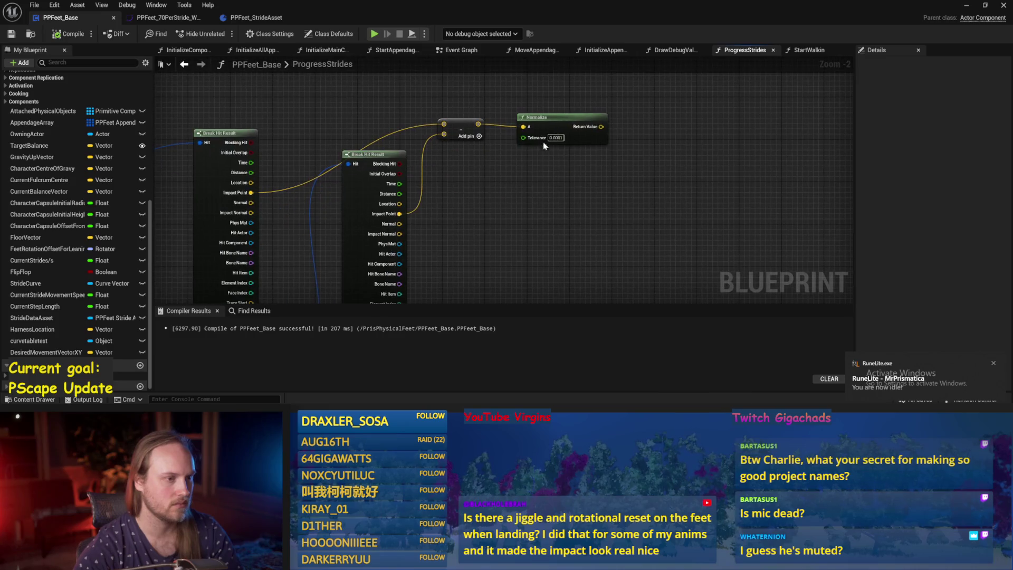
Reposition the Normalize and subtract nodes and compile PPFeet_Base.
drag(519, 144, 652, 103)
drag(464, 129, 469, 113)
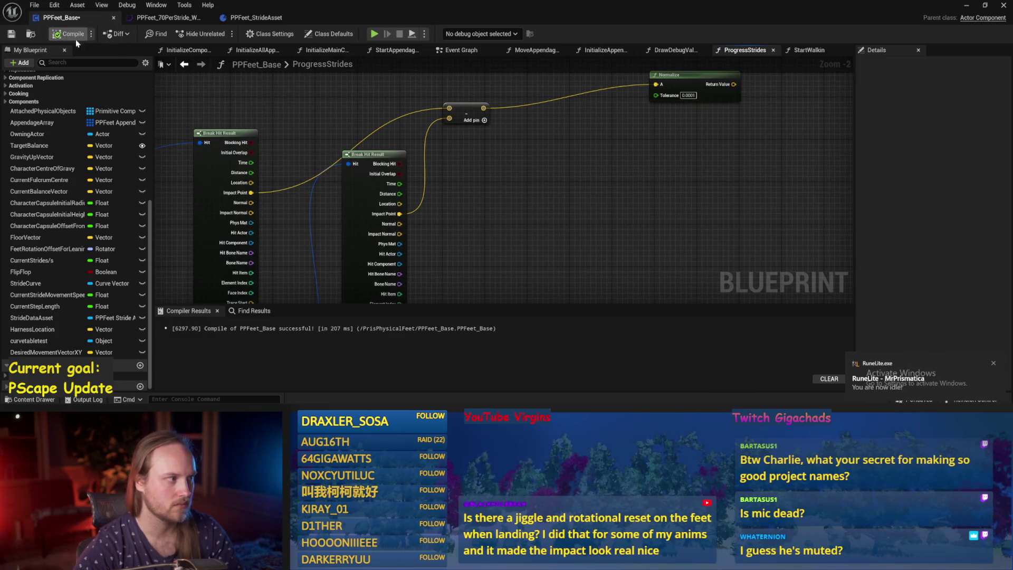
click(12, 36)
drag(533, 194, 581, 206)
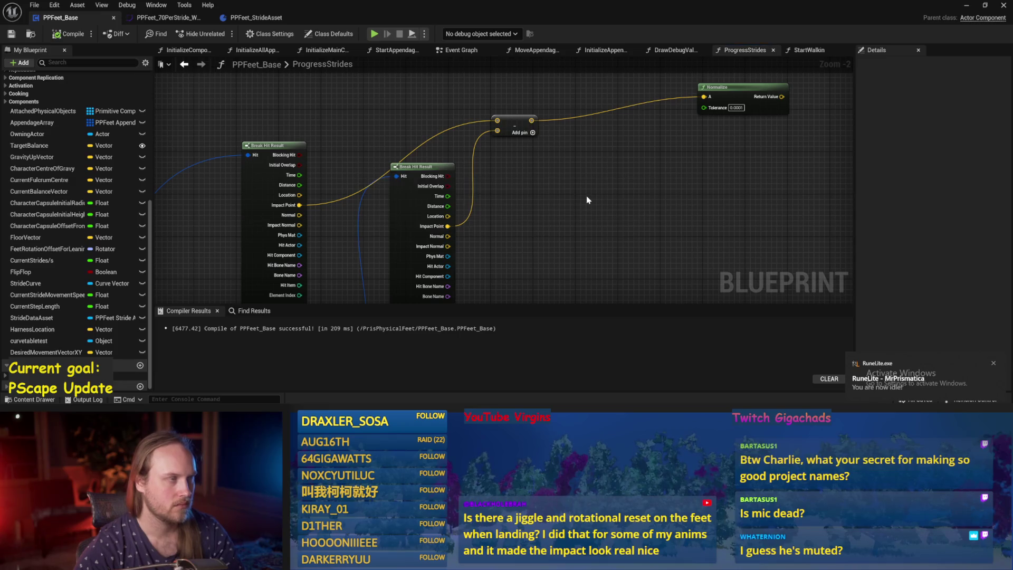
drag(622, 181, 545, 200)
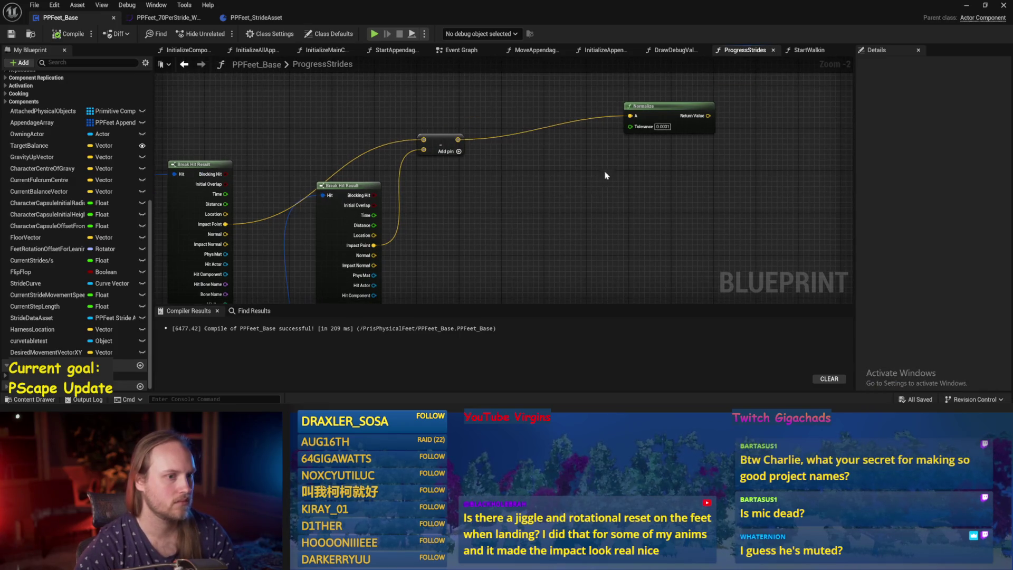
drag(666, 112, 671, 91)
drag(585, 168, 559, 175)
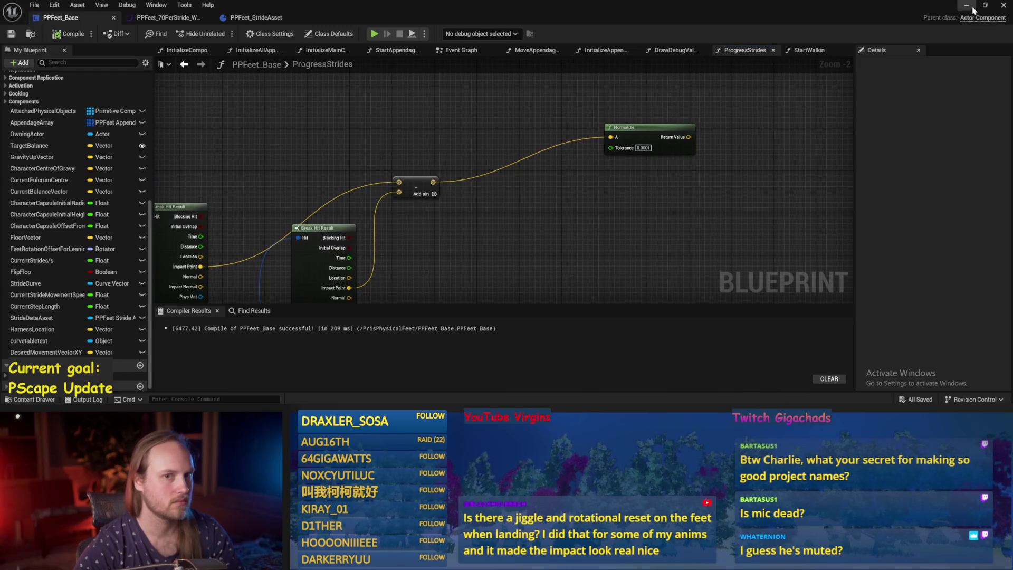
Select PPFeet_TestPlayer in the level, then inspect Desired Movement Vector XY and recompile.
key(alt+Tab)
click(383, 150)
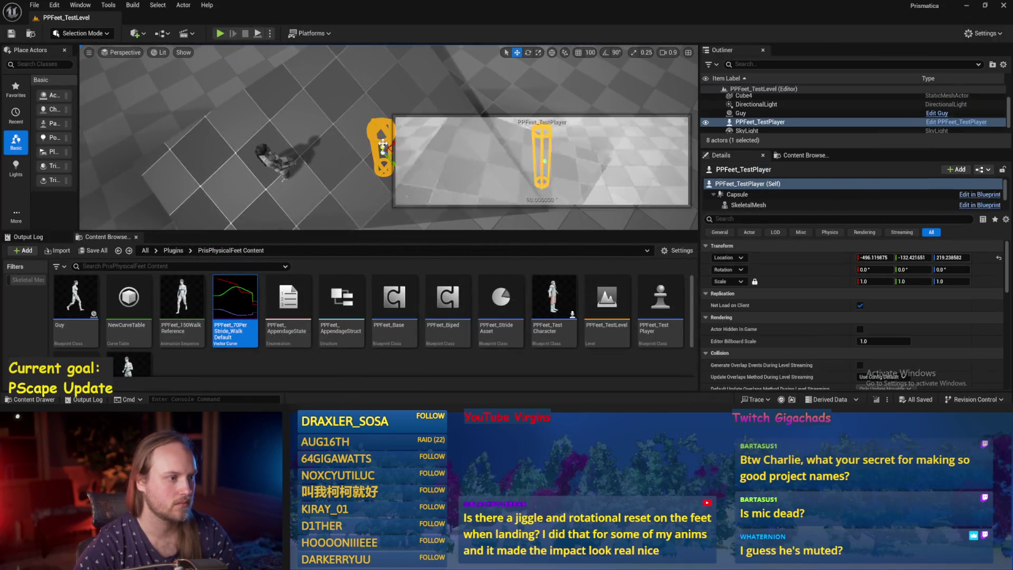
key(alt+Tab)
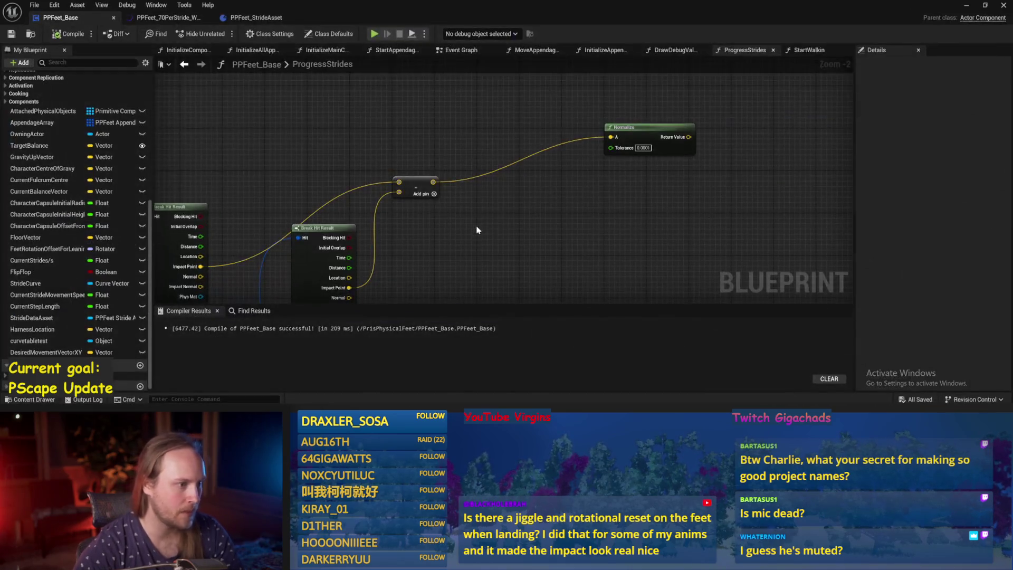
drag(478, 230, 492, 232)
scroll(495, 114, up, 2)
scroll(495, 114, down, 1)
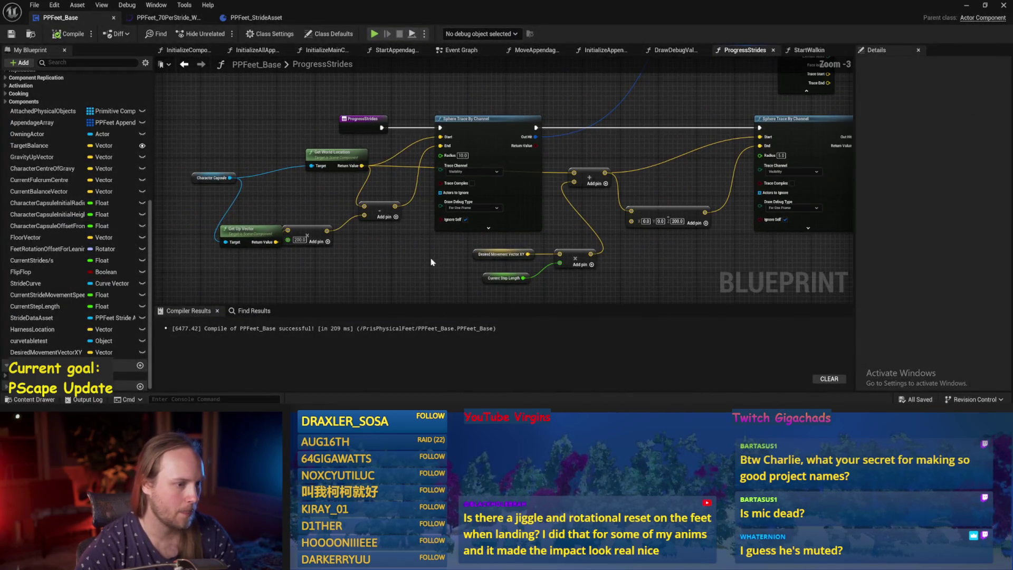
click(503, 254)
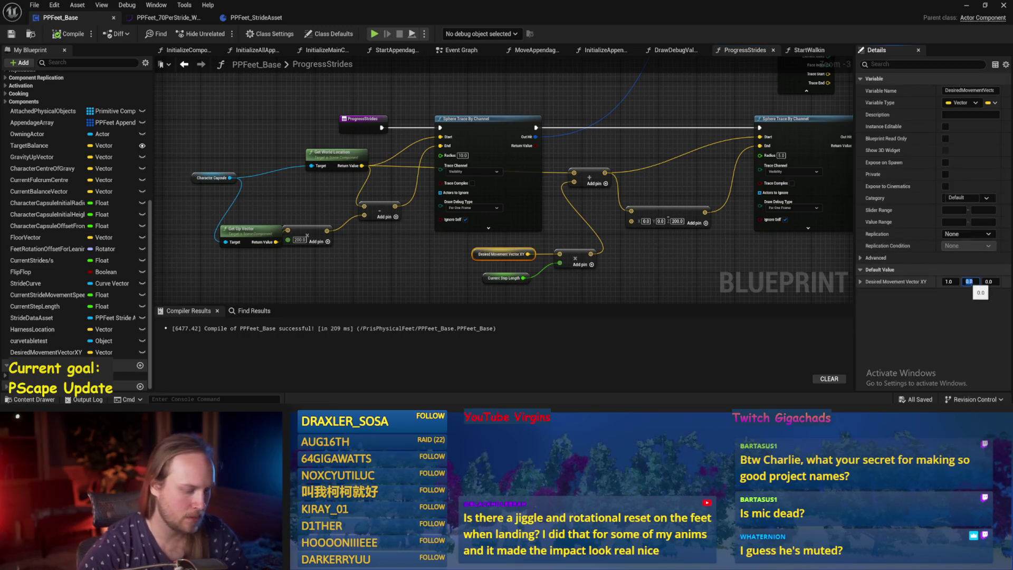
click(8, 106)
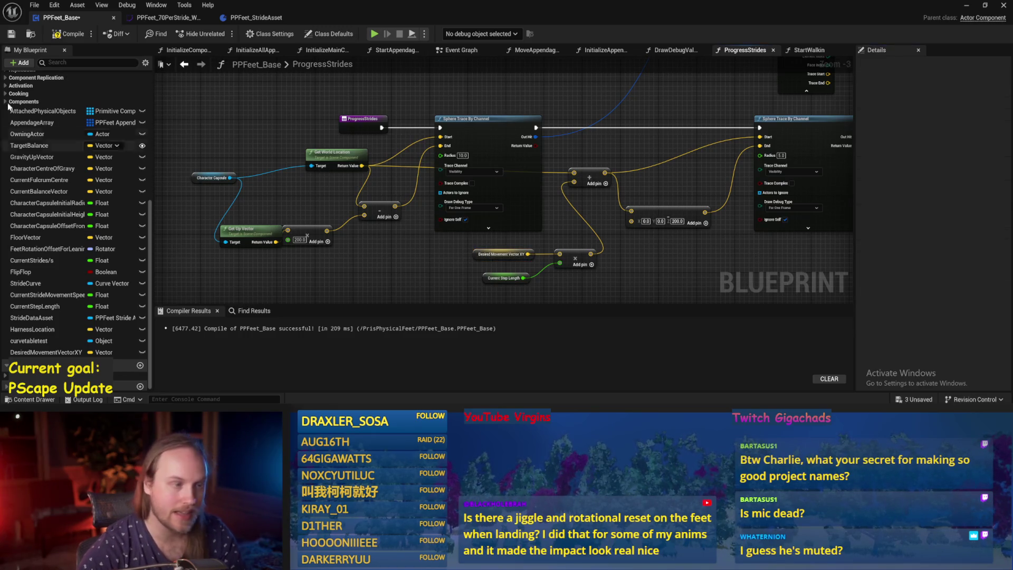
click(69, 34)
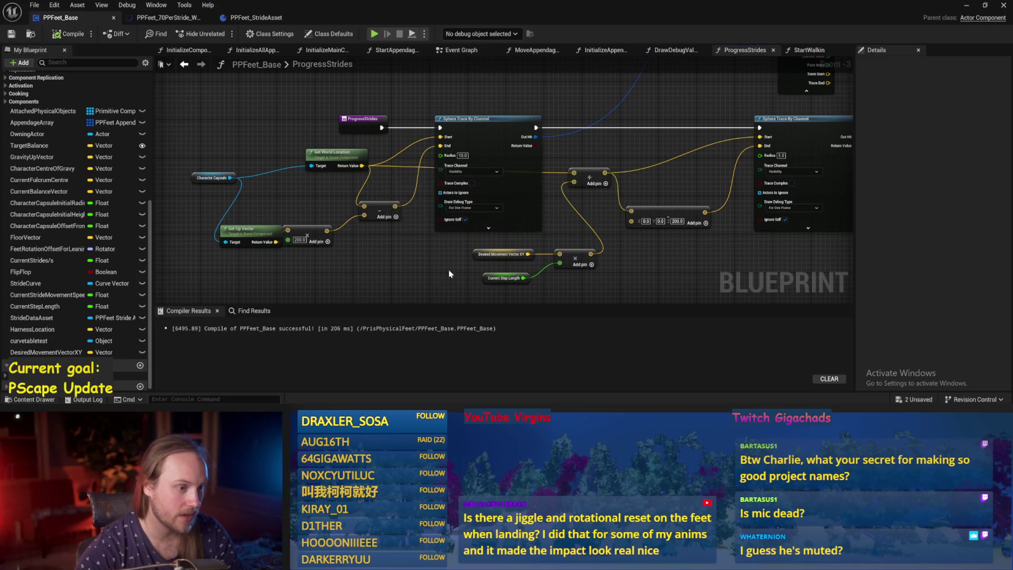
click(449, 211)
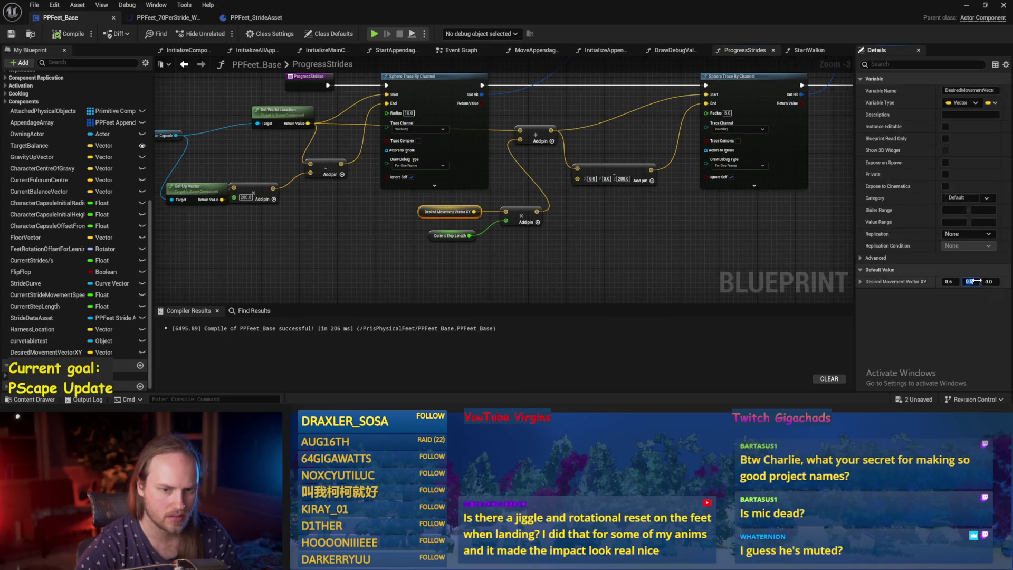
click(416, 214)
Insert a Normalize 2D (Vector) node after Desired Movement Vector XY and save the blueprint.
scroll(414, 214, up, 4)
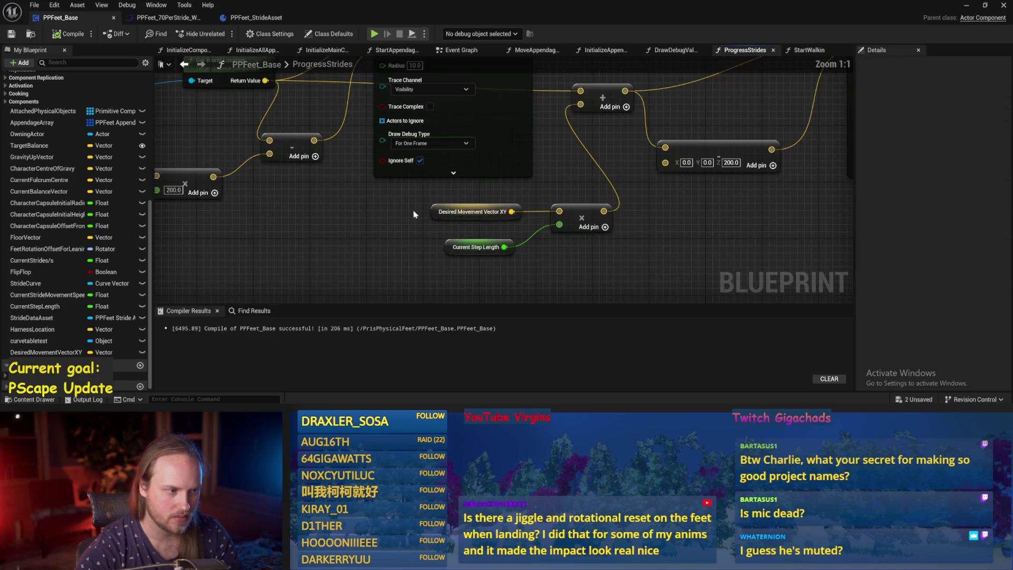
drag(431, 215, 319, 215)
drag(398, 212, 454, 214)
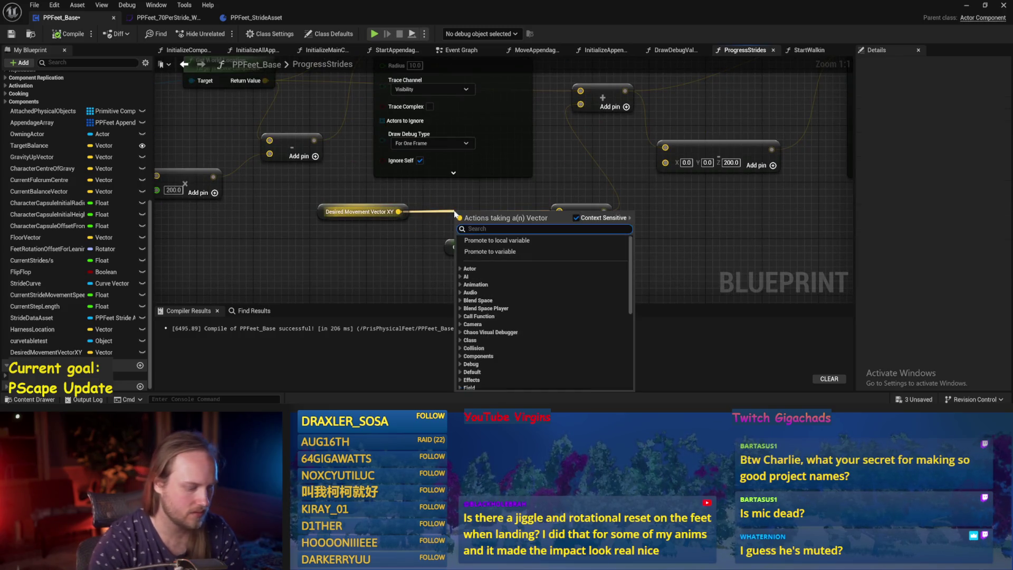
text(normaliz)
key(Down)
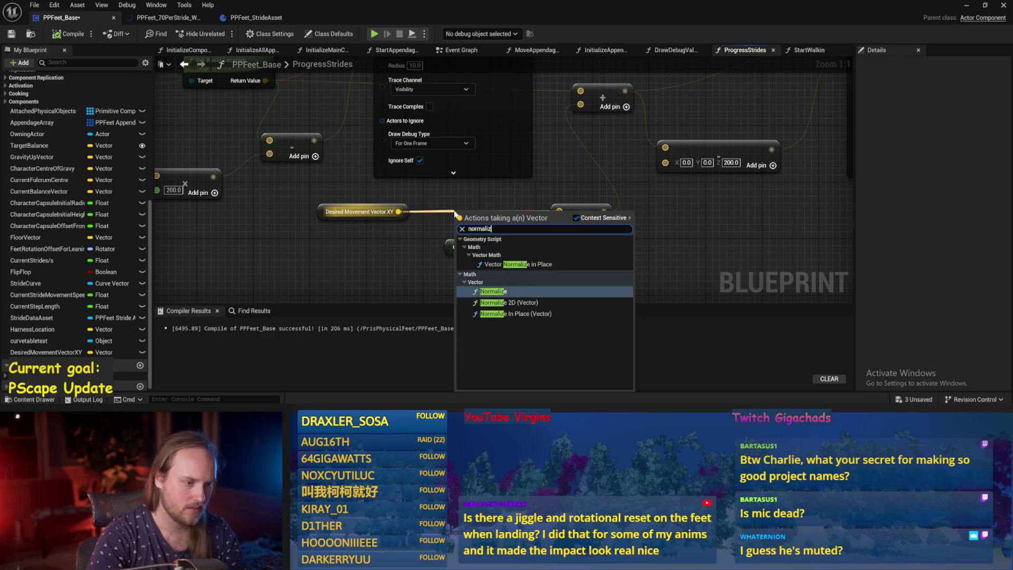
key(Down)
key(Return)
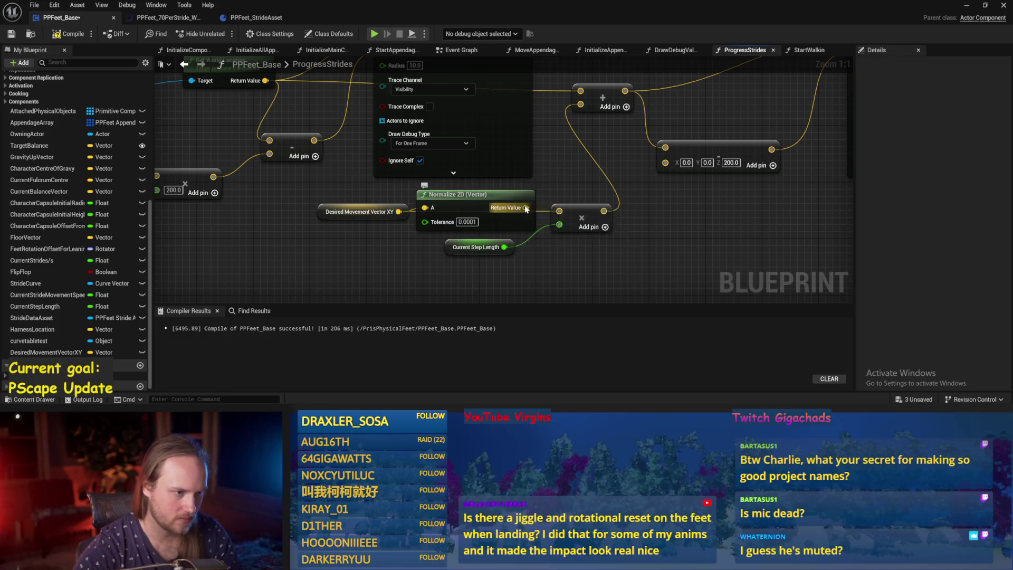
scroll(597, 228, down, 3)
key(ctrl+s)
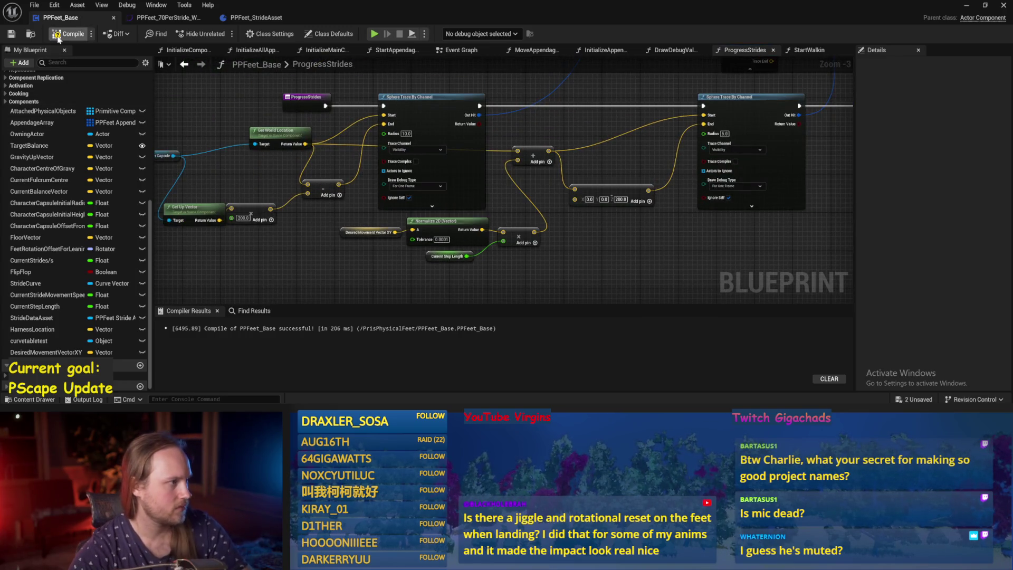
click(966, 5)
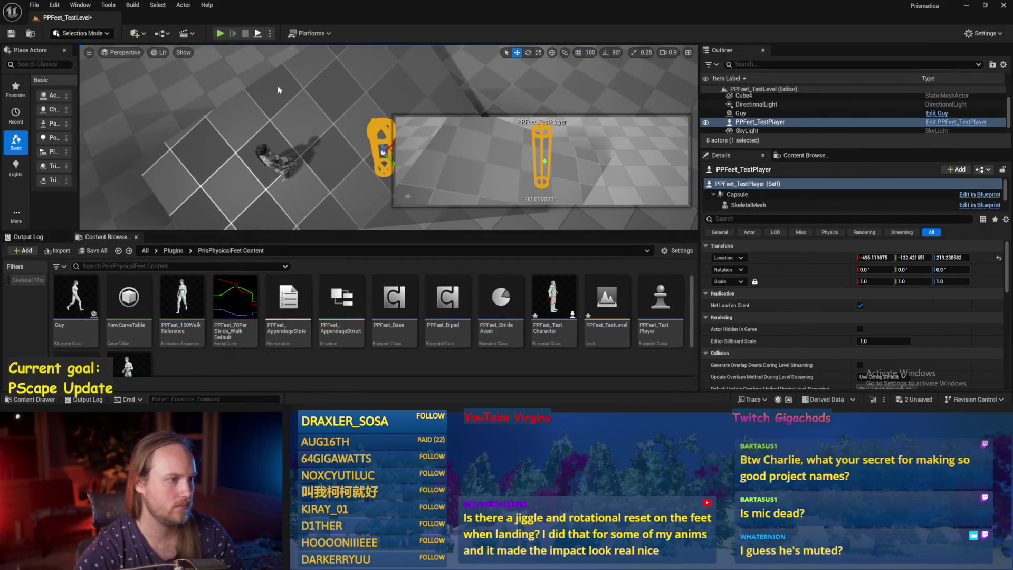
Play-test the feet on the sloped floor, then stop and save PPFeet_TestLevel.
key(alt+p)
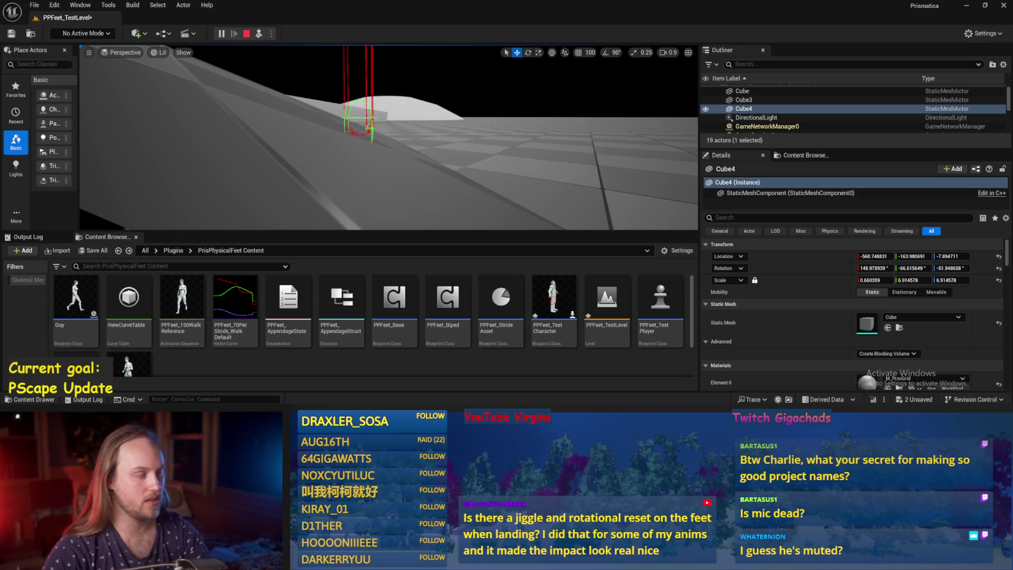
scroll(389, 137, up, 2)
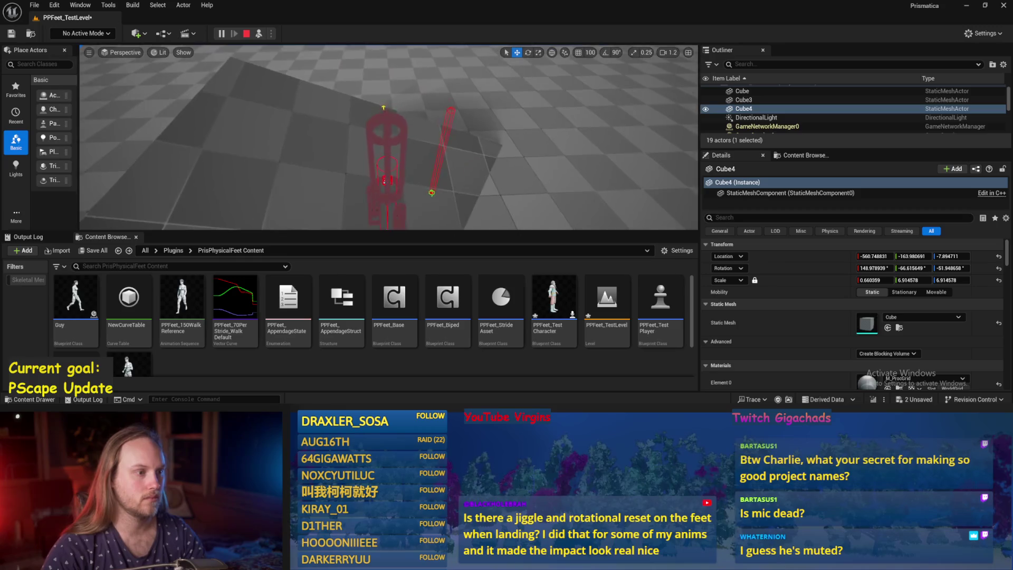
key(Escape)
click(517, 177)
key(ctrl+s)
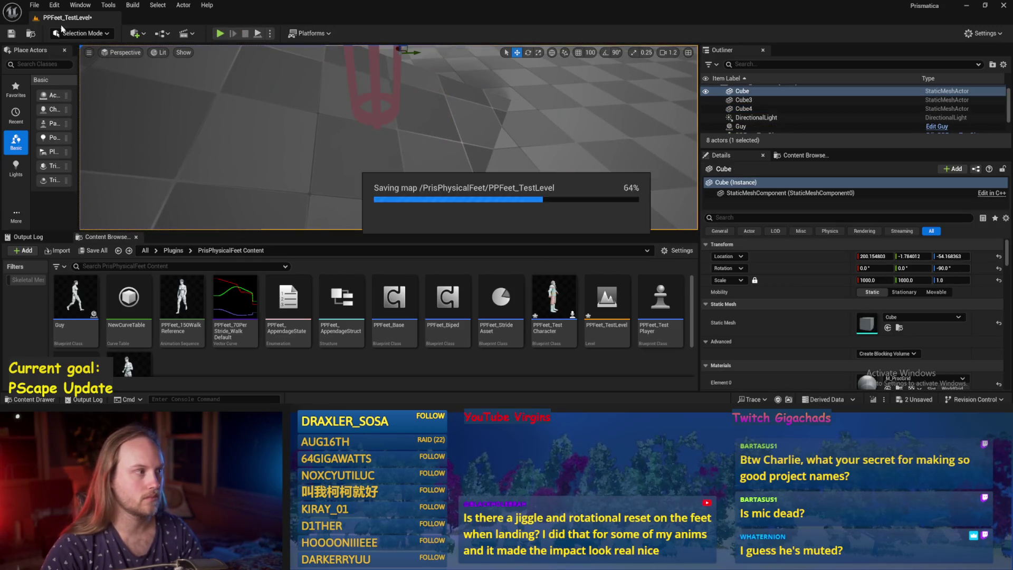
Run a brief Simulate of the level in the viewport, then stop it.
click(35, 5)
click(68, 131)
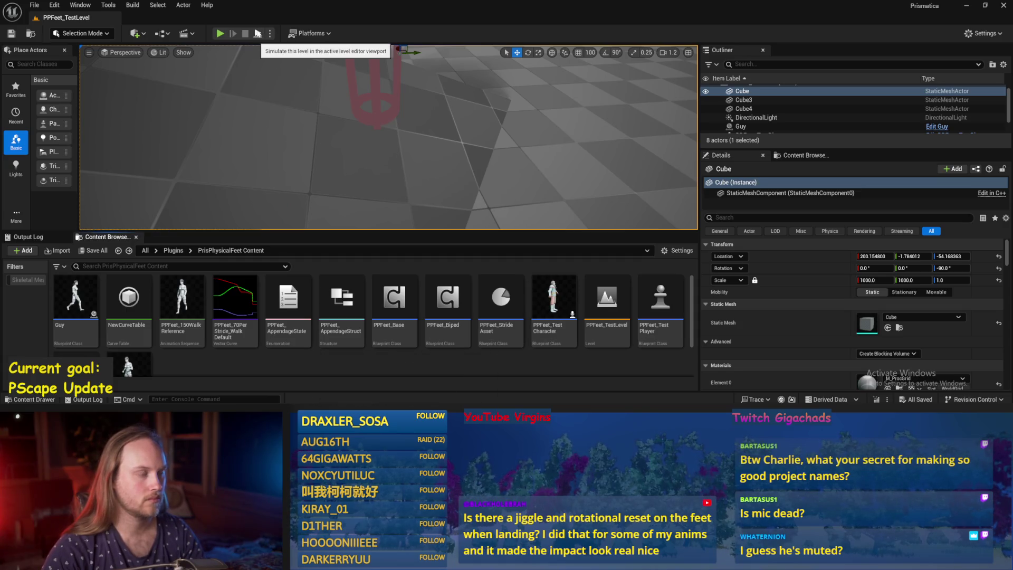
click(257, 34)
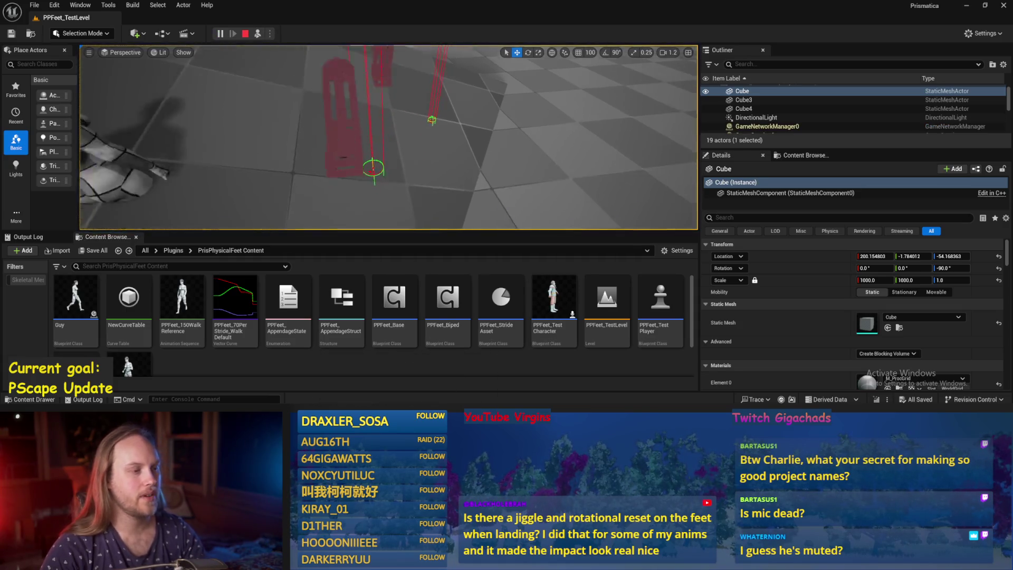
key(Escape)
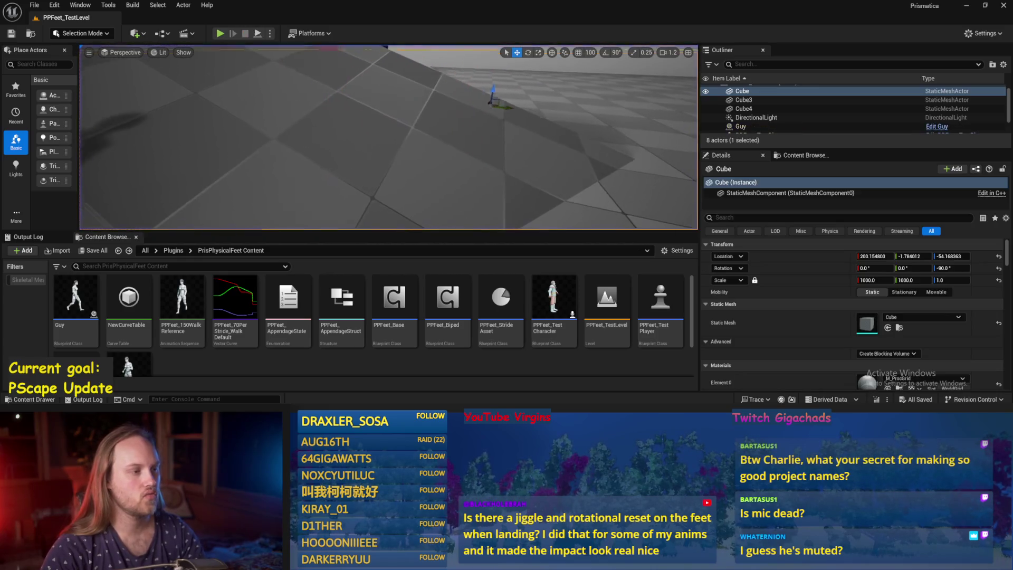
In PPFeet_Base, move the Normalize 2D node group lower and recompile the blueprint.
double_click(394, 303)
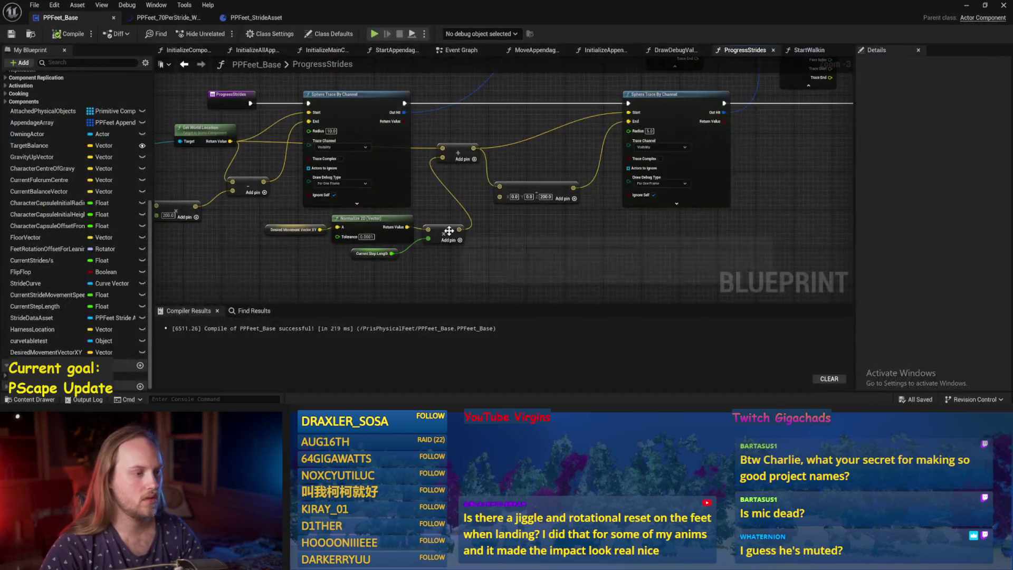
mouse_move(590, 235)
mouse_down()
mouse_move(464, 206)
mouse_move(378, 170)
mouse_up()
drag(487, 182, 498, 242)
click(61, 34)
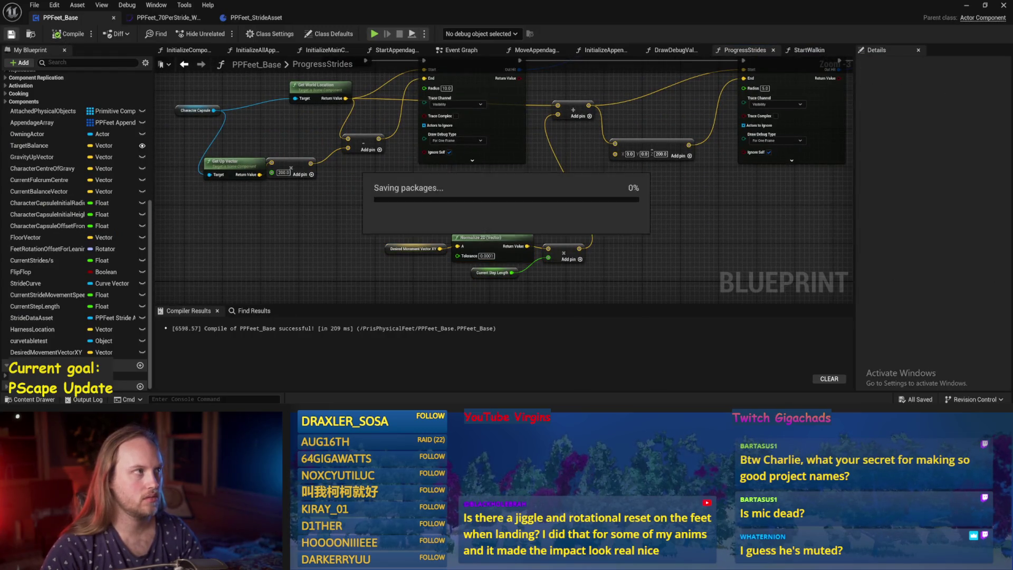
drag(635, 218, 493, 212)
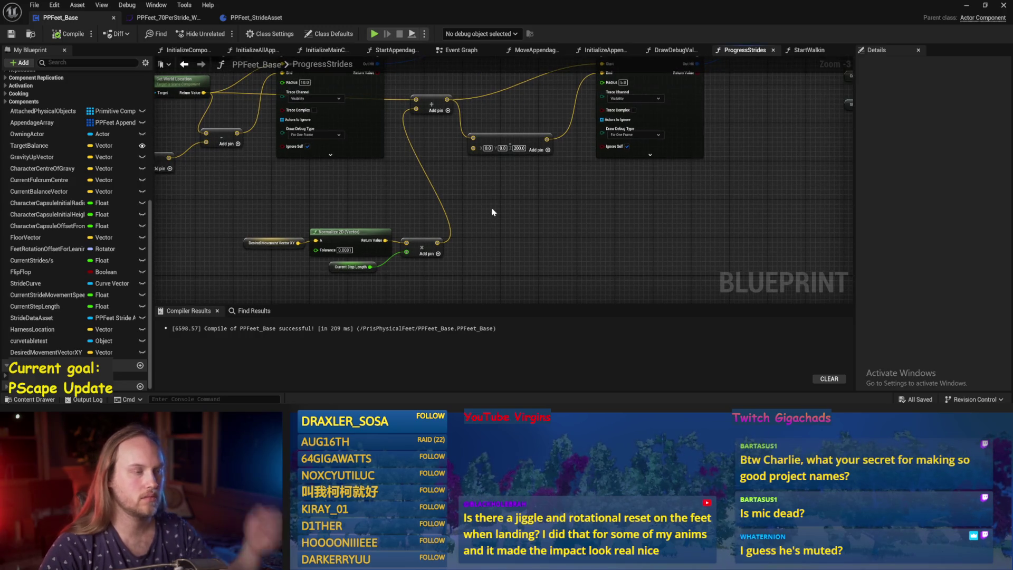